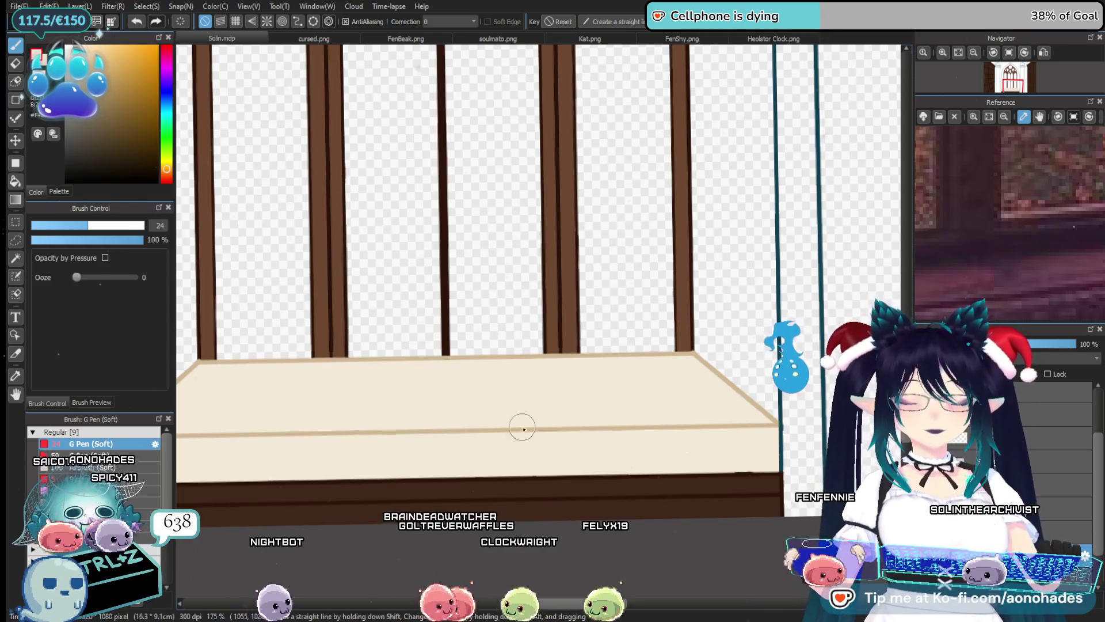
Compare the drawing with and without the arch outline and bench via undo/redo, adjusting the view
{"action": "scroll", "coordinate": [463, 472], "scroll_direction": "down", "scroll_amount": 5}
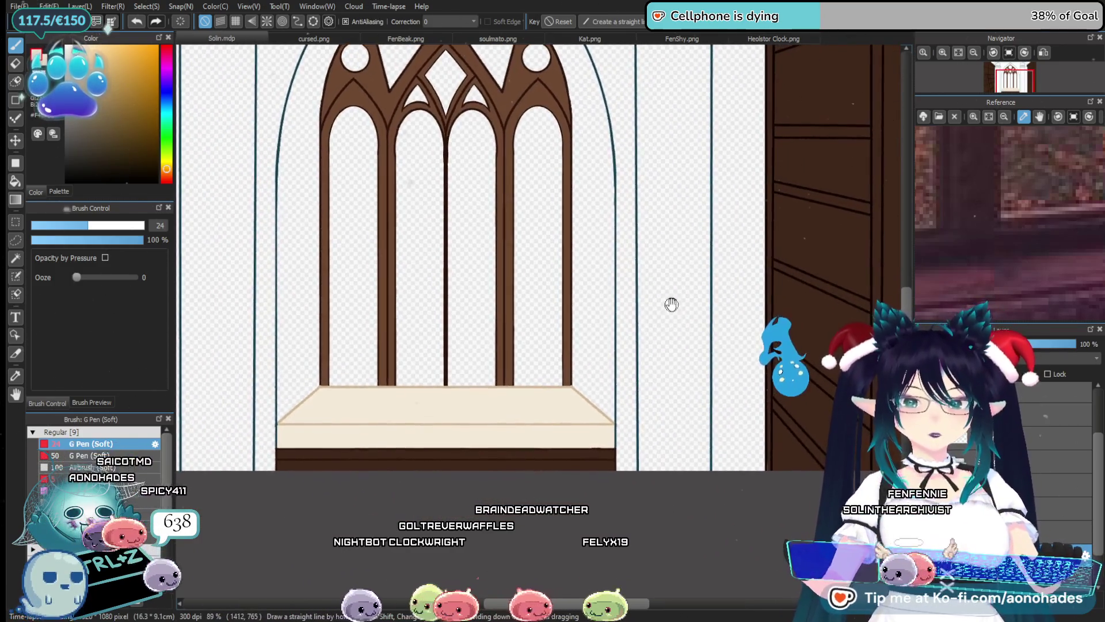
{"action": "scroll", "coordinate": [542, 366], "scroll_direction": "down", "scroll_amount": 2}
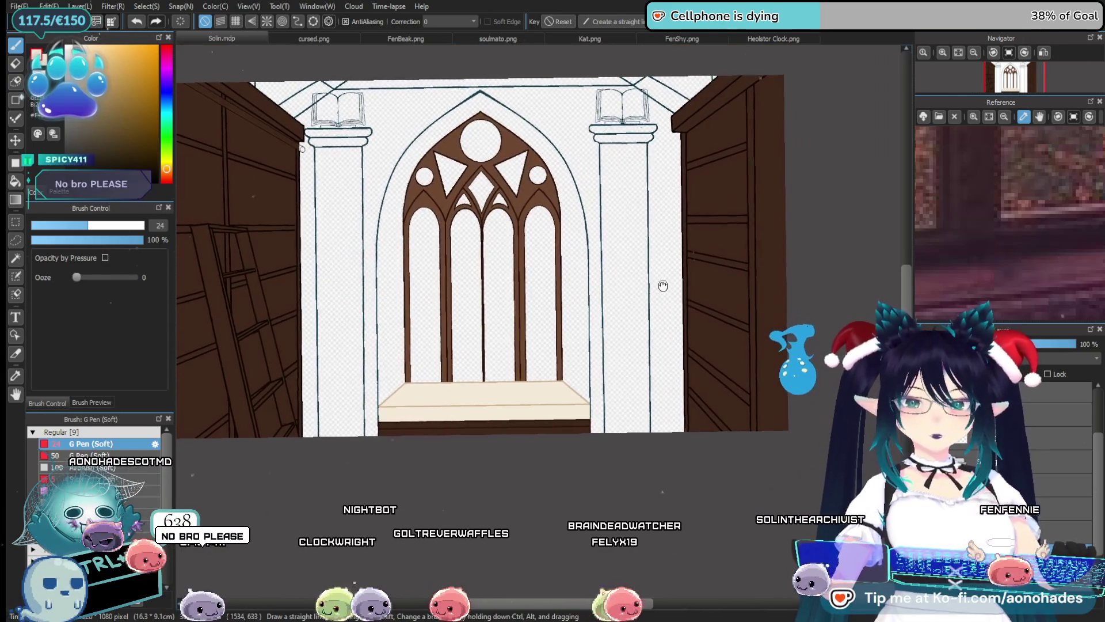
{"action": "scroll", "coordinate": [554, 397], "scroll_direction": "up", "scroll_amount": 2}
{"action": "scroll", "coordinate": [486, 431], "scroll_direction": "up", "scroll_amount": 2}
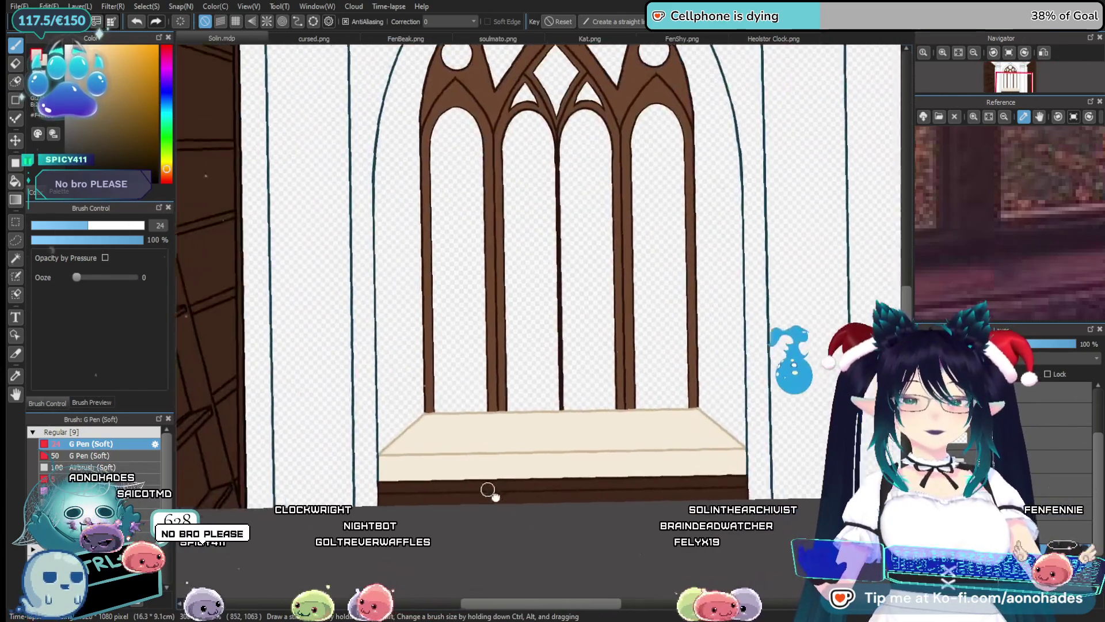
{"action": "scroll", "coordinate": [472, 484], "scroll_direction": "up", "scroll_amount": 2}
{"action": "scroll", "coordinate": [466, 481], "scroll_direction": "down", "scroll_amount": 1}
{"action": "scroll", "coordinate": [471, 454], "scroll_direction": "down", "scroll_amount": 1}
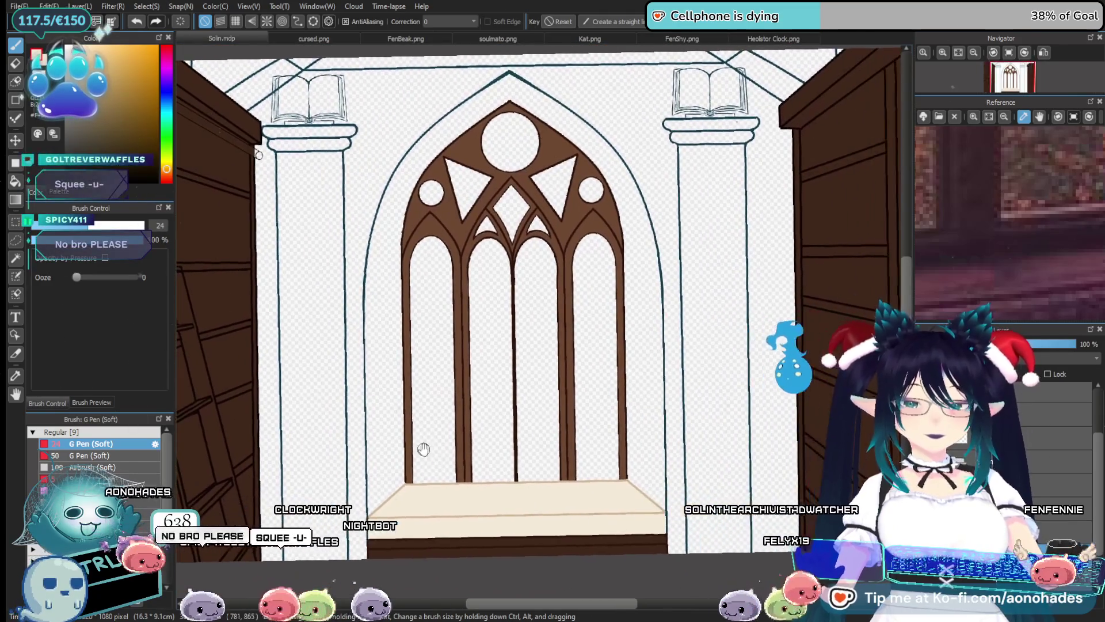
{"action": "key", "text": "ctrl+z"}
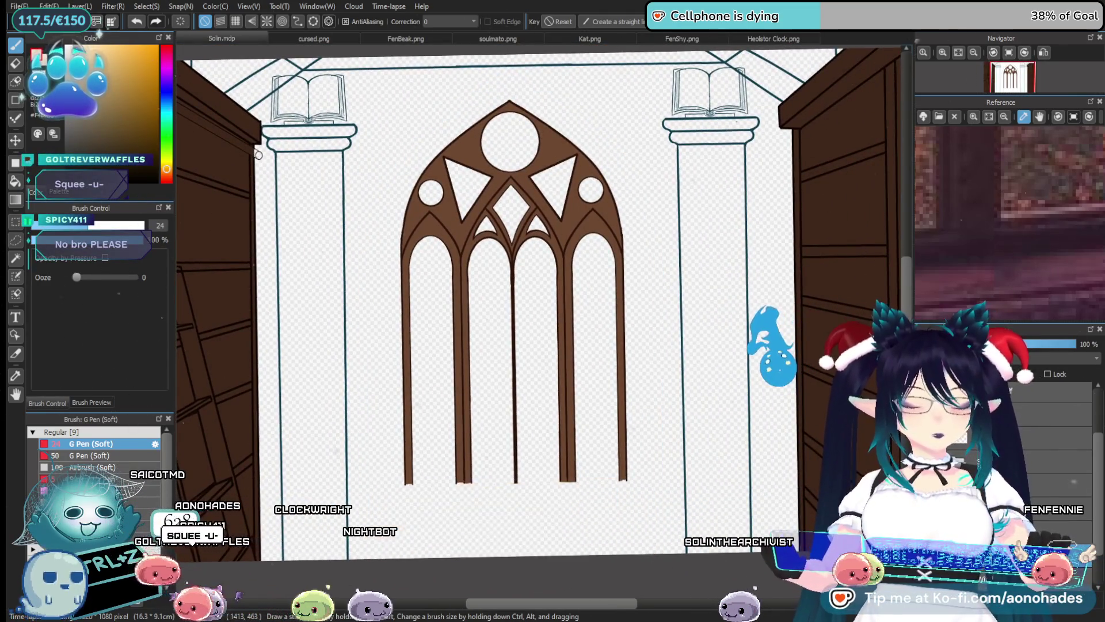
{"action": "key", "text": "ctrl+y"}
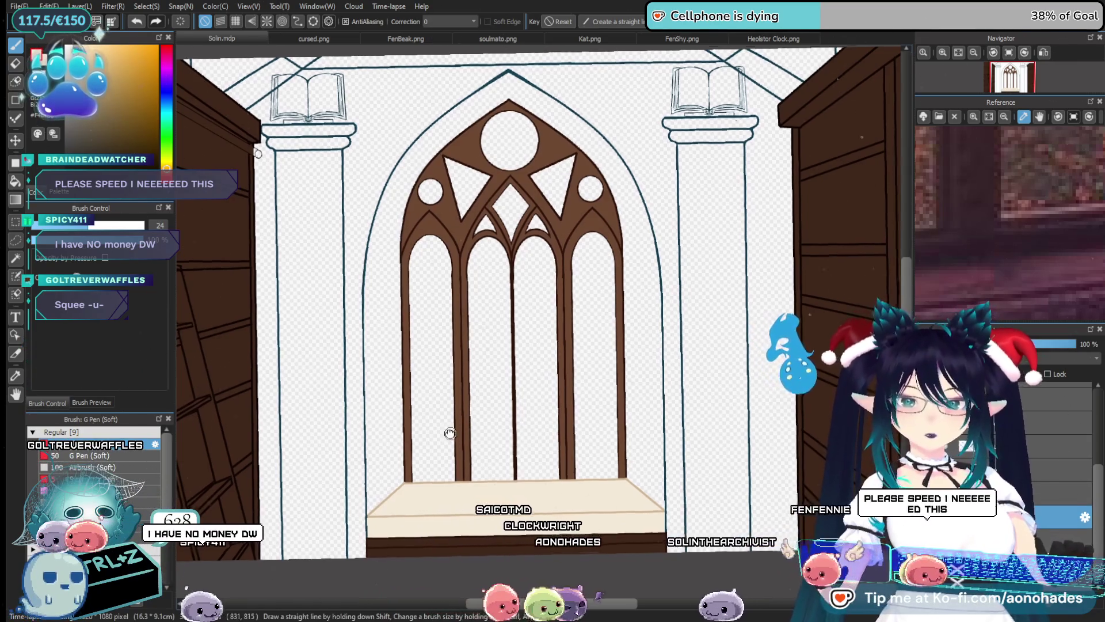
{"action": "left_click_drag", "start_coordinate": [450, 433], "coordinate": [447, 412]}
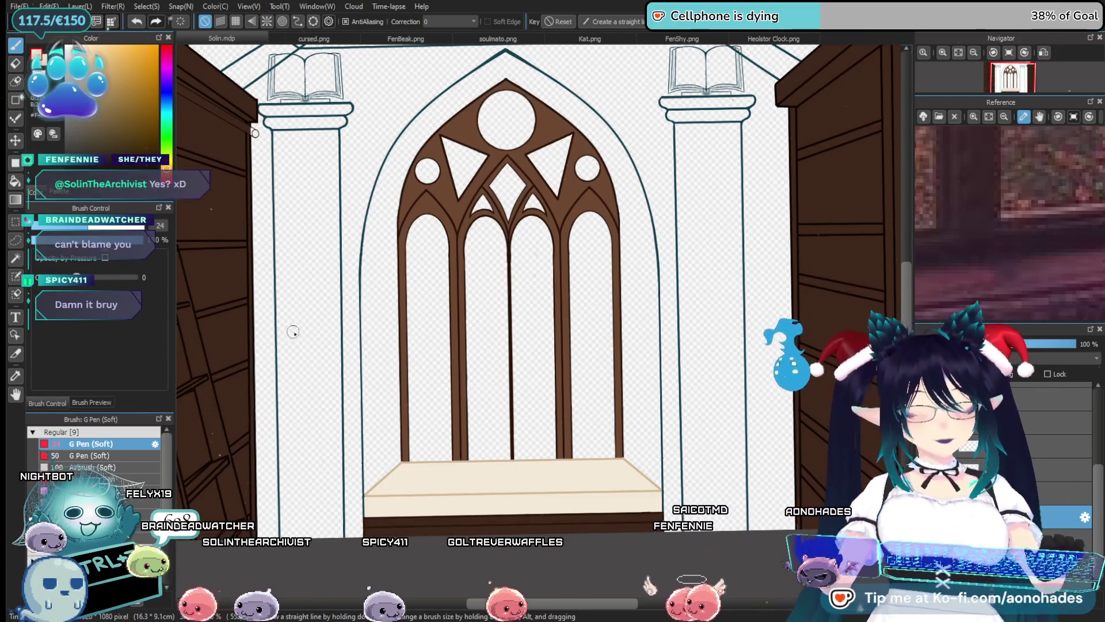
Pick a dark colour in the Color panel, then lighten it and shift it to a deeper red hue
{"action": "left_click", "coordinate": [145, 150]}
{"action": "left_click", "coordinate": [138, 147]}
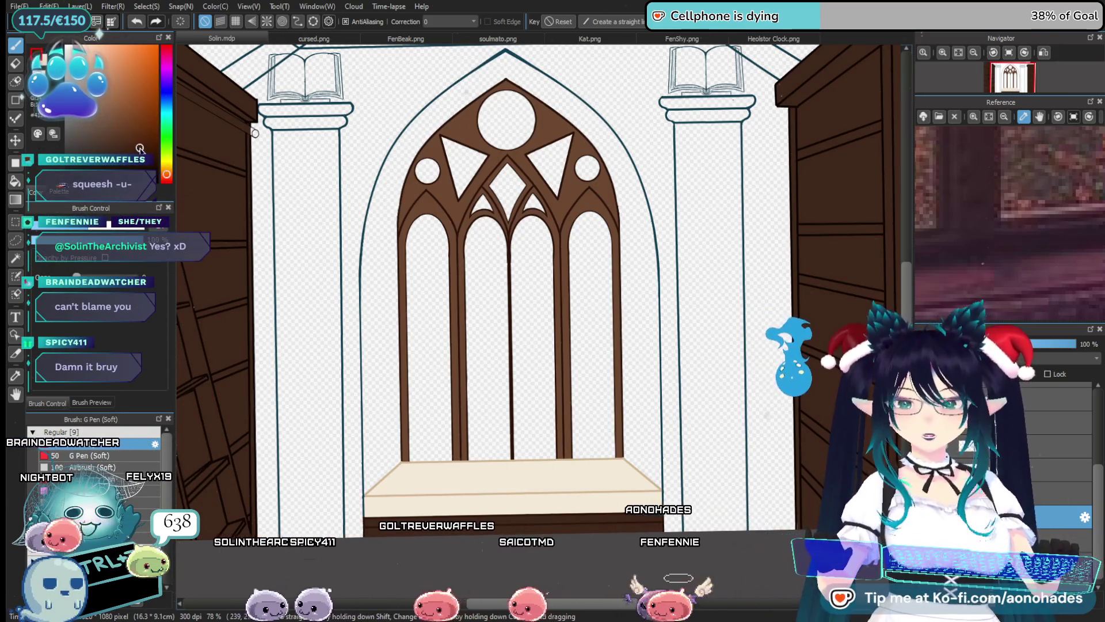
{"action": "left_click", "coordinate": [113, 111]}
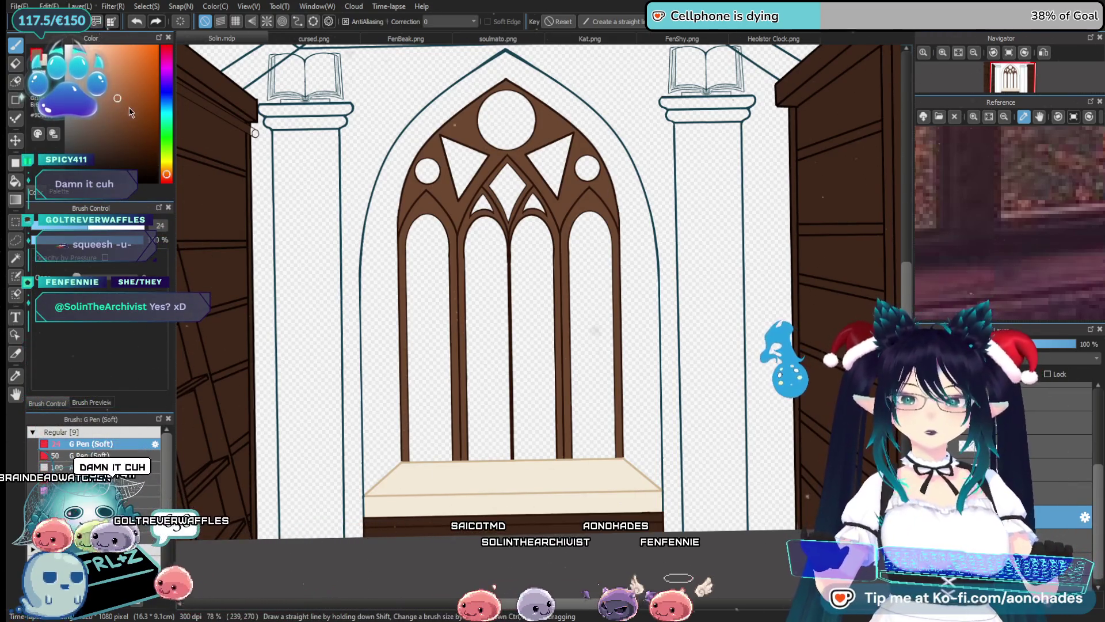
{"action": "left_click", "coordinate": [167, 171]}
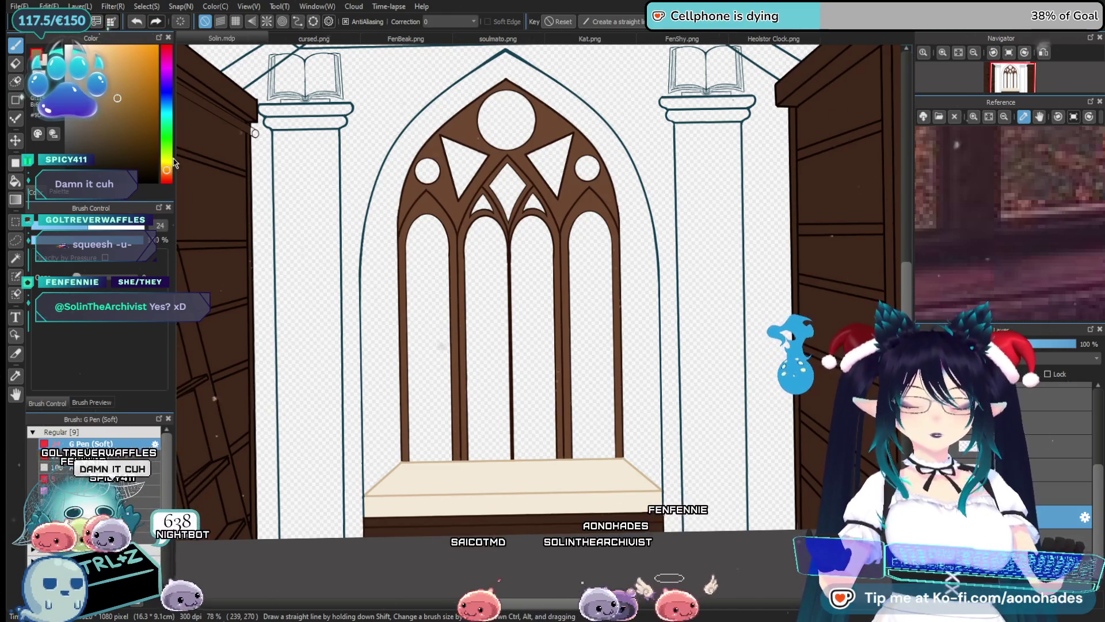
{"action": "left_click_drag", "start_coordinate": [166, 172], "coordinate": [167, 172]}
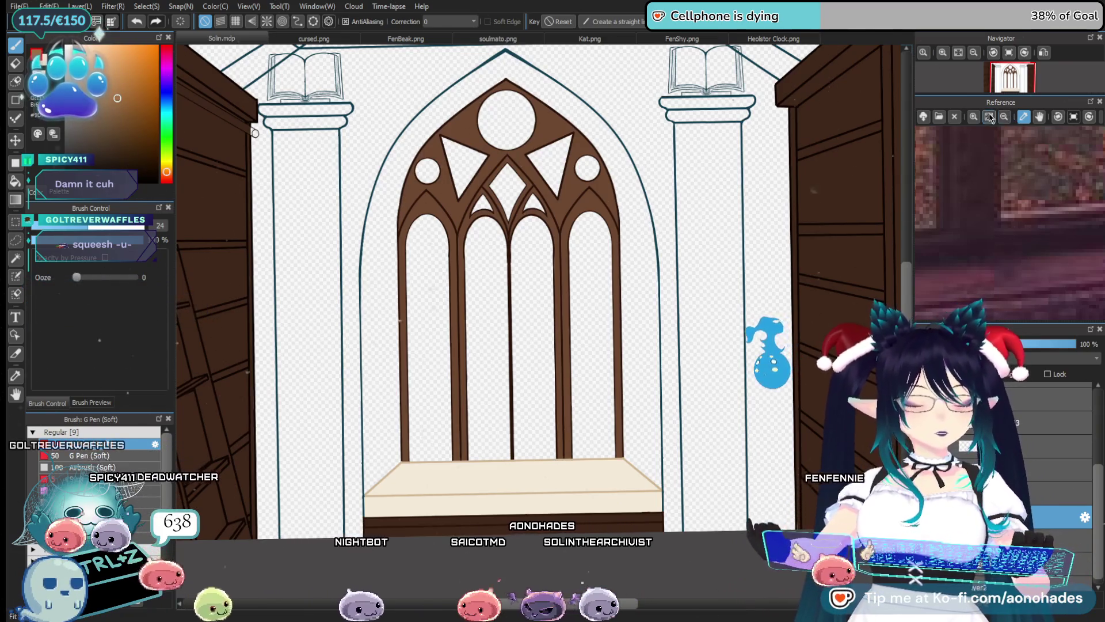
Pan and zoom the reference picture past the patterned carpet to the wooden floor planks
{"action": "scroll", "coordinate": [1015, 224], "scroll_direction": "down", "scroll_amount": 5}
{"action": "left_click", "coordinate": [1039, 116]}
{"action": "left_click_drag", "start_coordinate": [1053, 237], "coordinate": [997, 237]}
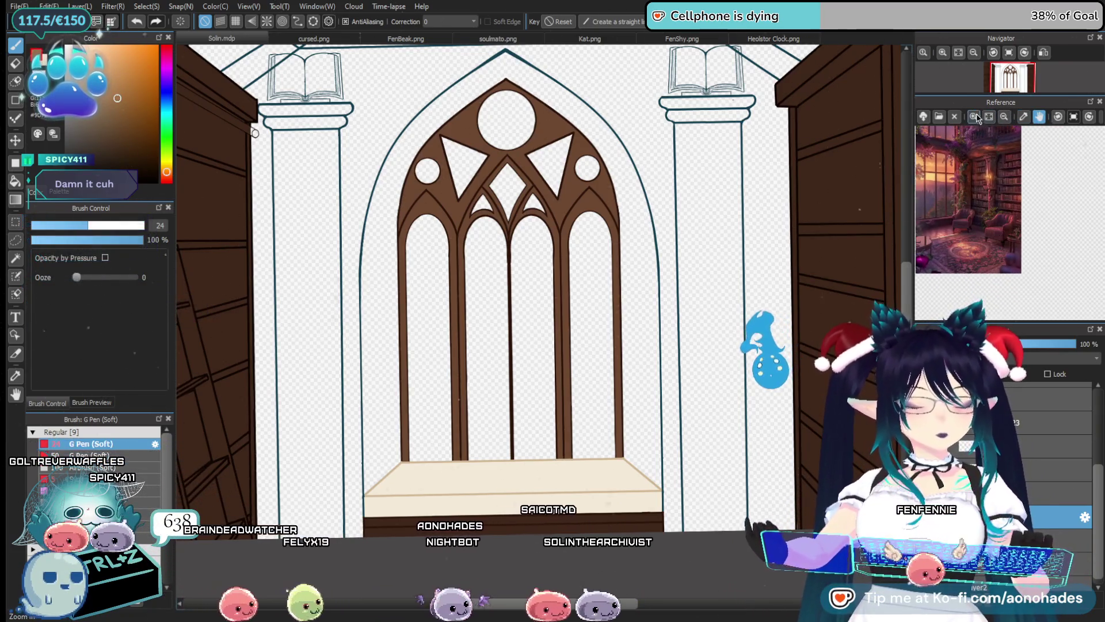
{"action": "scroll", "coordinate": [997, 238], "scroll_direction": "up", "scroll_amount": 2}
{"action": "scroll", "coordinate": [1021, 210], "scroll_direction": "up", "scroll_amount": 3}
{"action": "scroll", "coordinate": [1048, 178], "scroll_direction": "up", "scroll_amount": 3}
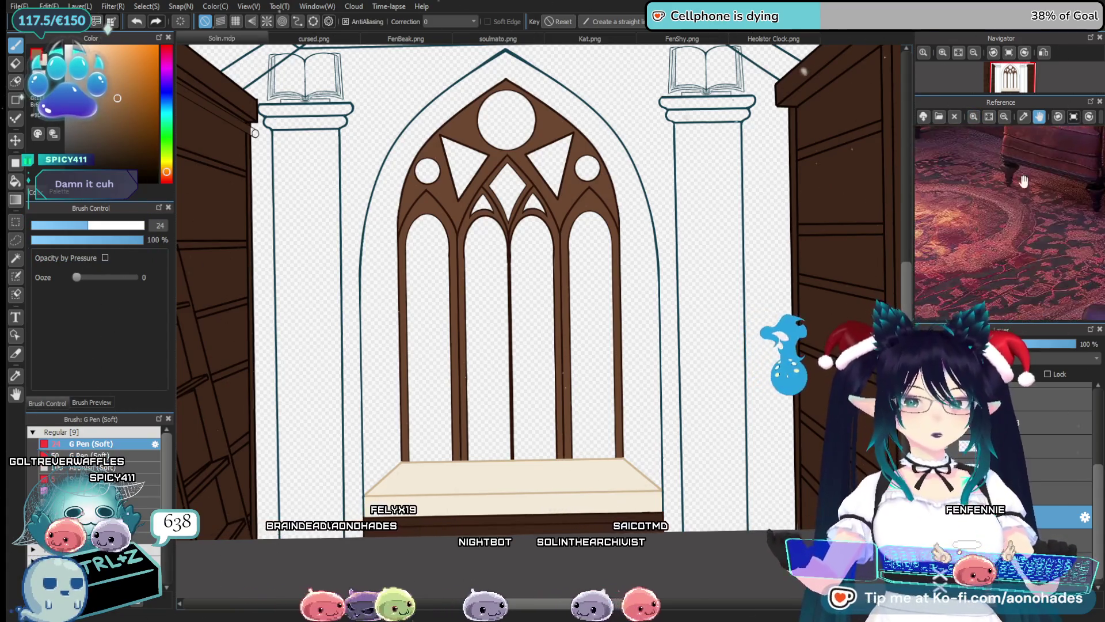
{"action": "left_click_drag", "start_coordinate": [1002, 299], "coordinate": [959, 156]}
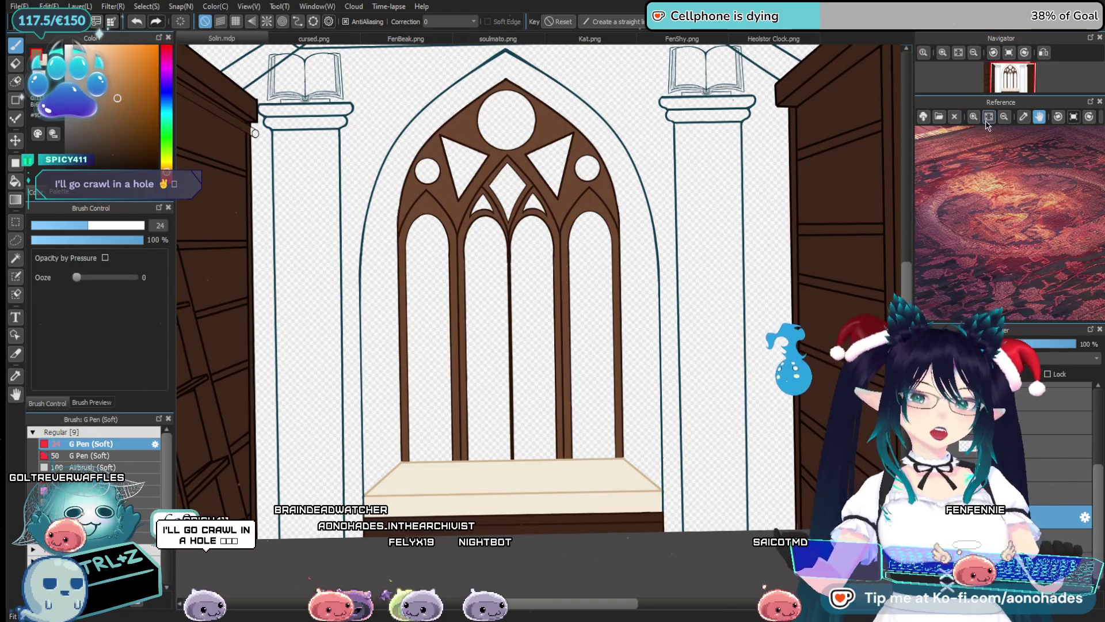
{"action": "scroll", "coordinate": [1006, 188], "scroll_direction": "up", "scroll_amount": 2}
{"action": "scroll", "coordinate": [1006, 188], "scroll_direction": "up", "scroll_amount": 2}
{"action": "scroll", "coordinate": [1006, 188], "scroll_direction": "up", "scroll_amount": 2}
{"action": "scroll", "coordinate": [1006, 187], "scroll_direction": "down", "scroll_amount": 3}
{"action": "left_click_drag", "start_coordinate": [1006, 188], "coordinate": [970, 185]}
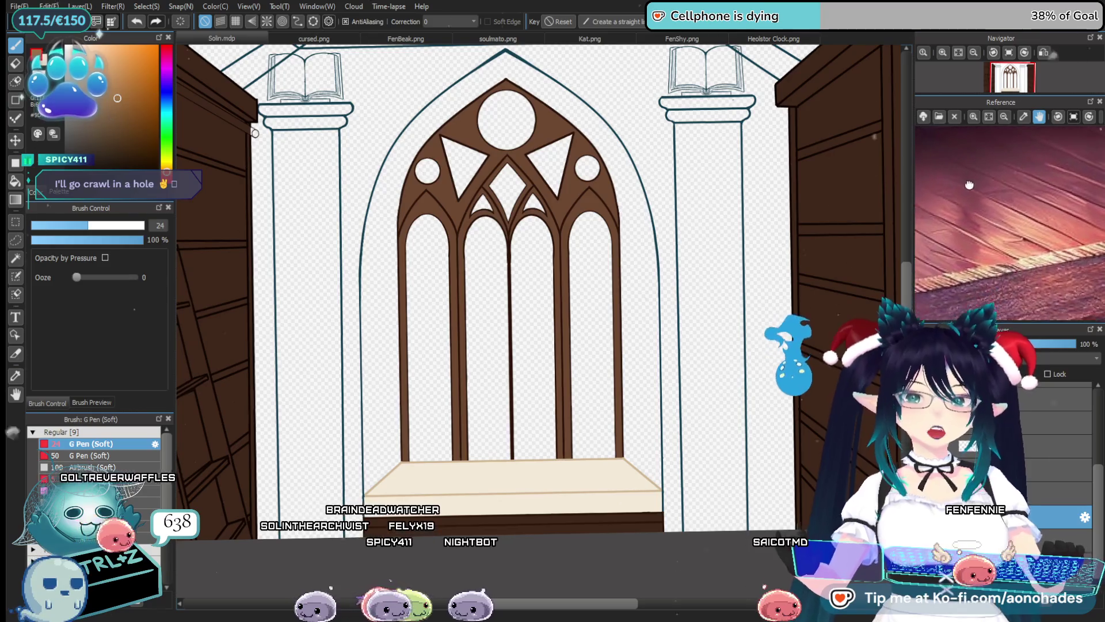
Zoom into the reference floor planks and sample a warm salmon colour from them
{"action": "left_click", "coordinate": [973, 117]}
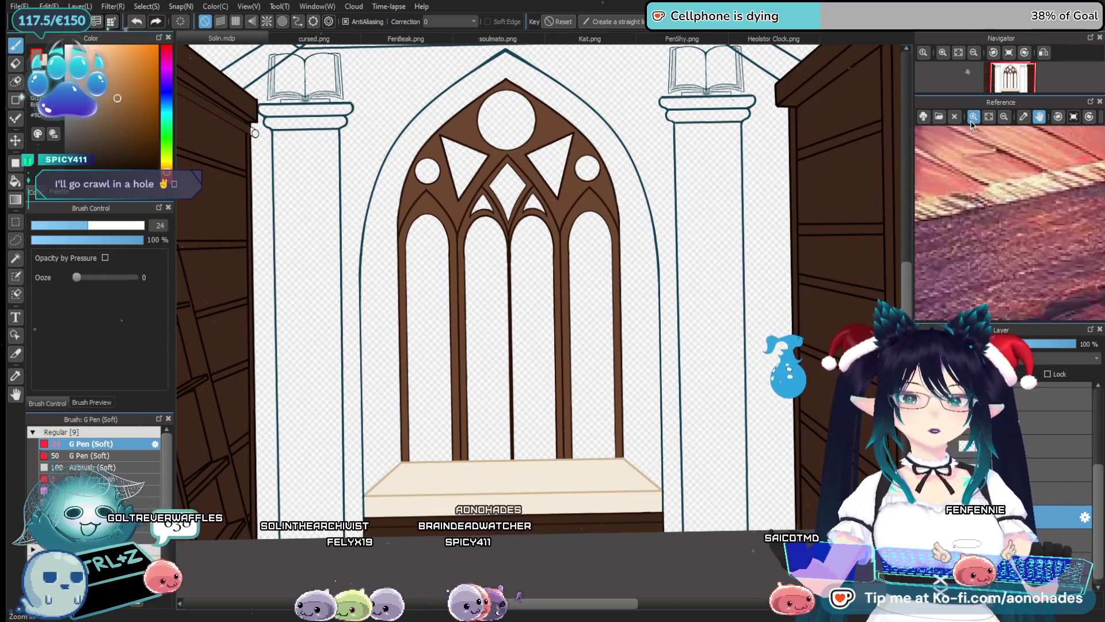
{"action": "left_click_drag", "start_coordinate": [973, 144], "coordinate": [1013, 203]}
{"action": "left_click", "coordinate": [1024, 117]}
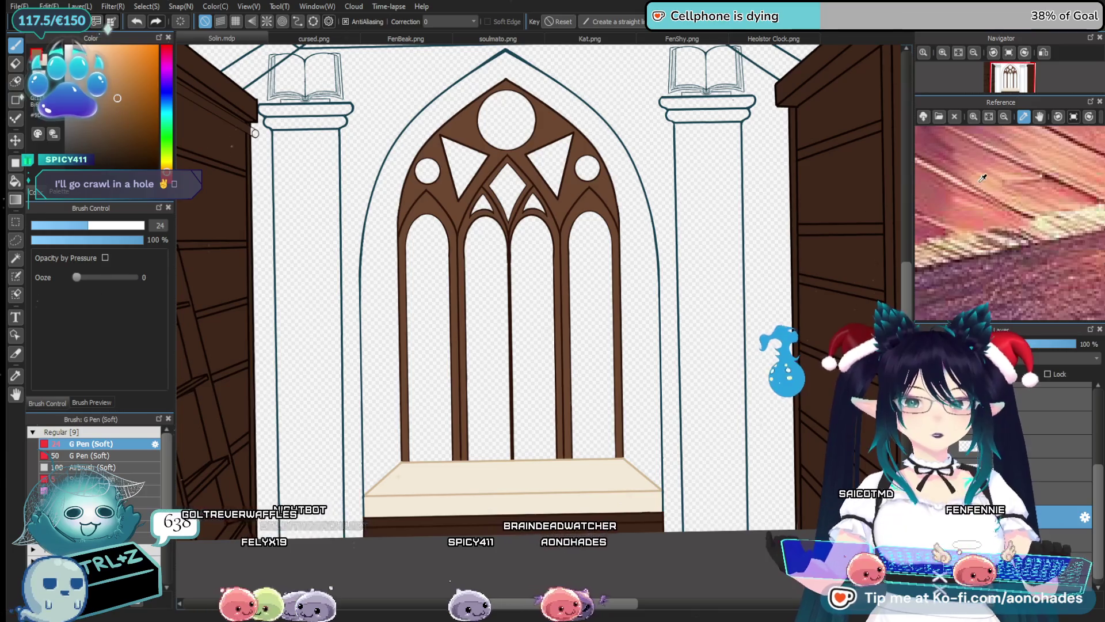
{"action": "left_click", "coordinate": [978, 178]}
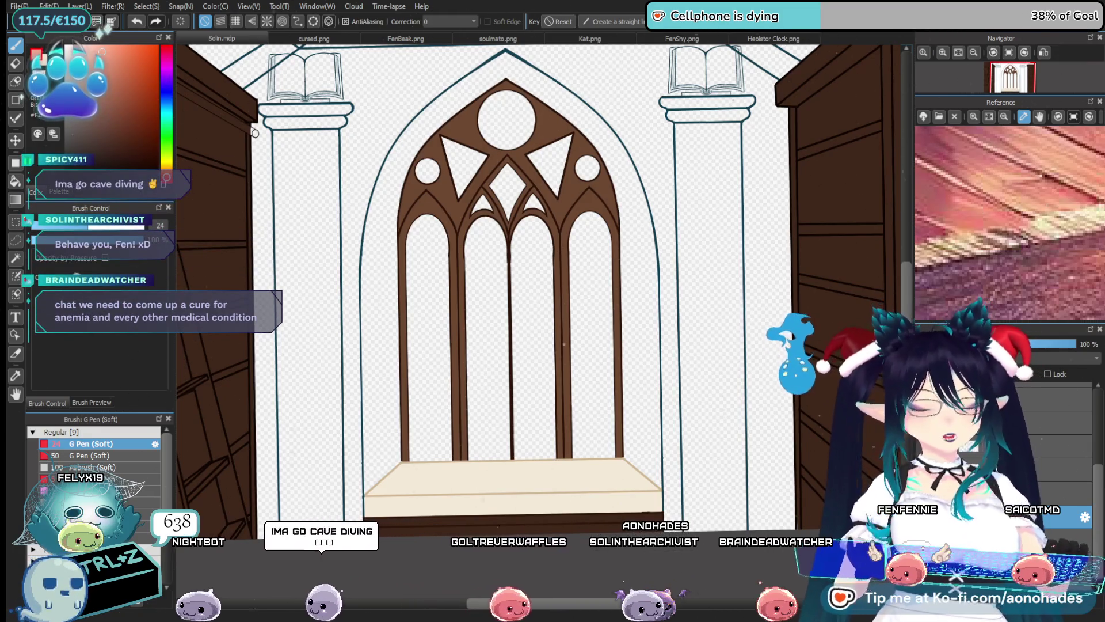
Test the salmon colour on the left inner arch, undo it, and sample a new plank colour
{"action": "left_click_drag", "start_coordinate": [379, 198], "coordinate": [410, 137]}
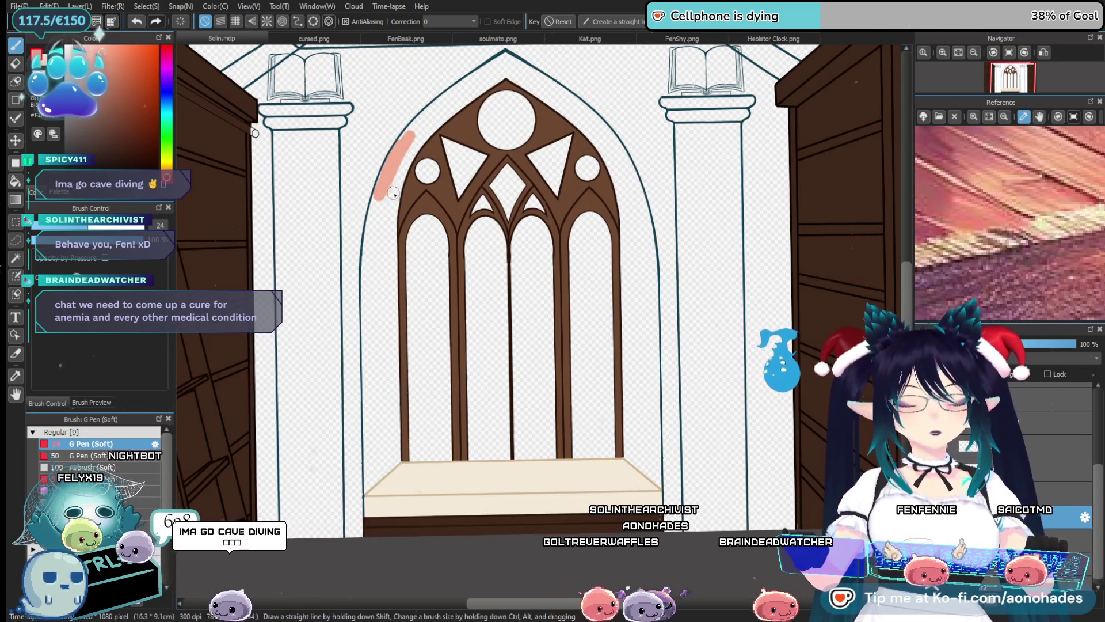
{"action": "key", "text": "ctrl+z"}
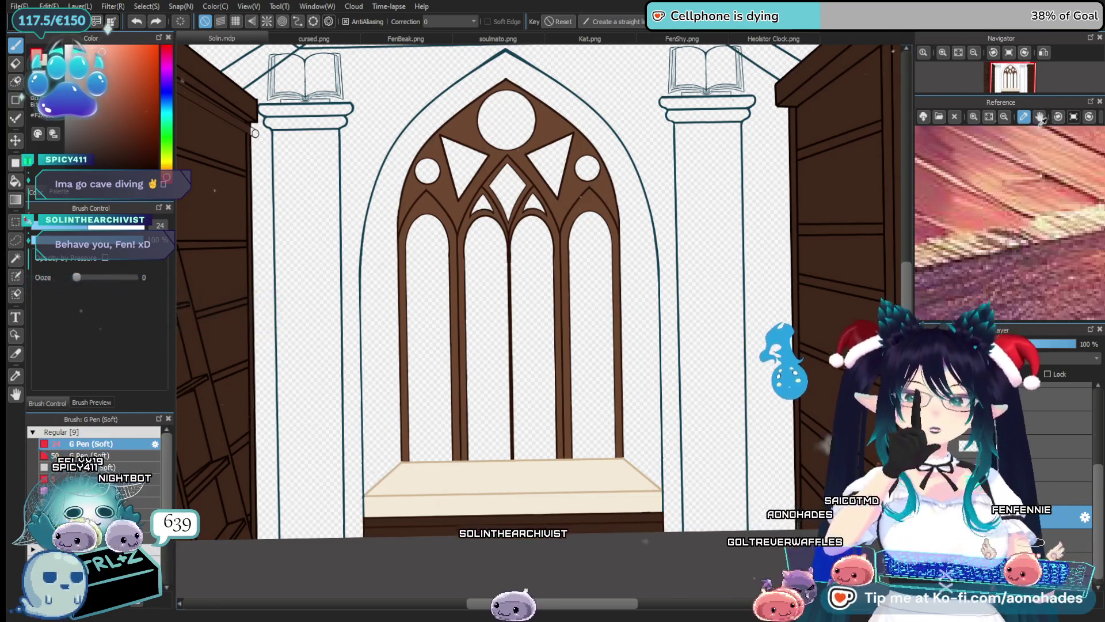
{"action": "left_click", "coordinate": [1039, 117]}
{"action": "mouse_move", "coordinate": [1005, 288]}
{"action": "left_mouse_down"}
{"action": "mouse_move", "coordinate": [994, 212]}
{"action": "mouse_move", "coordinate": [1028, 224]}
{"action": "left_mouse_up"}
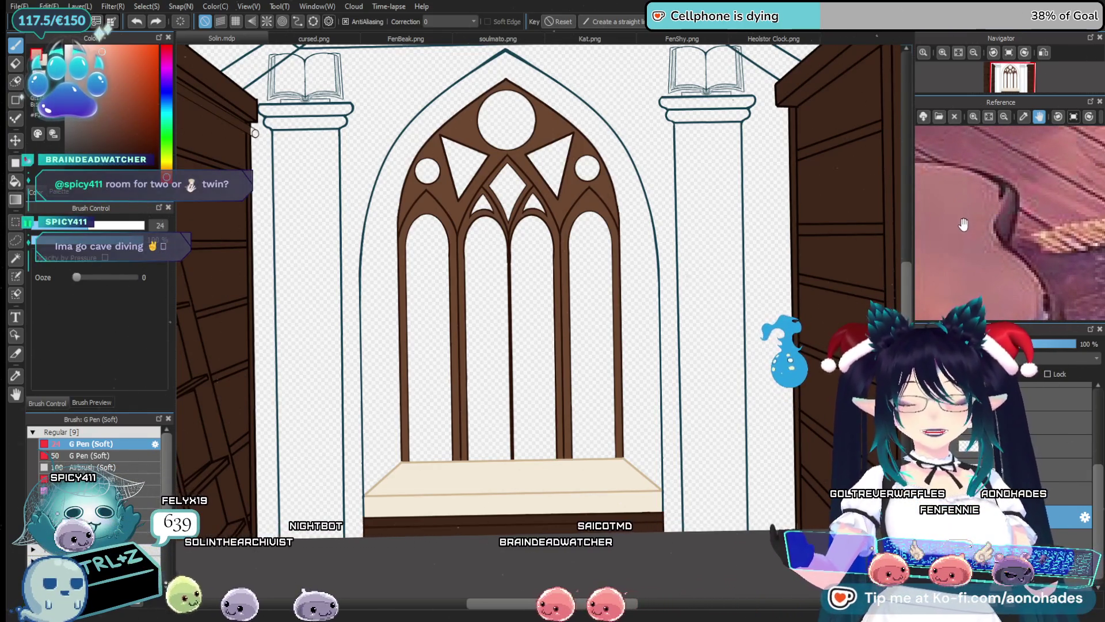
{"action": "mouse_move", "coordinate": [964, 224]}
{"action": "left_mouse_down"}
{"action": "mouse_move", "coordinate": [952, 273]}
{"action": "mouse_move", "coordinate": [985, 240]}
{"action": "mouse_move", "coordinate": [971, 200]}
{"action": "left_mouse_up"}
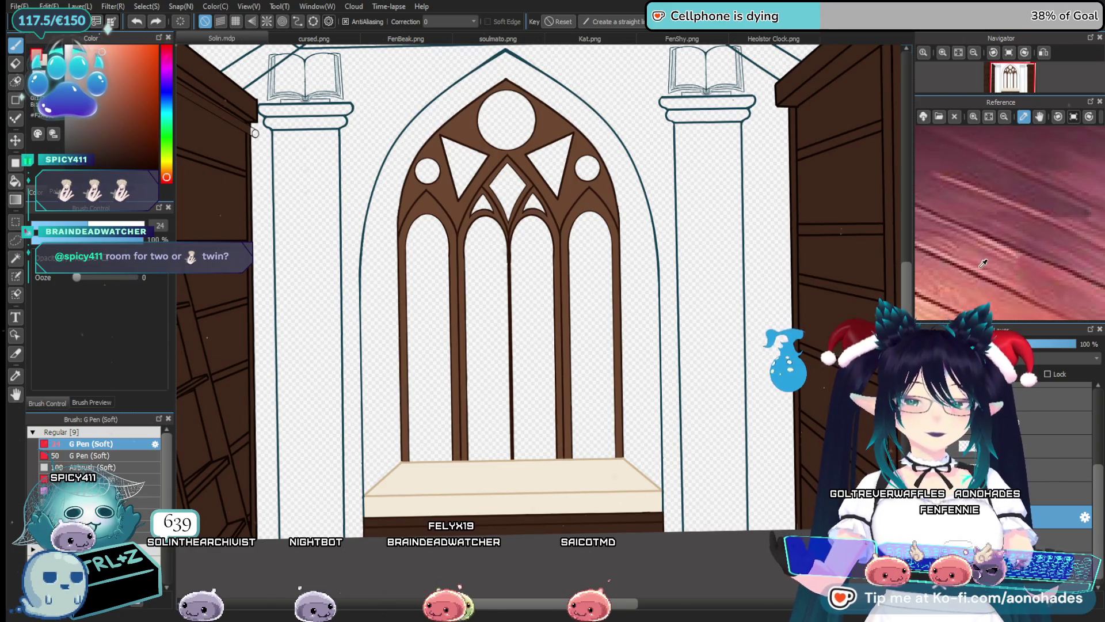
{"action": "left_click", "coordinate": [971, 283]}
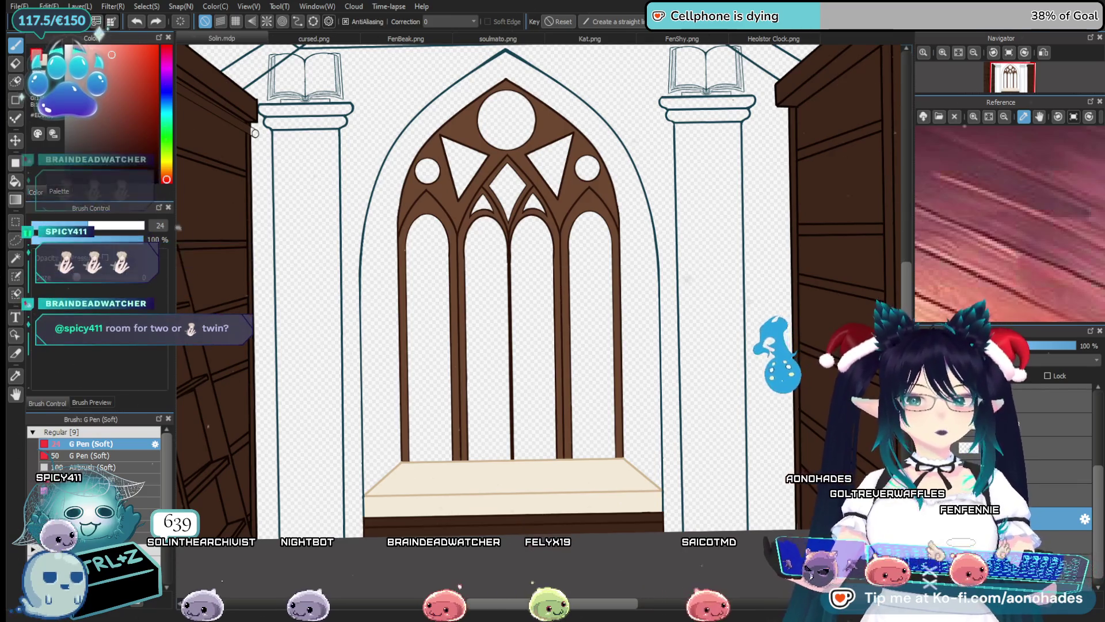
Sample a colour from the dark furniture in the reference, then fine-tune its hue and shade
{"action": "left_click", "coordinate": [1040, 117]}
{"action": "mouse_move", "coordinate": [1013, 190]}
{"action": "left_mouse_down"}
{"action": "mouse_move", "coordinate": [1001, 261]}
{"action": "mouse_move", "coordinate": [975, 216]}
{"action": "mouse_move", "coordinate": [1004, 184]}
{"action": "left_mouse_up"}
{"action": "left_click", "coordinate": [1023, 117]}
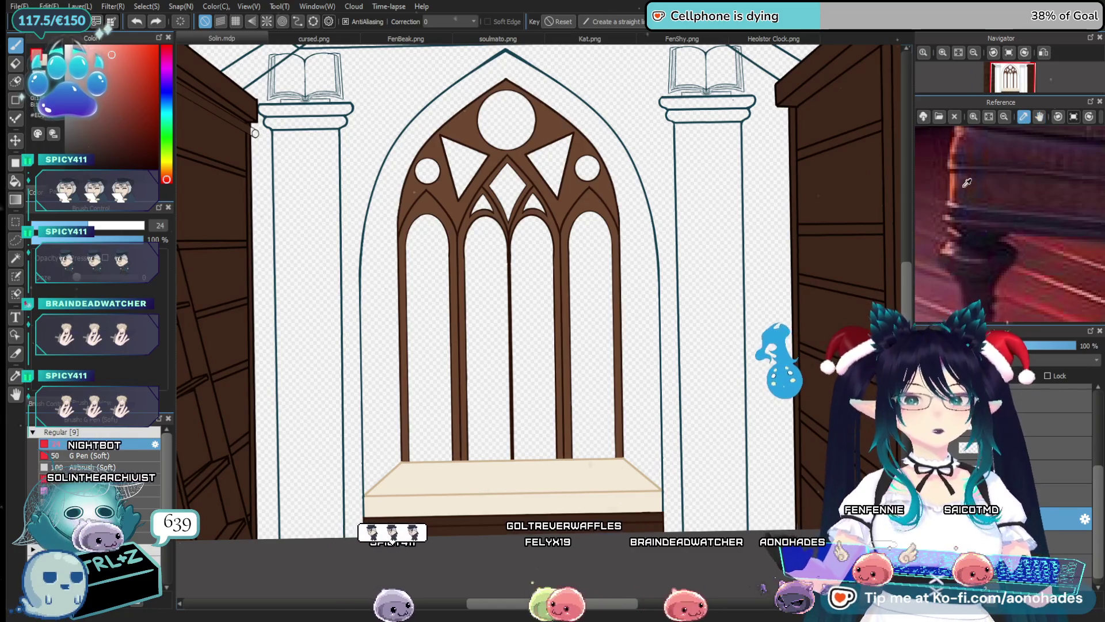
{"action": "left_click", "coordinate": [957, 187]}
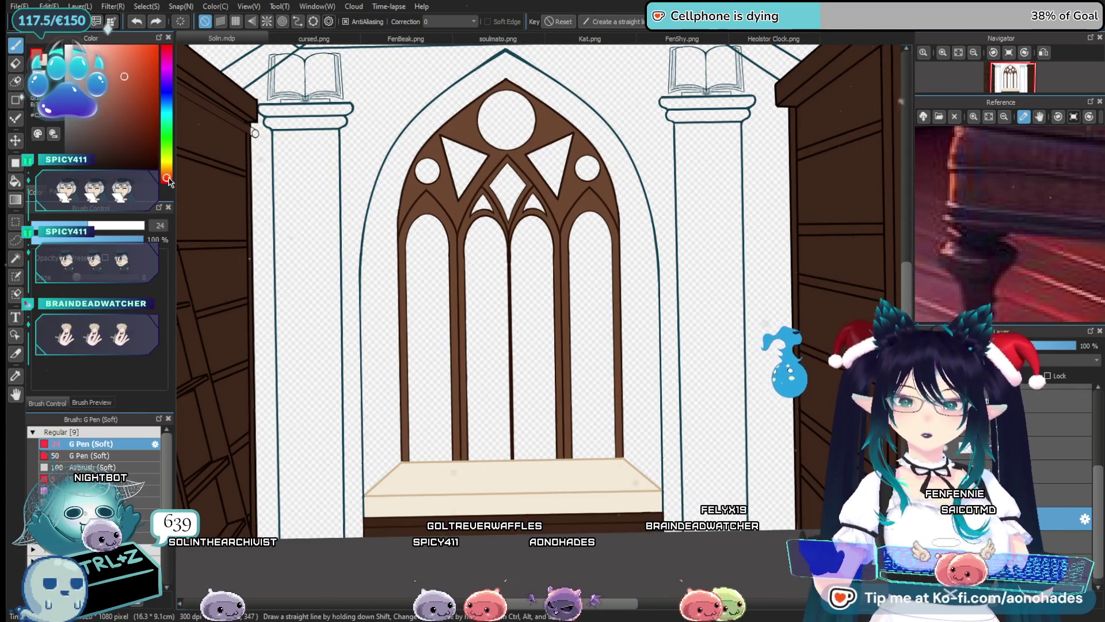
{"action": "left_click_drag", "start_coordinate": [168, 179], "coordinate": [168, 175]}
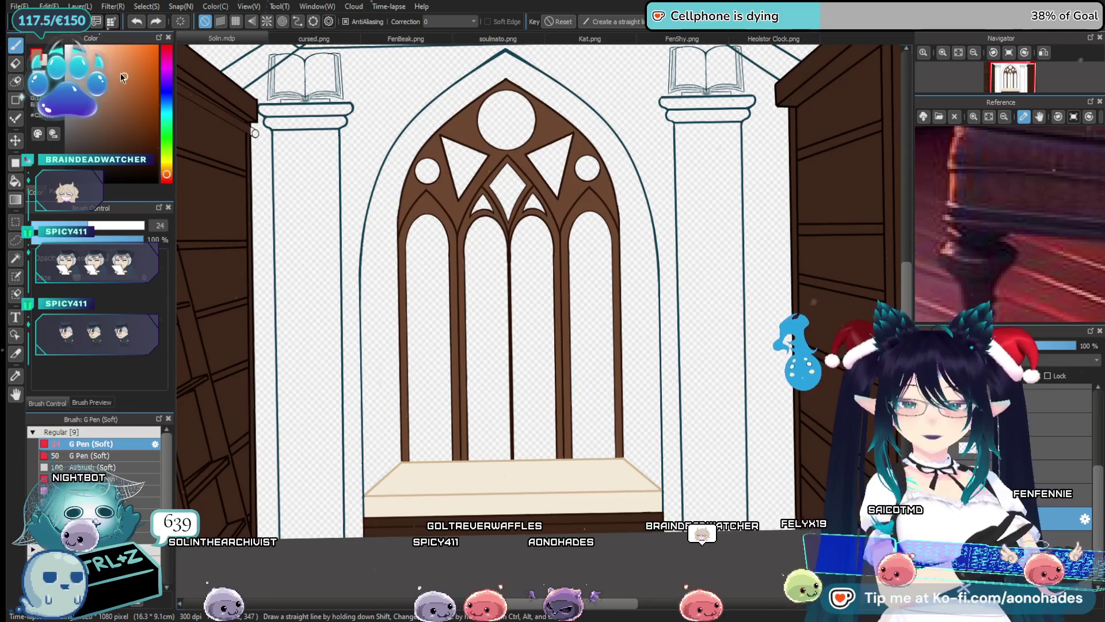
{"action": "left_click_drag", "start_coordinate": [121, 74], "coordinate": [113, 78]}
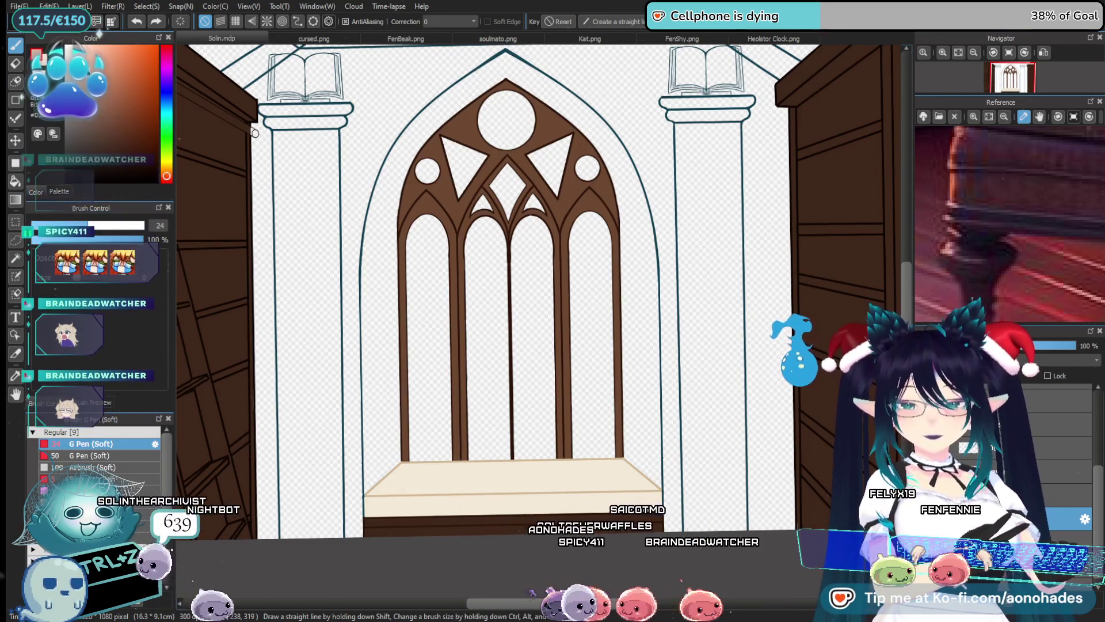
Try beige strokes left of the window arch, keeping a short one after two undone attempts
{"action": "left_click_drag", "start_coordinate": [384, 264], "coordinate": [374, 332]}
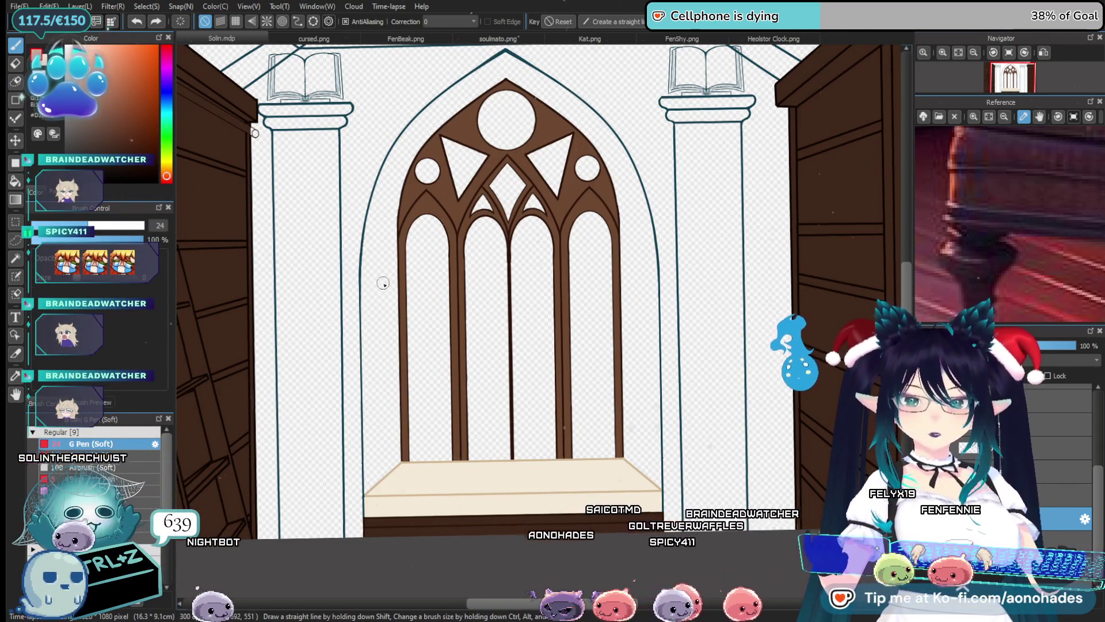
{"action": "key", "text": "ctrl+z"}
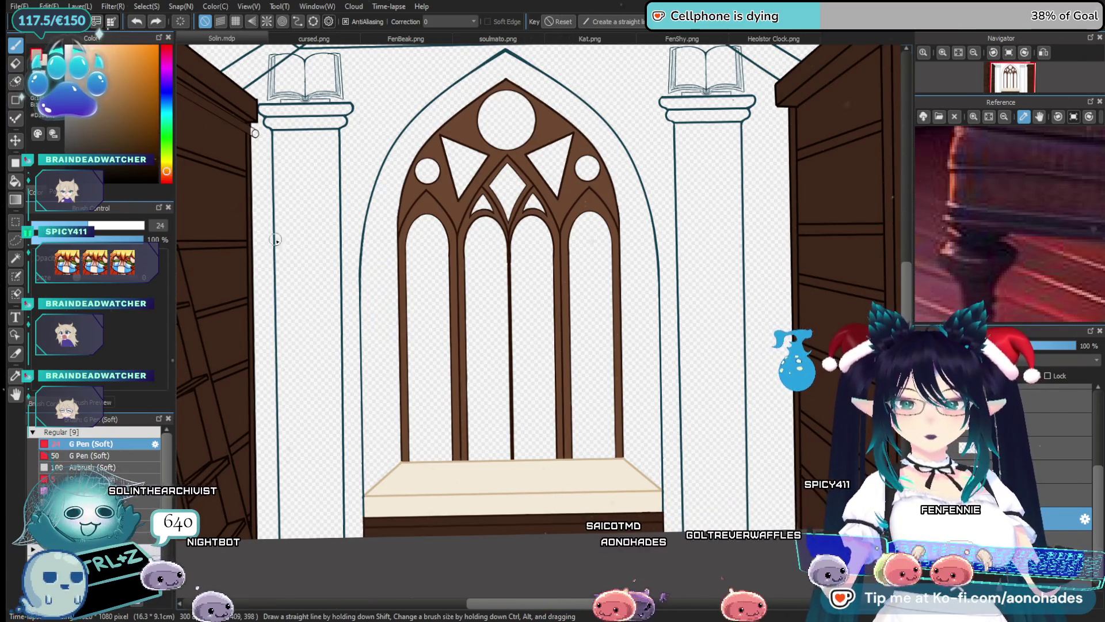
{"action": "left_click_drag", "start_coordinate": [356, 275], "coordinate": [364, 294]}
{"action": "key", "text": "ctrl+z"}
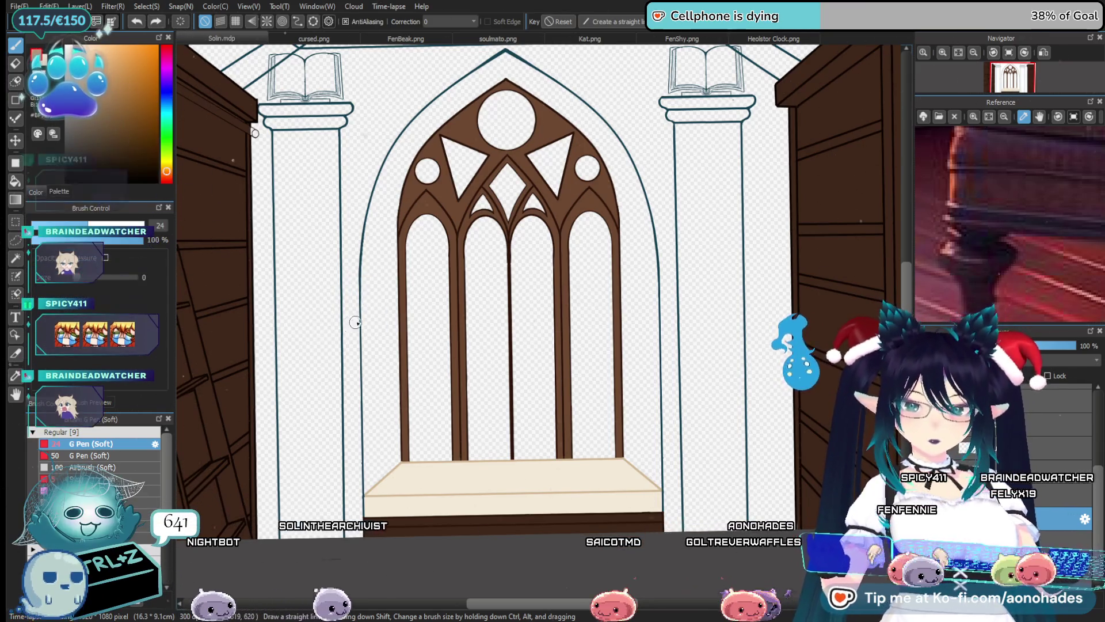
{"action": "left_click_drag", "start_coordinate": [366, 306], "coordinate": [379, 321]}
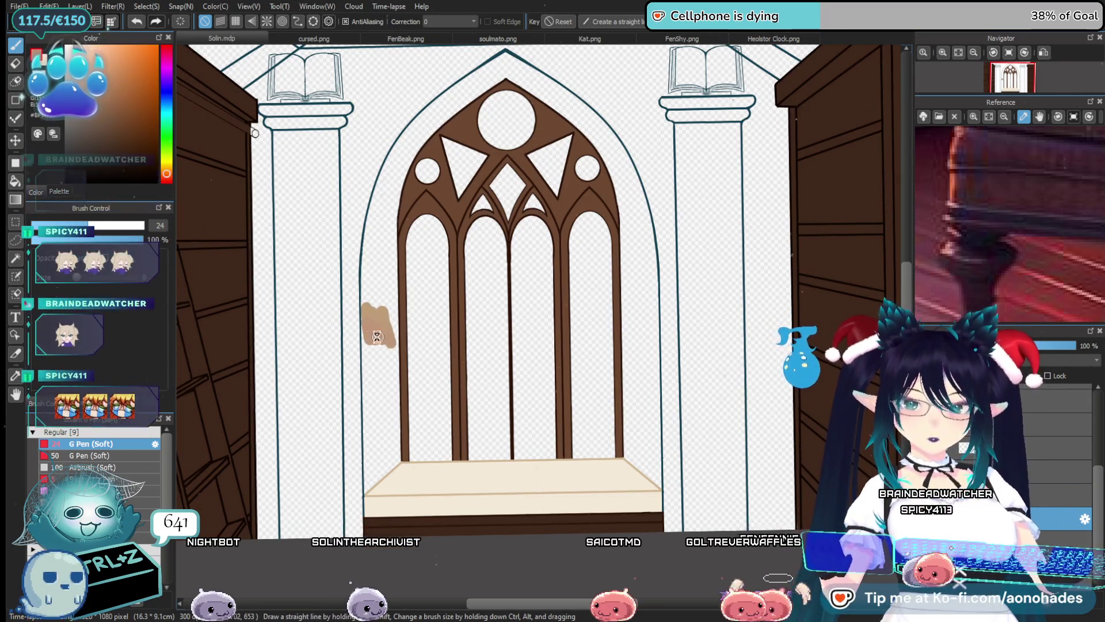
Paint and undo several beige test blobs beside the pillar, ending with a larger repainted blob
{"action": "scroll", "coordinate": [375, 340], "scroll_direction": "up", "scroll_amount": 5}
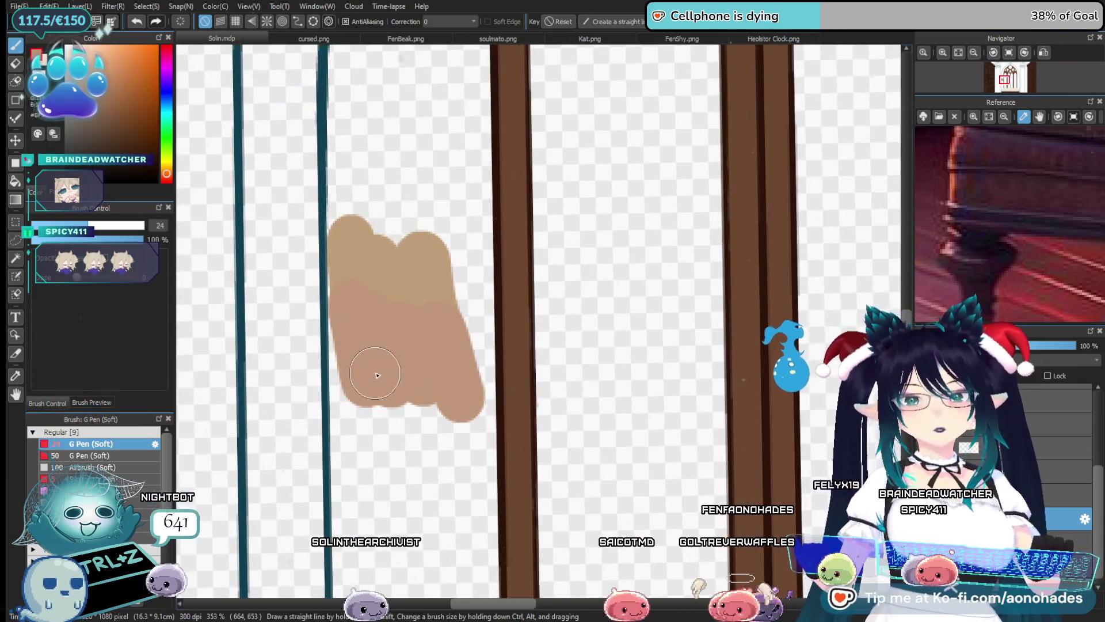
{"action": "key", "text": "ctrl+z"}
{"action": "key", "text": "ctrl+z"}
{"action": "left_click_drag", "start_coordinate": [360, 286], "coordinate": [397, 318]}
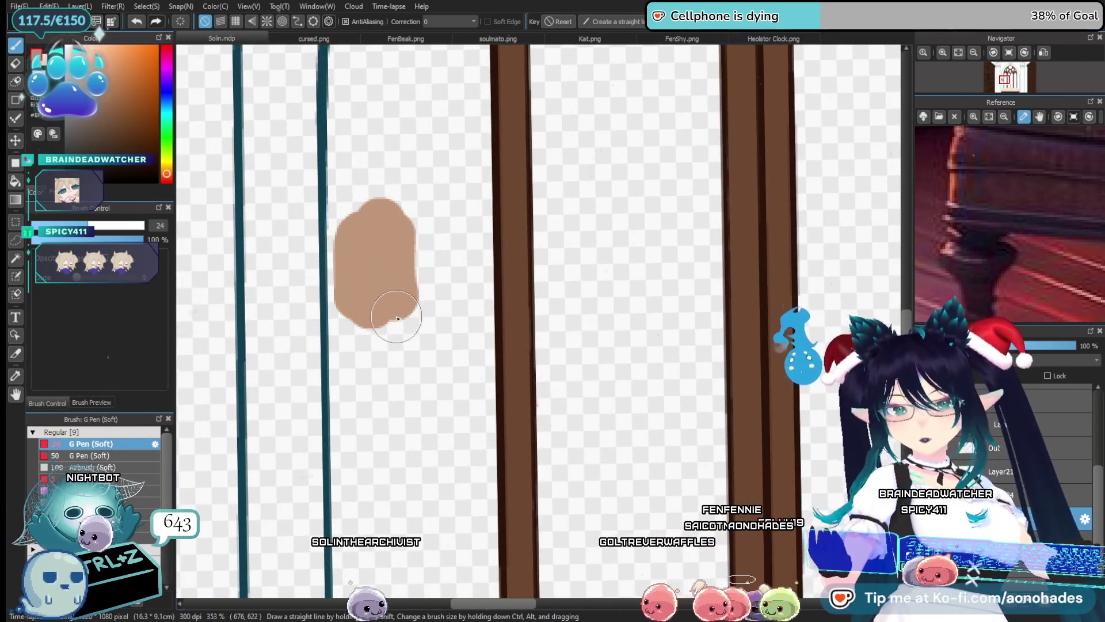
{"action": "key", "text": "ctrl+z"}
{"action": "mouse_move", "coordinate": [370, 247]}
{"action": "left_mouse_down"}
{"action": "mouse_move", "coordinate": [422, 276]}
{"action": "mouse_move", "coordinate": [461, 259]}
{"action": "left_mouse_up"}
{"action": "key", "text": "ctrl+z"}
{"action": "mouse_move", "coordinate": [346, 207]}
{"action": "left_mouse_down"}
{"action": "mouse_move", "coordinate": [368, 259]}
{"action": "mouse_move", "coordinate": [455, 279]}
{"action": "left_mouse_up"}
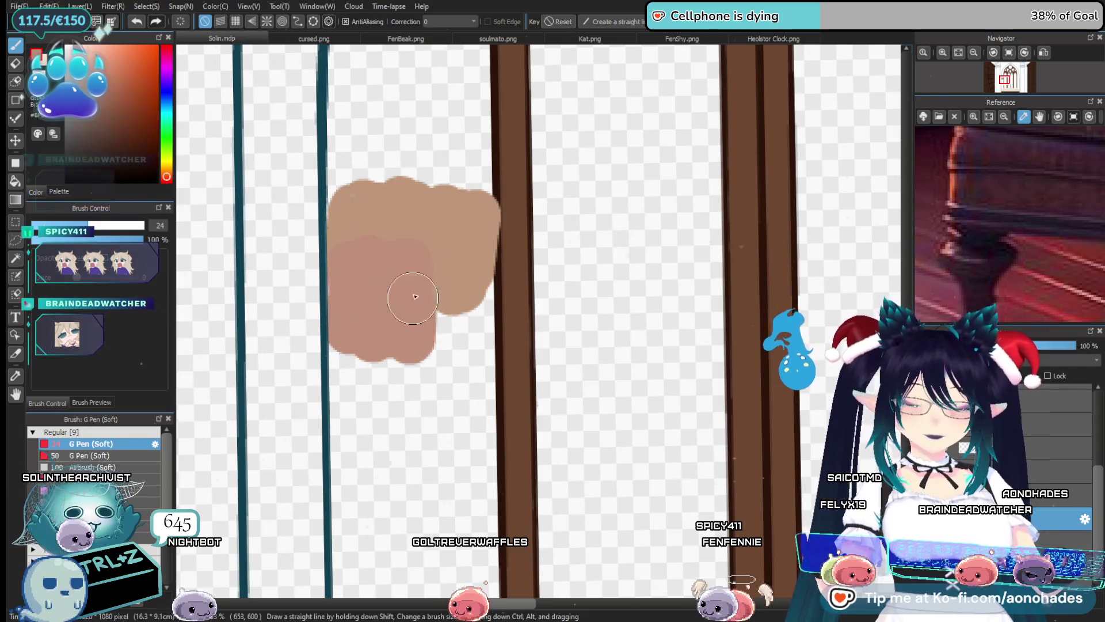
Try pinkish and tan tones on the test blob, choose a darker tan, and delete the swatch
{"action": "left_click_drag", "start_coordinate": [457, 279], "coordinate": [439, 354]}
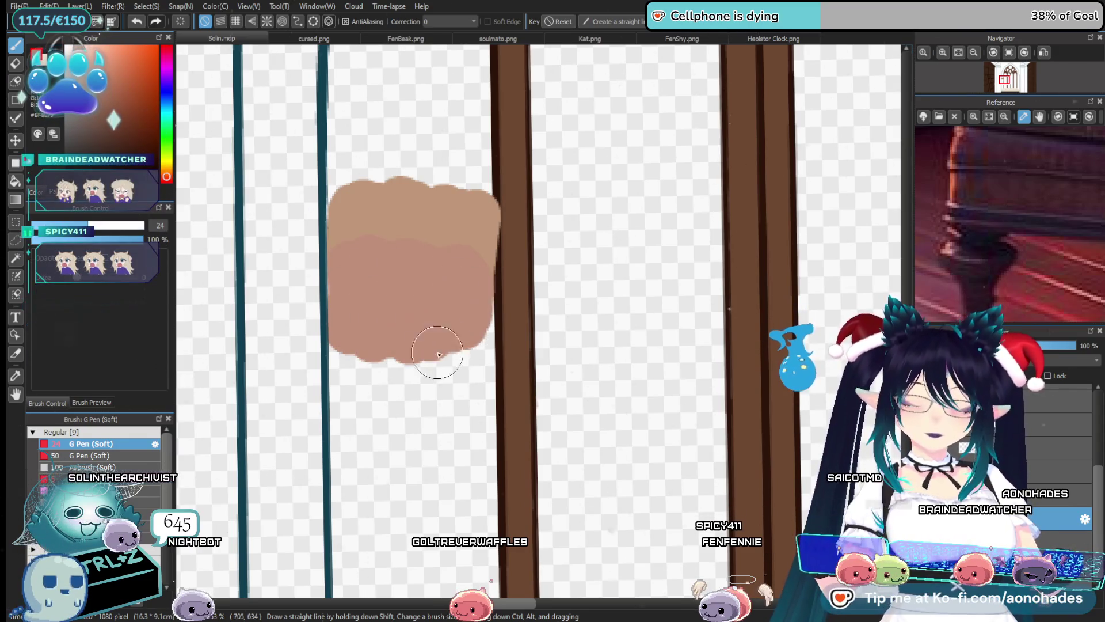
{"action": "left_click", "coordinate": [167, 179]}
{"action": "mouse_move", "coordinate": [354, 316]}
{"action": "left_mouse_down"}
{"action": "mouse_move", "coordinate": [407, 370]}
{"action": "mouse_move", "coordinate": [461, 316]}
{"action": "mouse_move", "coordinate": [496, 375]}
{"action": "left_mouse_up"}
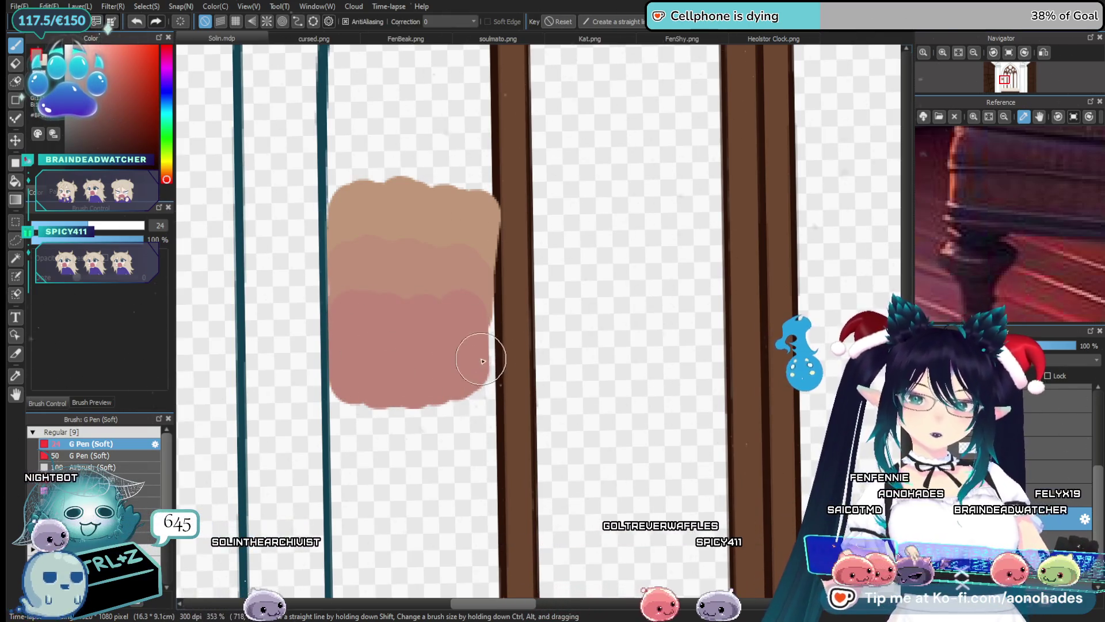
{"action": "left_click", "coordinate": [477, 277], "text": "alt"}
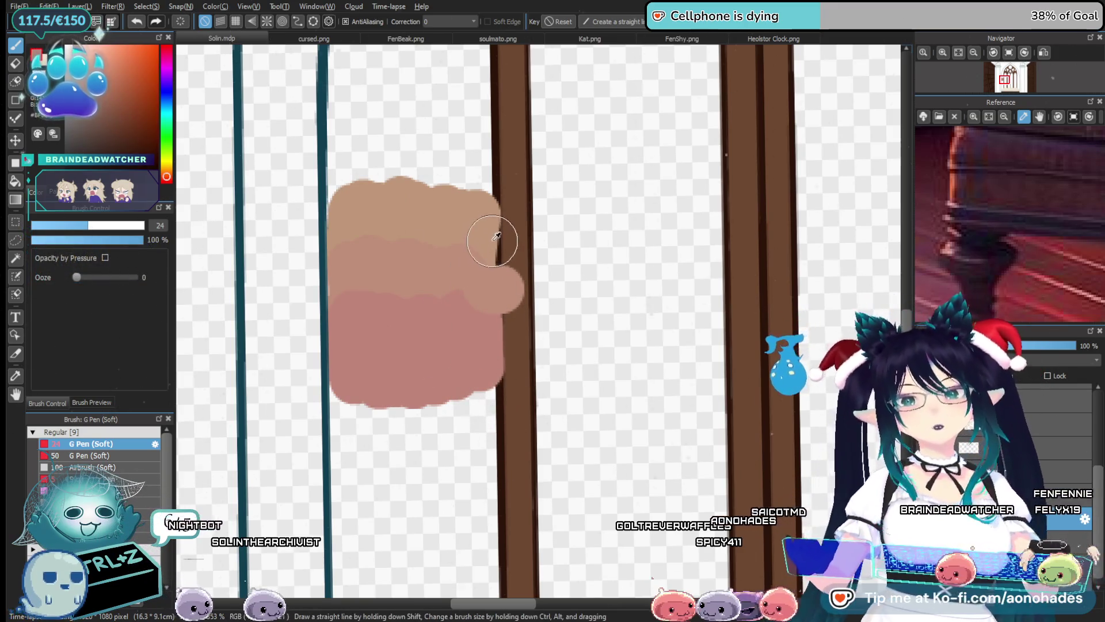
{"action": "left_click_drag", "start_coordinate": [496, 236], "coordinate": [506, 242]}
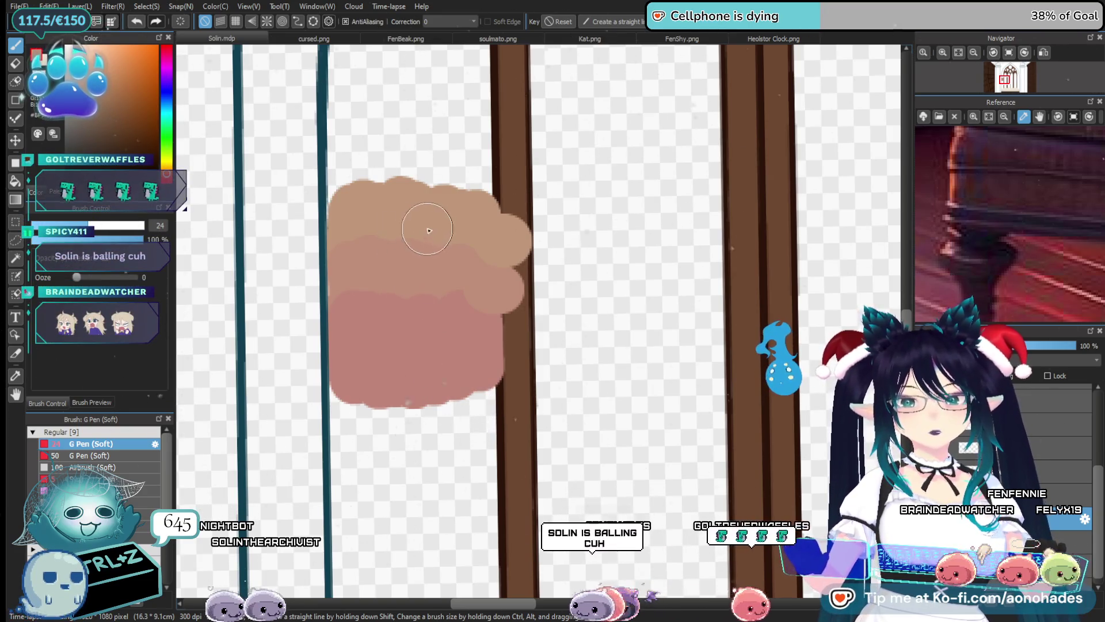
{"action": "left_click", "coordinate": [166, 167]}
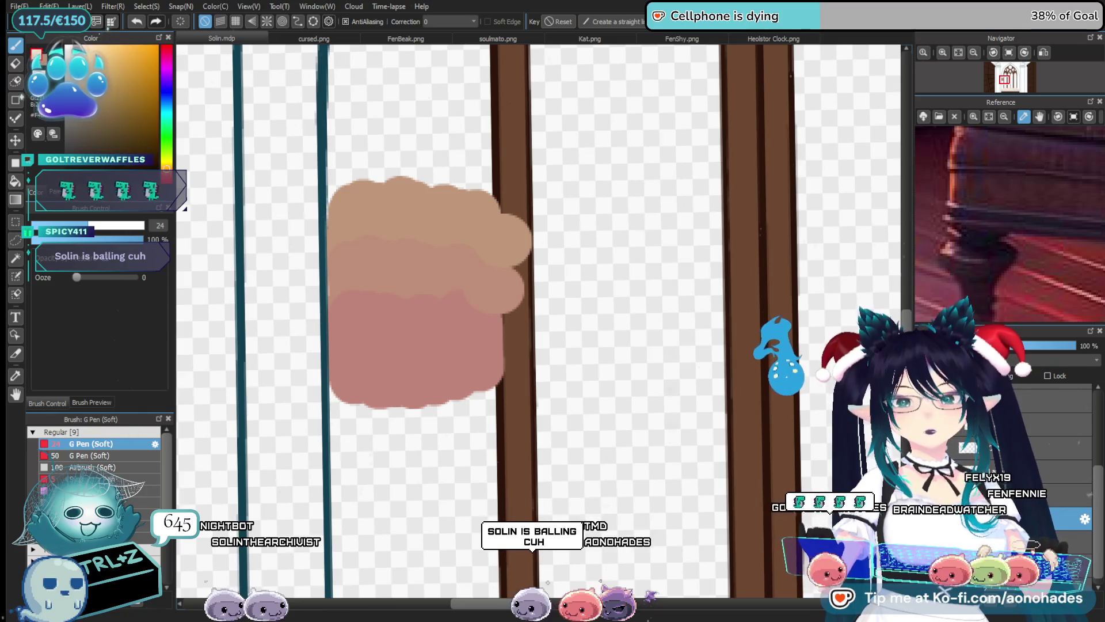
{"action": "left_click", "coordinate": [431, 267], "text": "alt"}
{"action": "key", "text": "Delete"}
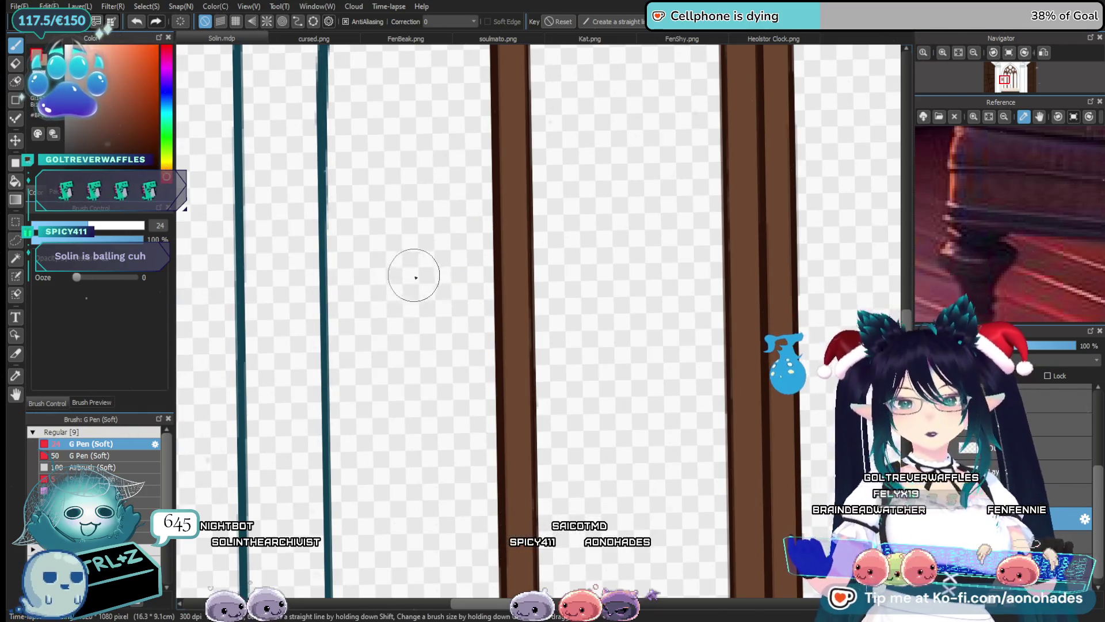
Zoom in and paint tan down the window's left edge and beside the lower frame
{"action": "scroll", "coordinate": [371, 271], "scroll_direction": "down", "scroll_amount": 2}
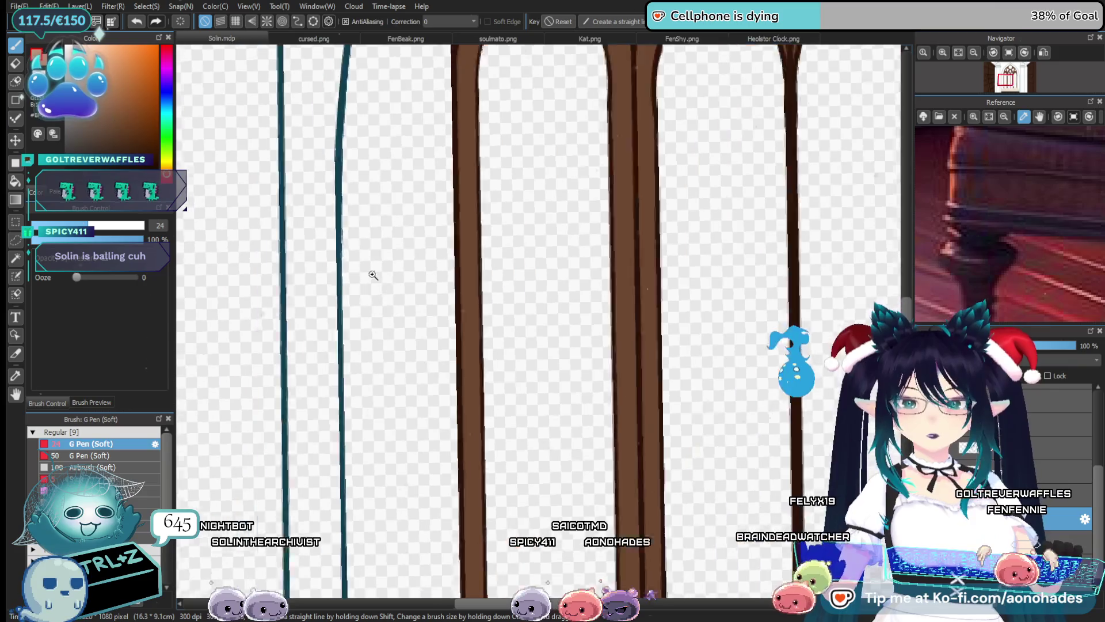
{"action": "scroll", "coordinate": [374, 242], "scroll_direction": "down", "scroll_amount": 2}
{"action": "scroll", "coordinate": [365, 261], "scroll_direction": "down", "scroll_amount": 2}
{"action": "scroll", "coordinate": [388, 177], "scroll_direction": "down", "scroll_amount": 1}
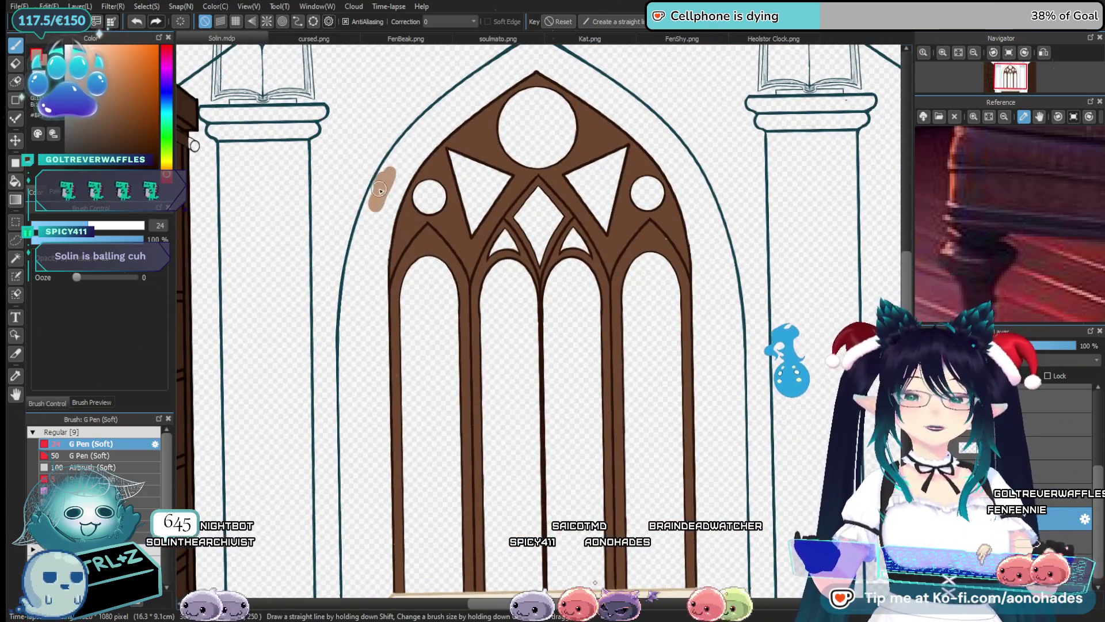
{"action": "mouse_move", "coordinate": [374, 200]}
{"action": "left_mouse_down"}
{"action": "mouse_move", "coordinate": [377, 238]}
{"action": "mouse_move", "coordinate": [355, 263]}
{"action": "mouse_move", "coordinate": [372, 257]}
{"action": "left_mouse_up"}
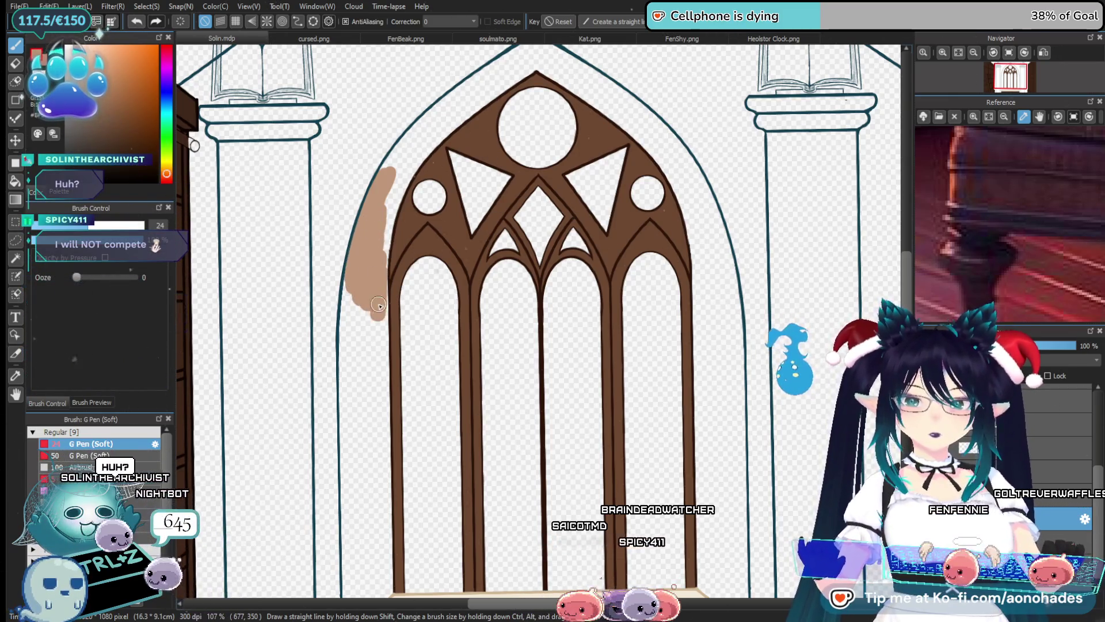
{"action": "scroll", "coordinate": [378, 305], "scroll_direction": "down", "scroll_amount": 3}
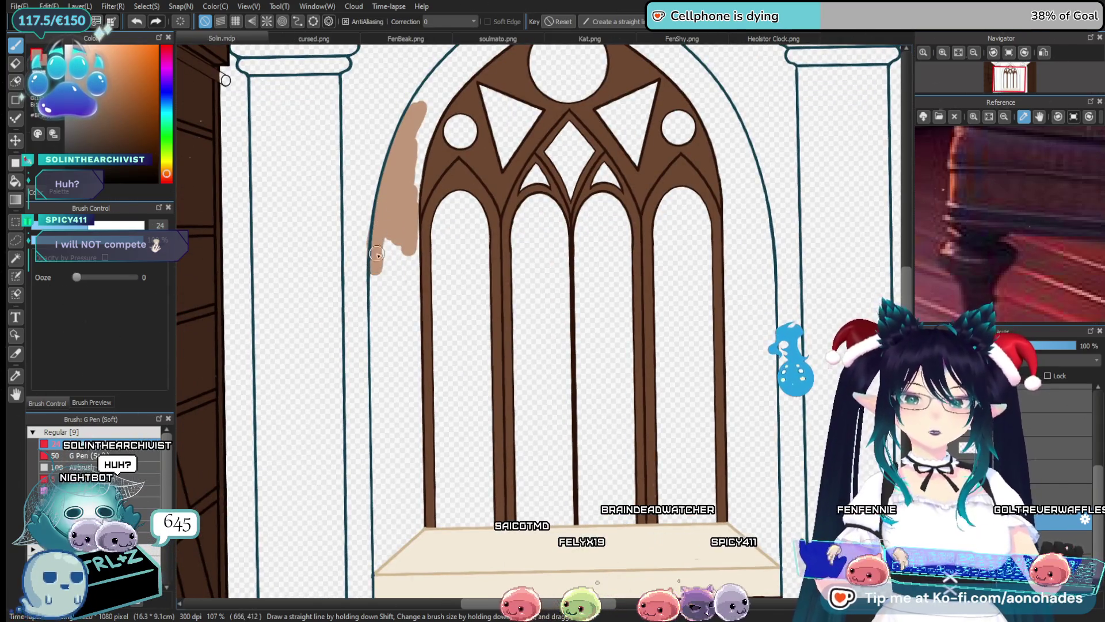
{"action": "left_click_drag", "start_coordinate": [377, 254], "coordinate": [397, 316]}
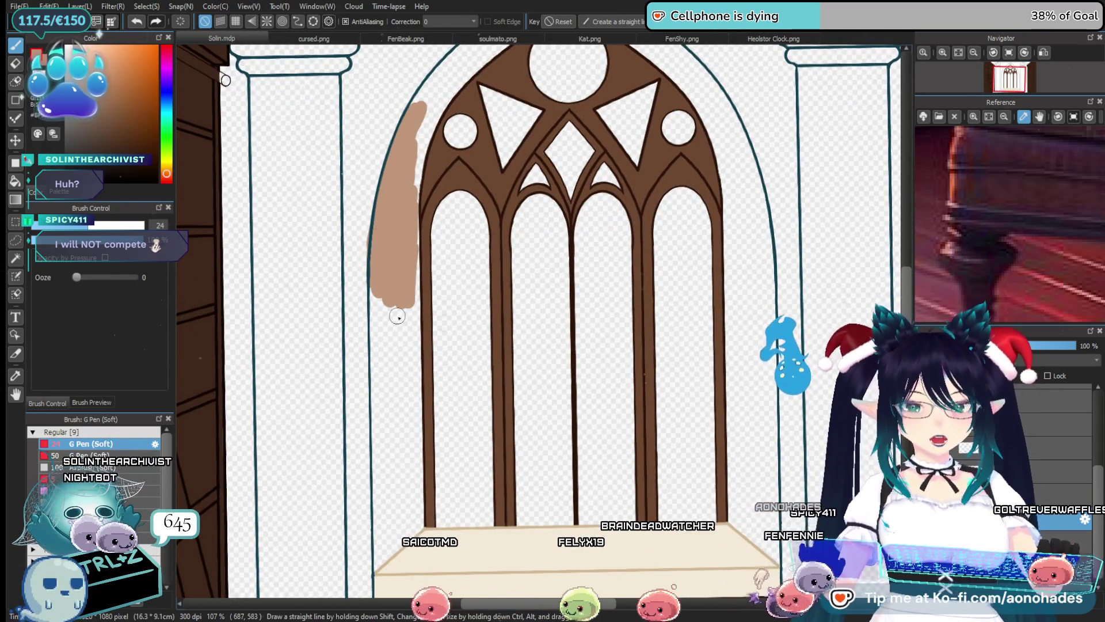
{"action": "scroll", "coordinate": [398, 316], "scroll_direction": "up", "scroll_amount": 3}
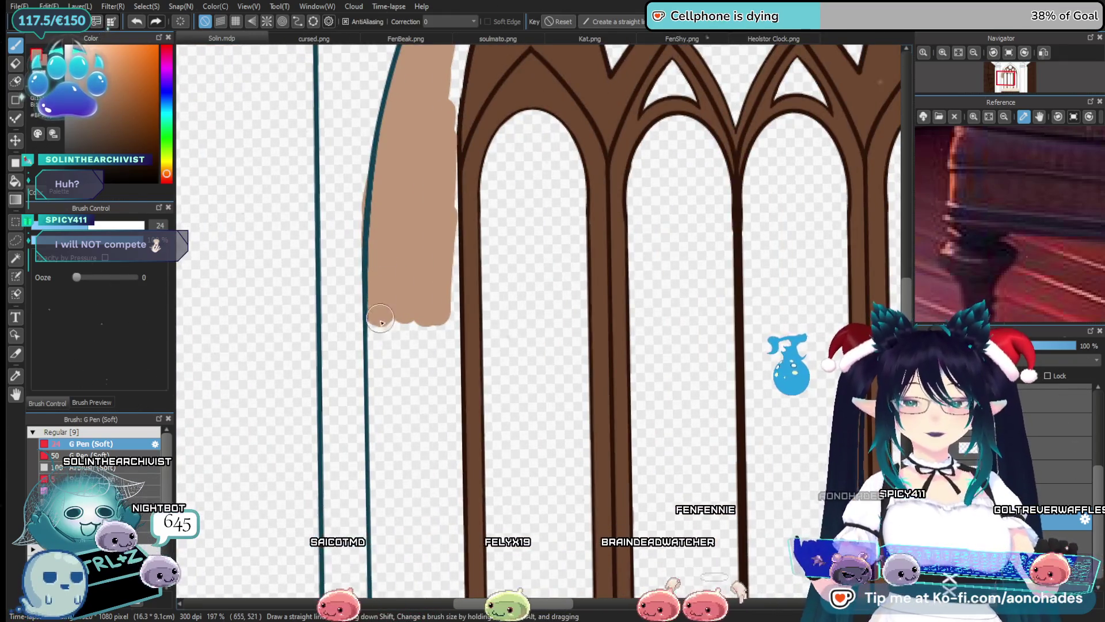
{"action": "mouse_move", "coordinate": [401, 357]}
{"action": "left_mouse_down"}
{"action": "mouse_move", "coordinate": [430, 355]}
{"action": "mouse_move", "coordinate": [452, 319]}
{"action": "left_mouse_up"}
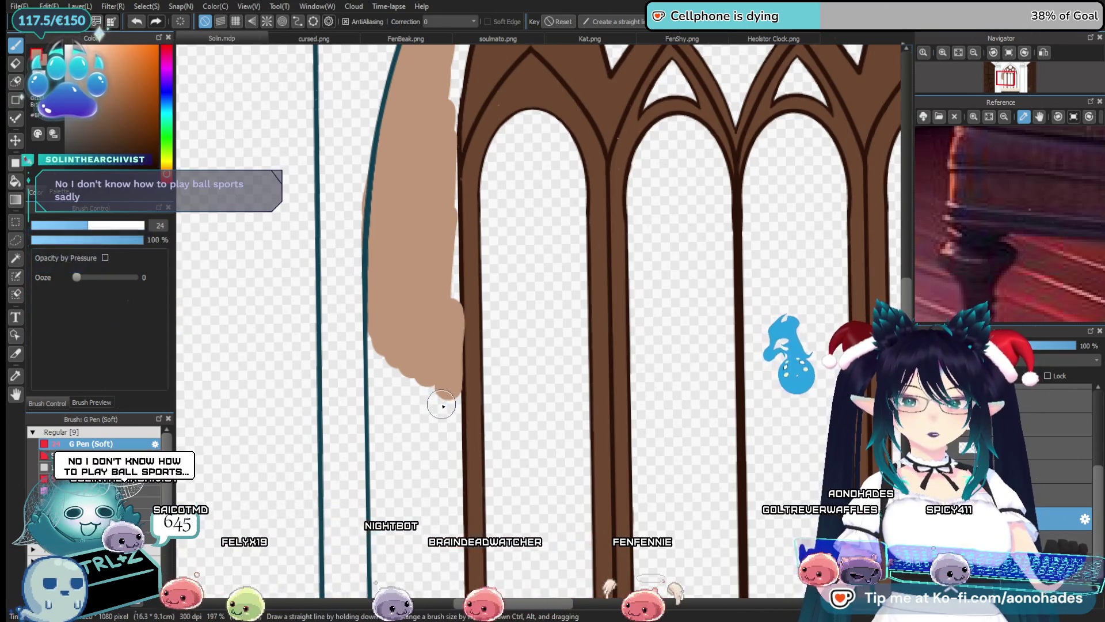
Paint tan up the arch's left curve to its peak, covering the white gaps in the band
{"action": "left_click_drag", "start_coordinate": [468, 185], "coordinate": [414, 271]}
{"action": "scroll", "coordinate": [384, 246], "scroll_direction": "up", "scroll_amount": 3}
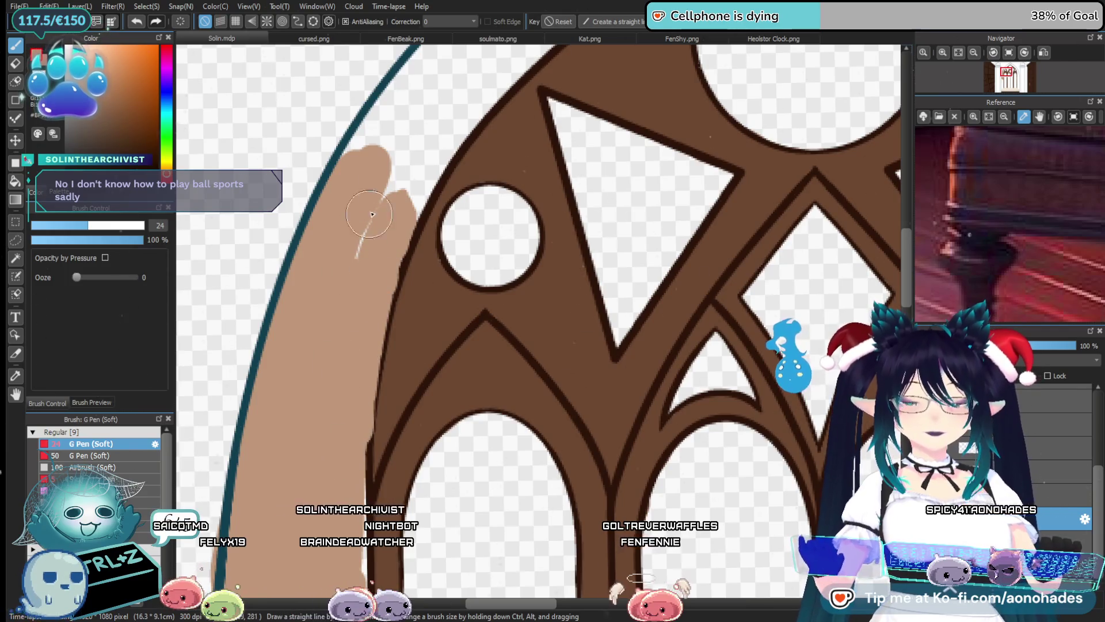
{"action": "scroll", "coordinate": [360, 346], "scroll_direction": "down", "scroll_amount": 2}
{"action": "scroll", "coordinate": [354, 300], "scroll_direction": "up", "scroll_amount": 2}
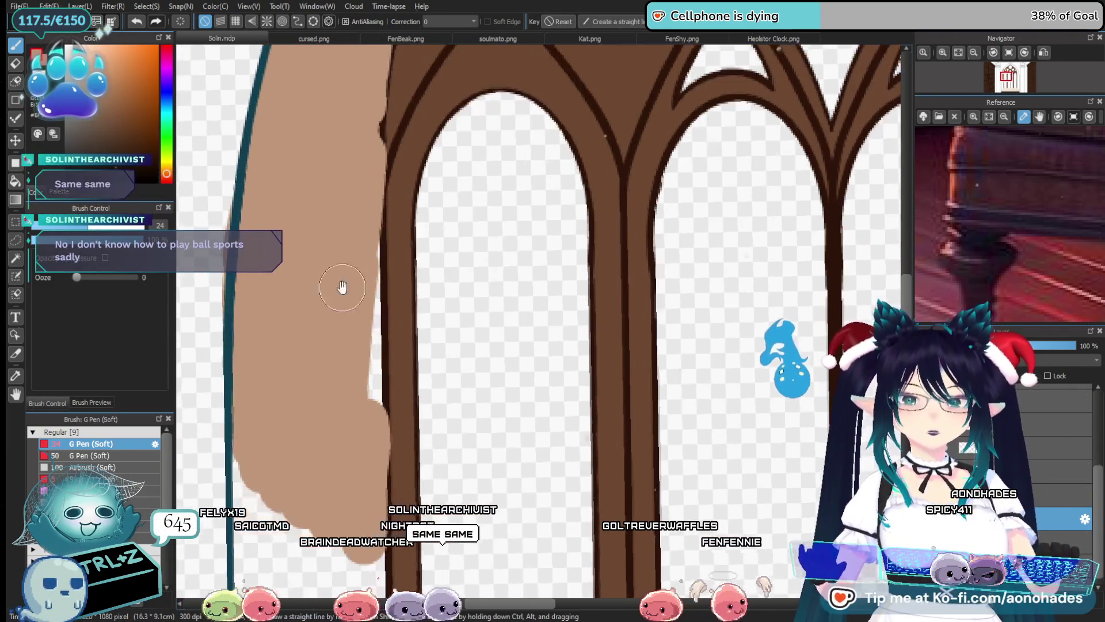
{"action": "scroll", "coordinate": [366, 311], "scroll_direction": "down", "scroll_amount": 2}
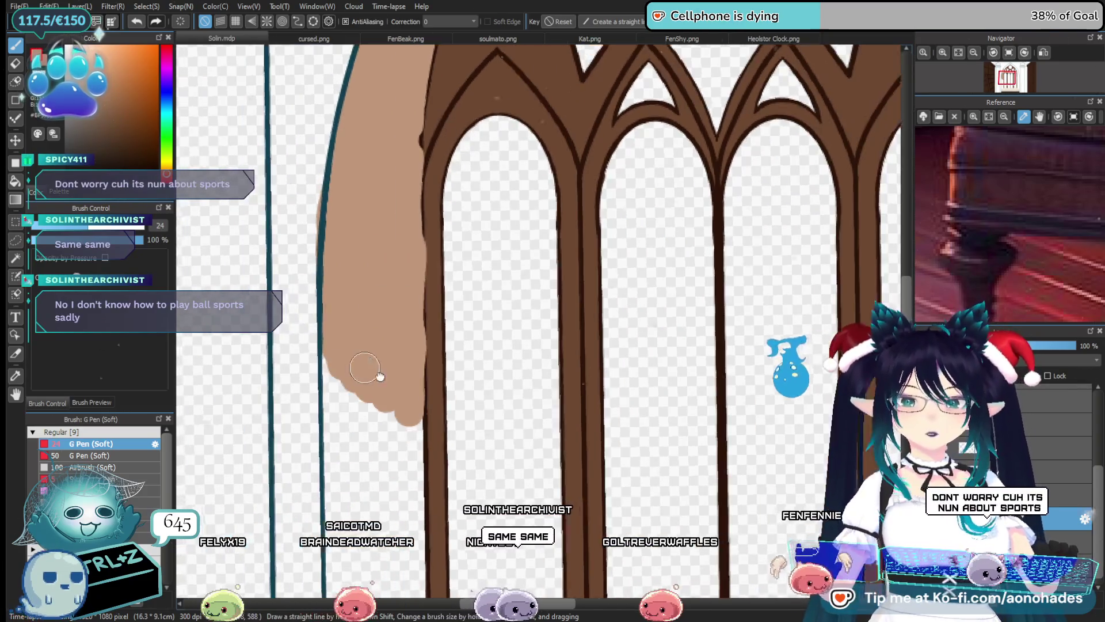
{"action": "scroll", "coordinate": [367, 321], "scroll_direction": "up", "scroll_amount": 3}
{"action": "scroll", "coordinate": [383, 213], "scroll_direction": "up", "scroll_amount": 2}
{"action": "key", "text": "e"}
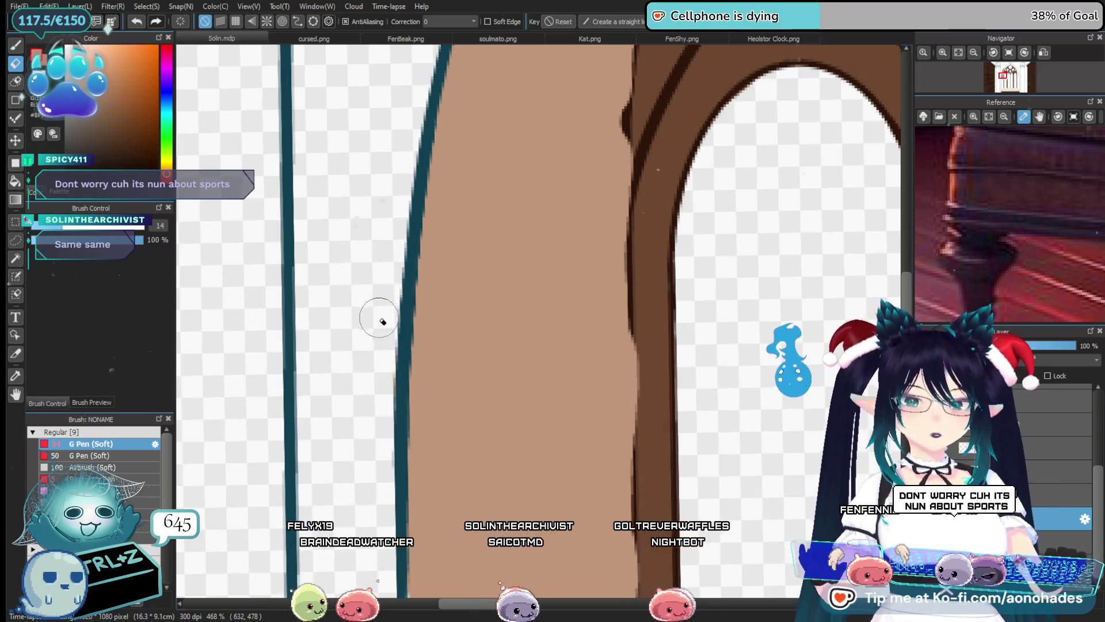
{"action": "scroll", "coordinate": [446, 320], "scroll_direction": "down", "scroll_amount": 3}
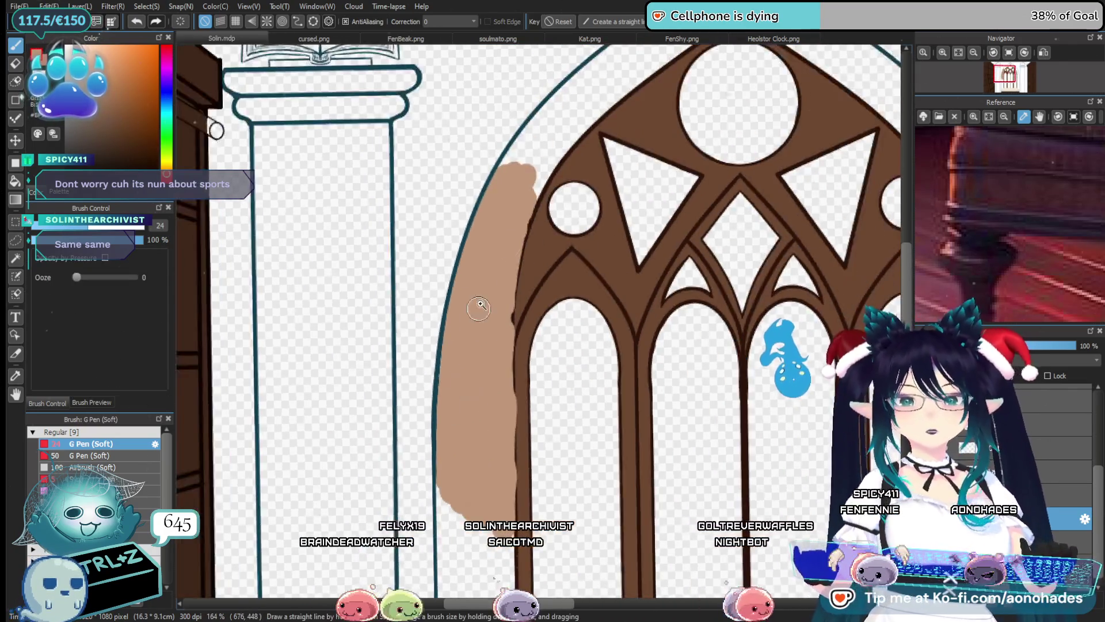
{"action": "scroll", "coordinate": [440, 333], "scroll_direction": "up", "scroll_amount": 2}
{"action": "left_click_drag", "start_coordinate": [439, 332], "coordinate": [393, 331]}
{"action": "left_click_drag", "start_coordinate": [346, 491], "coordinate": [433, 367]}
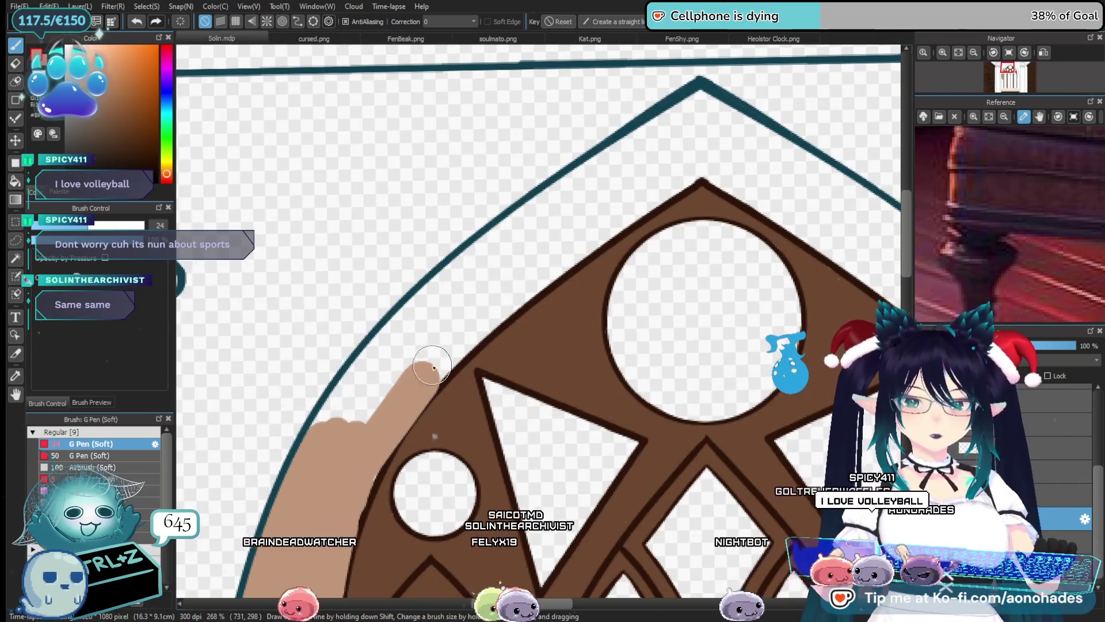
{"action": "left_click_drag", "start_coordinate": [375, 449], "coordinate": [709, 158]}
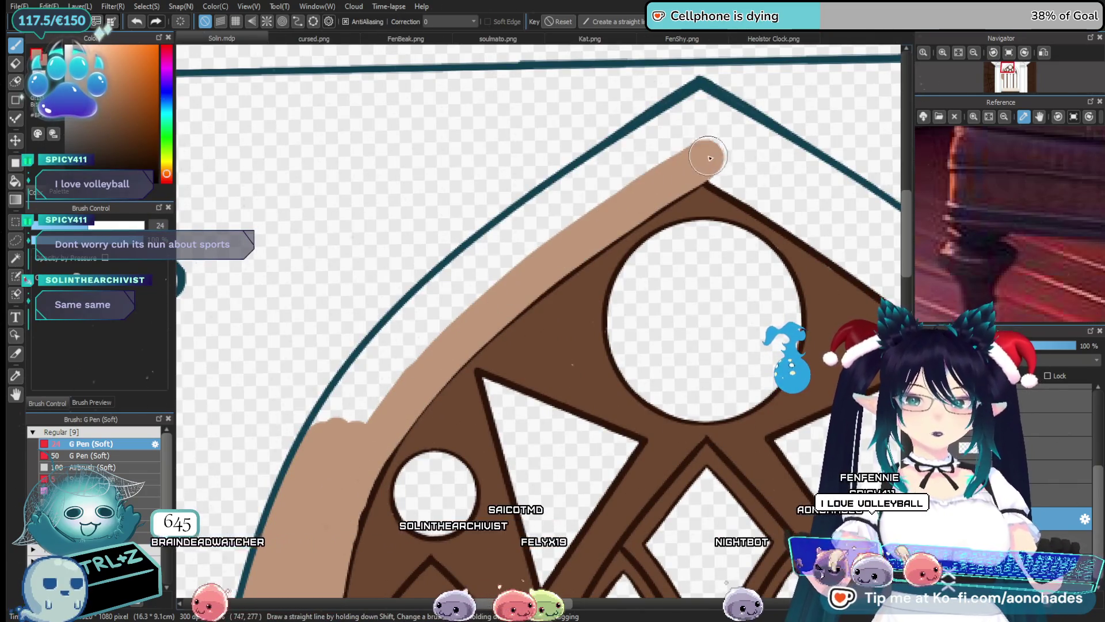
{"action": "mouse_move", "coordinate": [703, 104]}
{"action": "left_mouse_down"}
{"action": "mouse_move", "coordinate": [480, 265]}
{"action": "mouse_move", "coordinate": [323, 414]}
{"action": "left_mouse_up"}
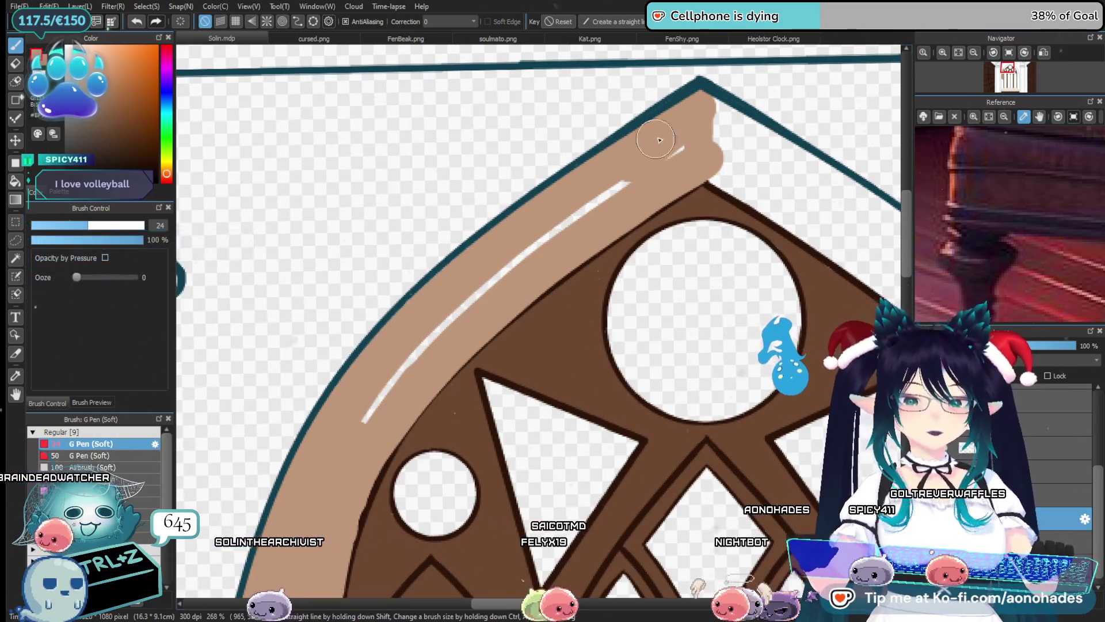
{"action": "left_click_drag", "start_coordinate": [627, 183], "coordinate": [422, 352]}
{"action": "scroll", "coordinate": [422, 352], "scroll_direction": "down", "scroll_amount": 1}
Extend the tan paint down the window's left edge toward the floor
{"action": "scroll", "coordinate": [417, 374], "scroll_direction": "down", "scroll_amount": 3}
{"action": "scroll", "coordinate": [416, 392], "scroll_direction": "down", "scroll_amount": 2}
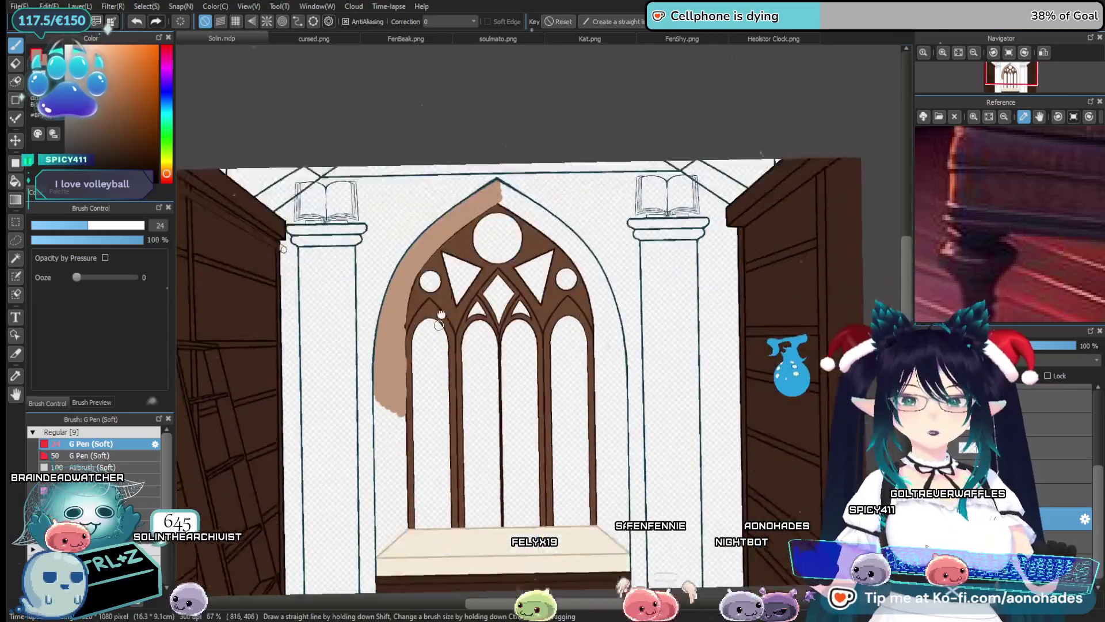
{"action": "scroll", "coordinate": [415, 399], "scroll_direction": "down", "scroll_amount": 1}
{"action": "scroll", "coordinate": [415, 399], "scroll_direction": "up", "scroll_amount": 4}
{"action": "scroll", "coordinate": [429, 357], "scroll_direction": "up", "scroll_amount": 1}
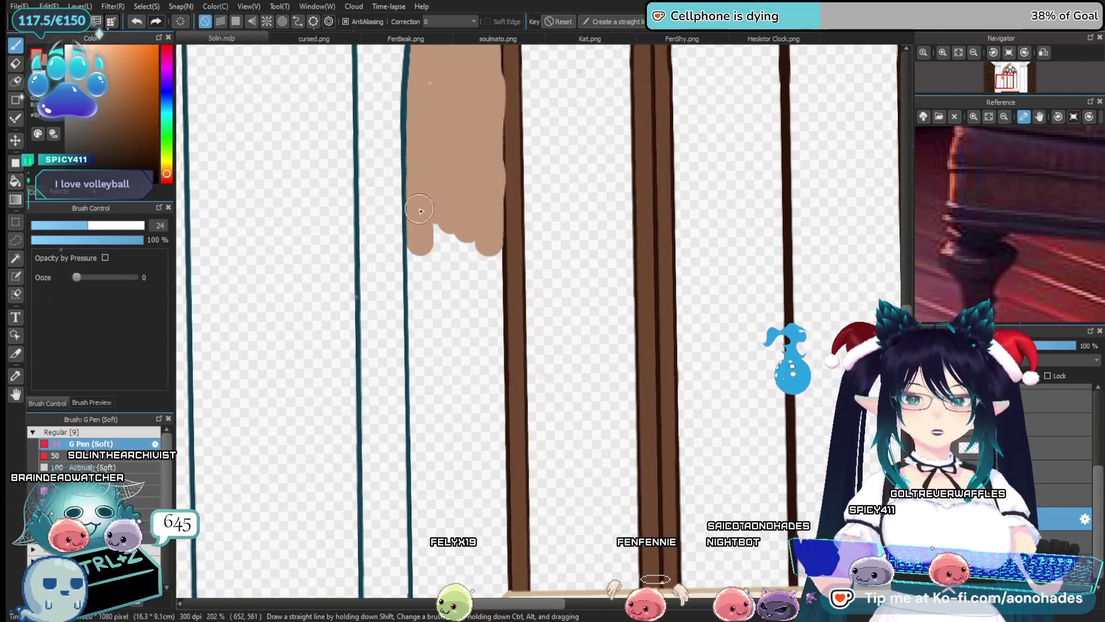
{"action": "left_click_drag", "start_coordinate": [425, 233], "coordinate": [438, 287]}
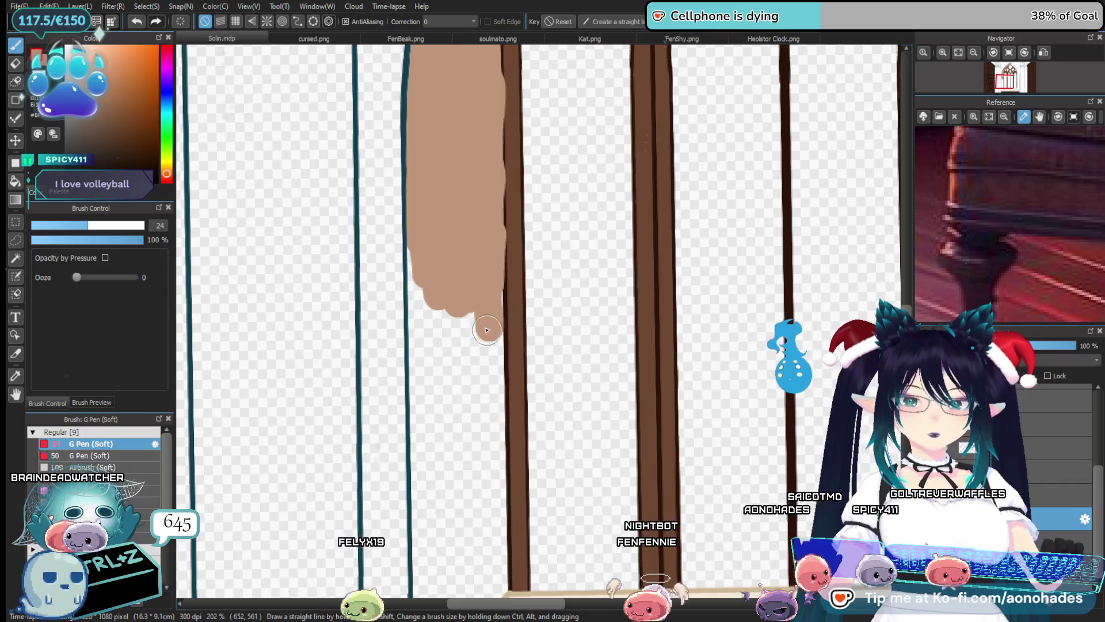
{"action": "left_click_drag", "start_coordinate": [487, 329], "coordinate": [424, 291]}
{"action": "scroll", "coordinate": [436, 321], "scroll_direction": "down", "scroll_amount": 2}
{"action": "scroll", "coordinate": [408, 288], "scroll_direction": "up", "scroll_amount": 1}
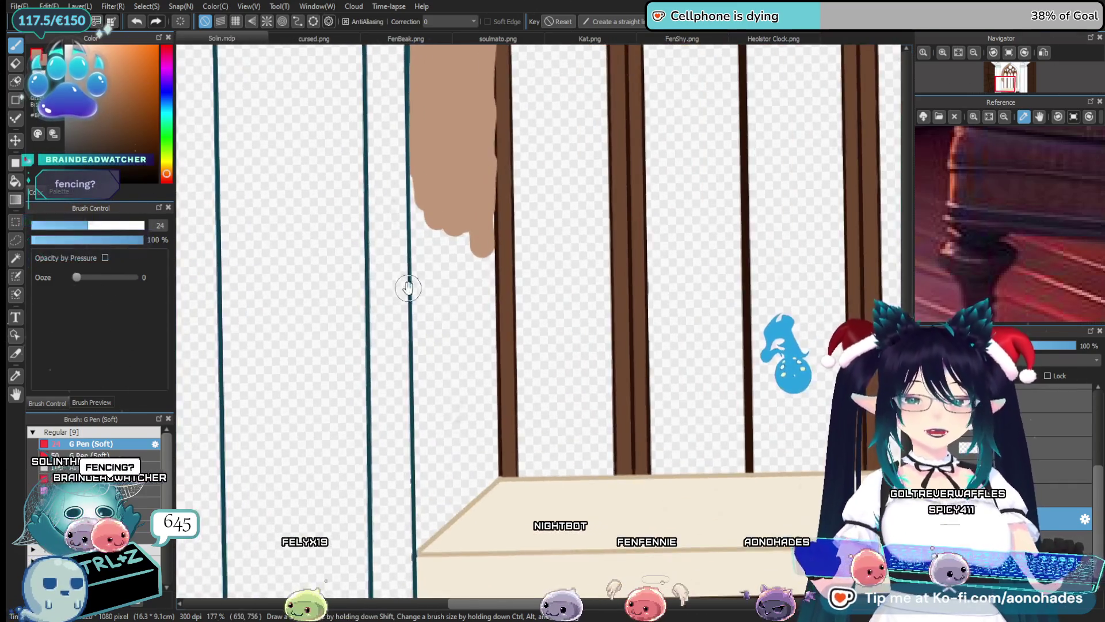
{"action": "left_click_drag", "start_coordinate": [424, 186], "coordinate": [466, 262]}
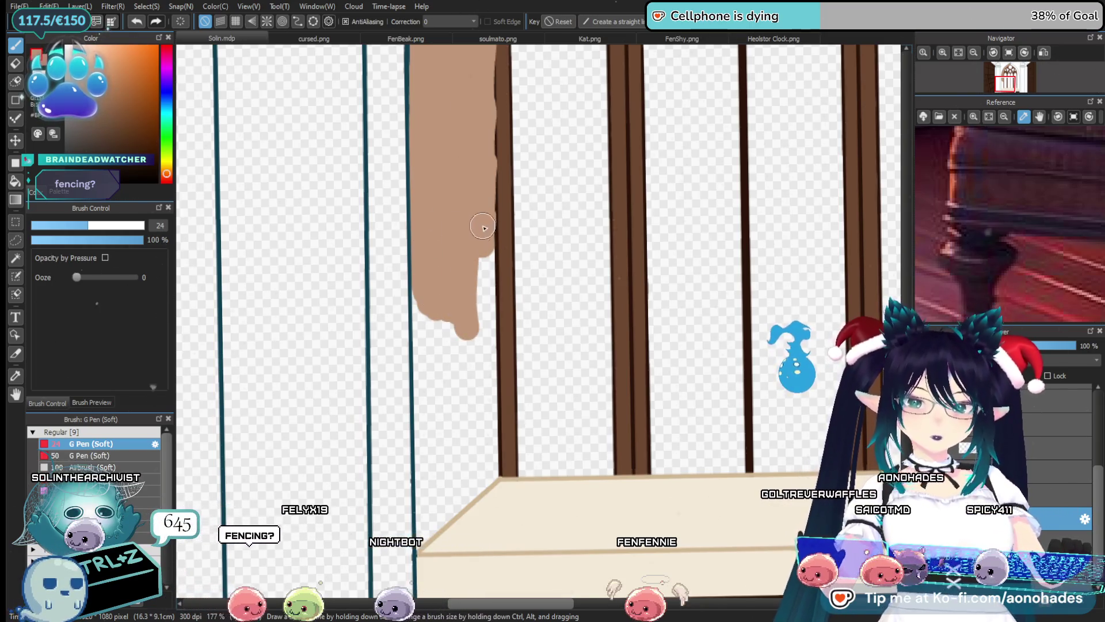
Brush the tan wall strip down to the table edge and fill the white wedge beside the dark post
{"action": "left_click_drag", "start_coordinate": [476, 413], "coordinate": [422, 364]}
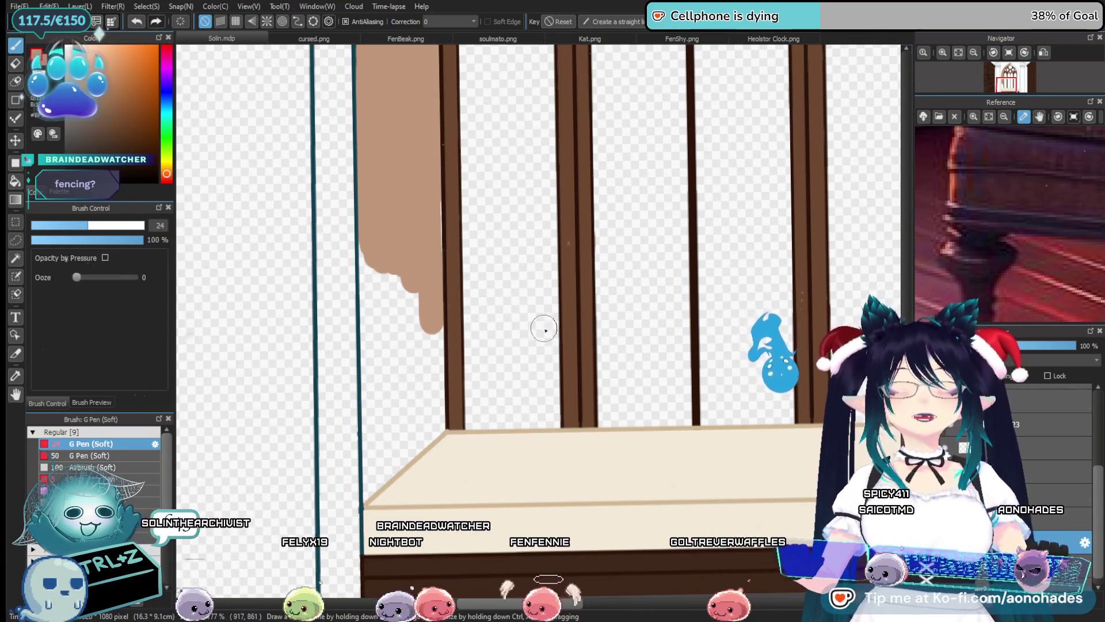
{"action": "left_click_drag", "start_coordinate": [476, 257], "coordinate": [481, 334]}
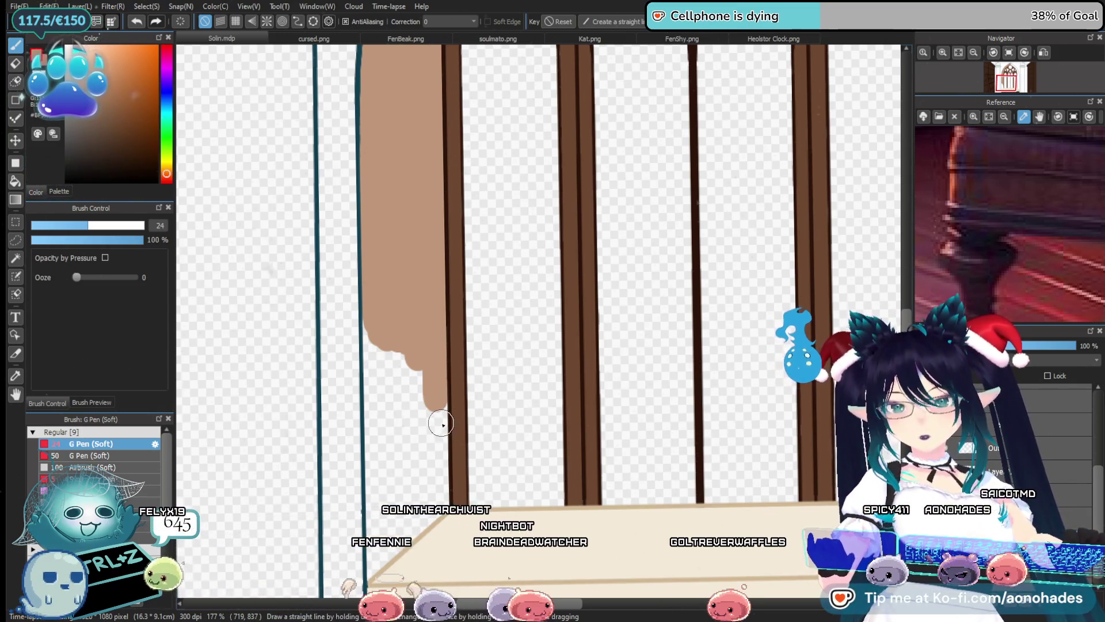
{"action": "mouse_move", "coordinate": [371, 337]}
{"action": "left_mouse_down"}
{"action": "mouse_move", "coordinate": [414, 285]}
{"action": "mouse_move", "coordinate": [458, 389]}
{"action": "left_mouse_up"}
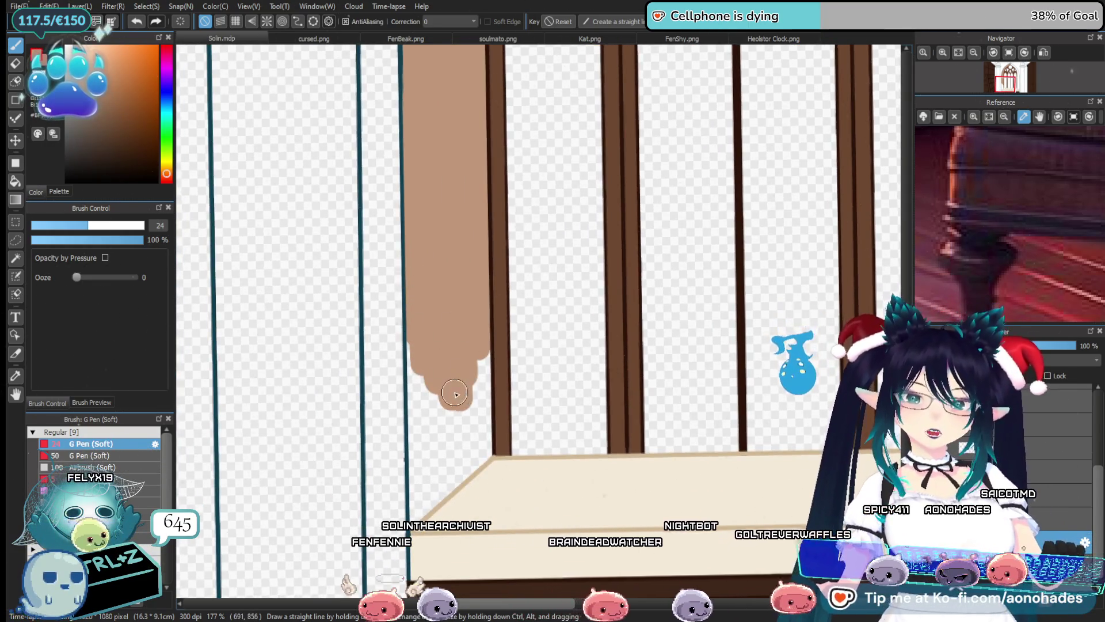
{"action": "scroll", "coordinate": [429, 262], "scroll_direction": "up", "scroll_amount": 2}
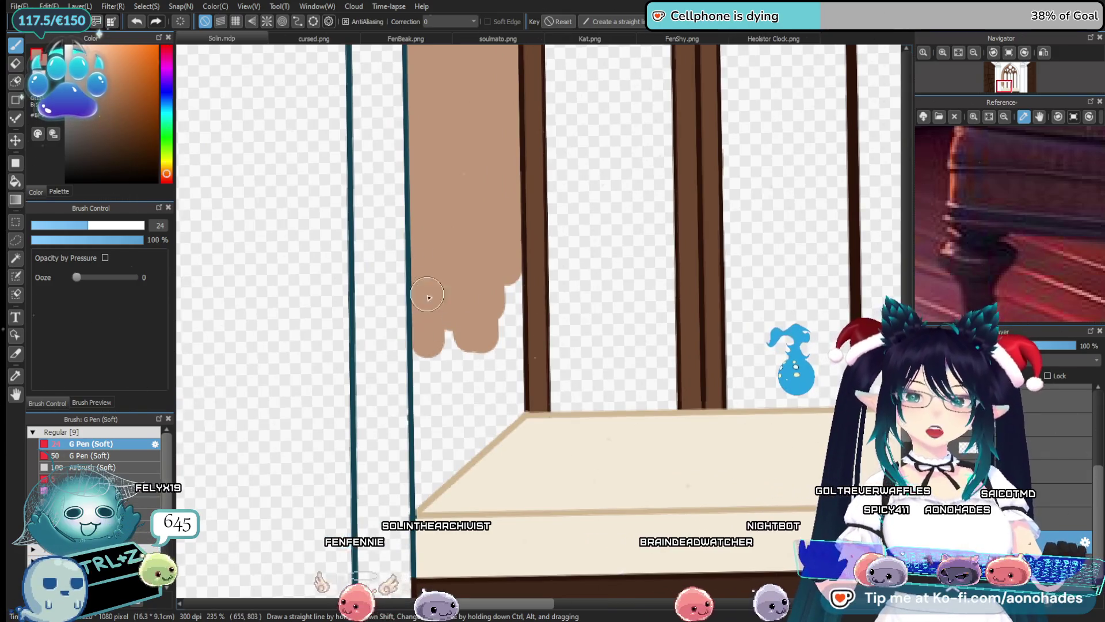
{"action": "left_click_drag", "start_coordinate": [428, 297], "coordinate": [447, 437]}
{"action": "left_click_drag", "start_coordinate": [438, 363], "coordinate": [450, 306]}
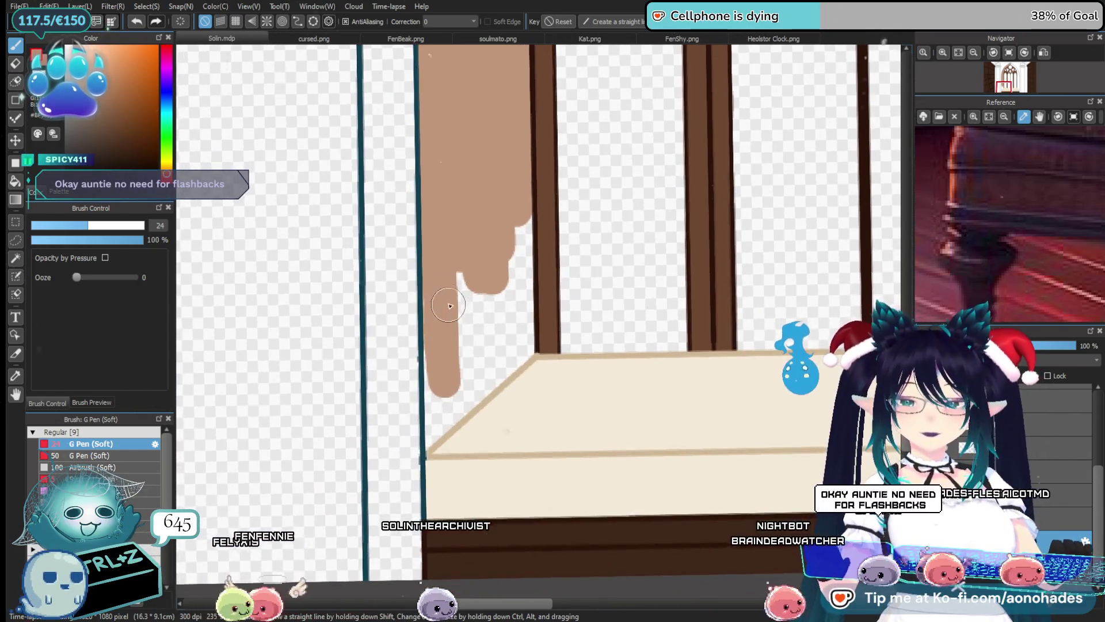
{"action": "left_click_drag", "start_coordinate": [446, 388], "coordinate": [439, 326]}
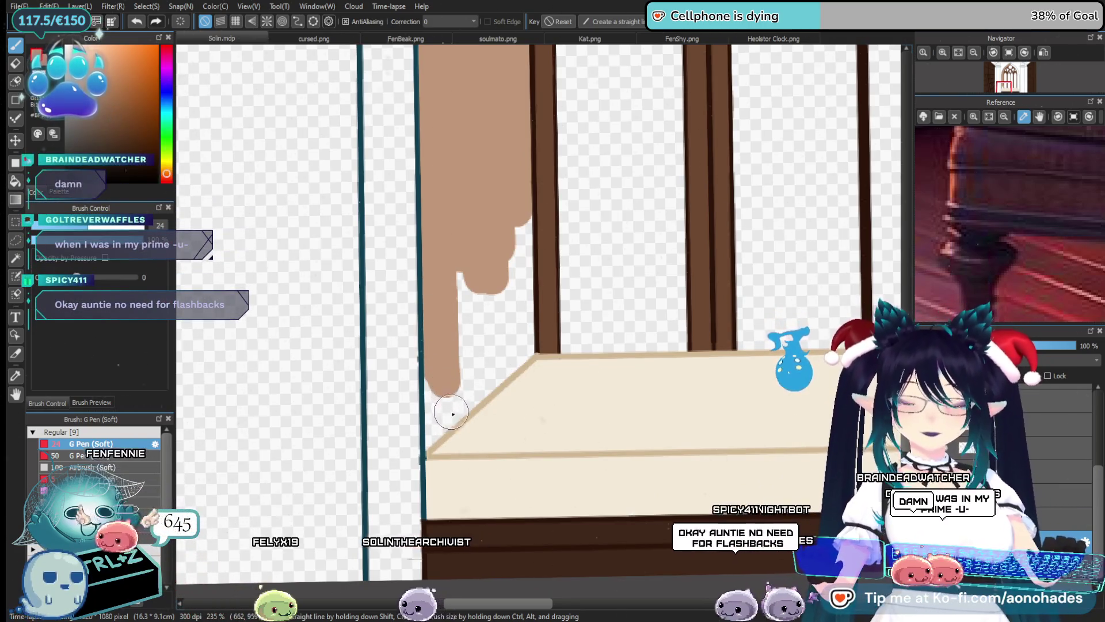
{"action": "left_click_drag", "start_coordinate": [442, 366], "coordinate": [440, 452]}
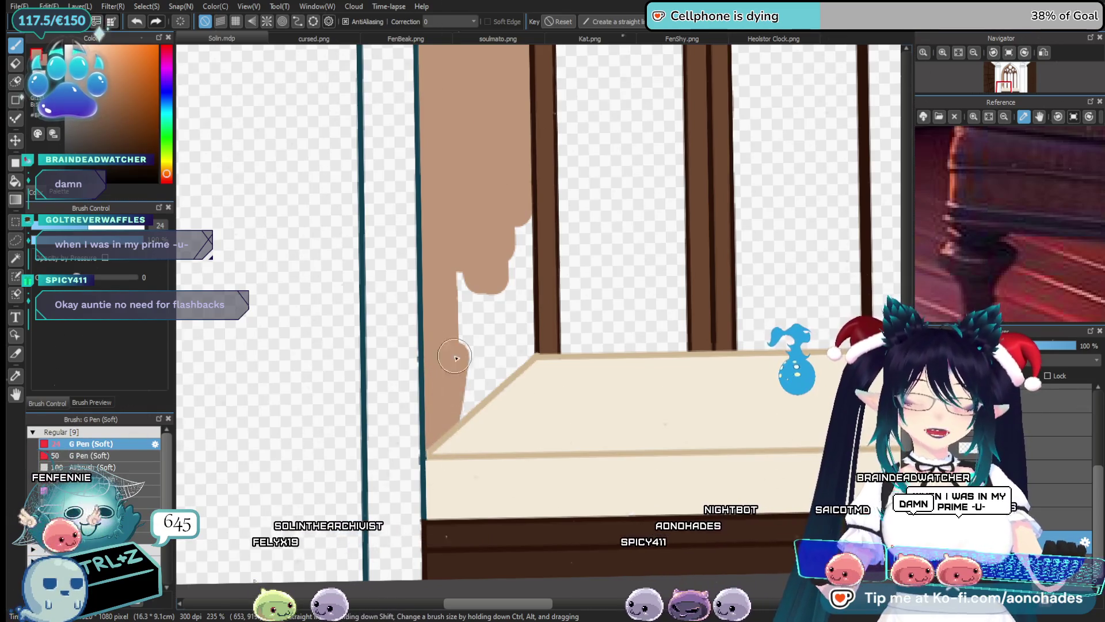
{"action": "left_click_drag", "start_coordinate": [467, 285], "coordinate": [463, 437]}
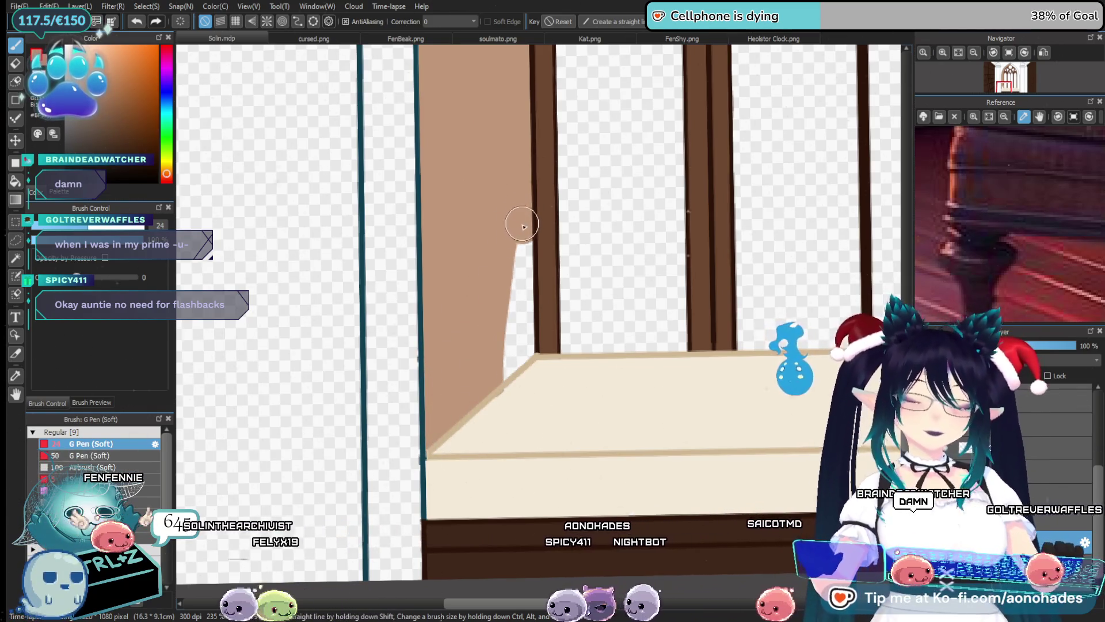
{"action": "left_click_drag", "start_coordinate": [523, 226], "coordinate": [512, 372]}
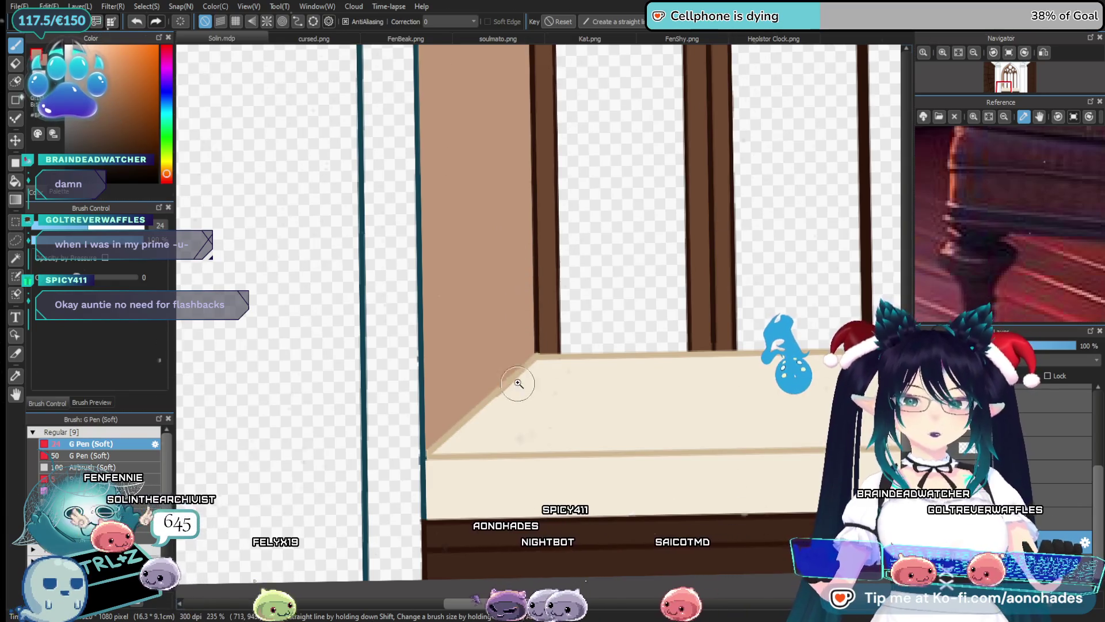
{"action": "scroll", "coordinate": [518, 383], "scroll_direction": "down", "scroll_amount": 3}
{"action": "scroll", "coordinate": [451, 314], "scroll_direction": "up", "scroll_amount": 5}
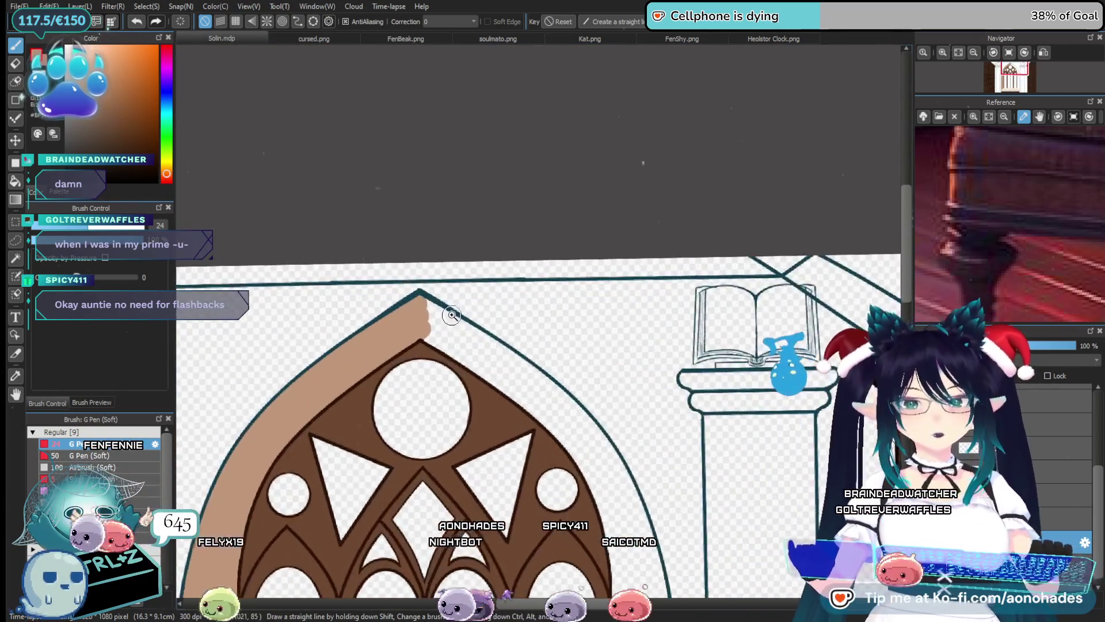
Paint tan right of the arch apex and fill the white gaps along the arch outline
{"action": "scroll", "coordinate": [451, 315], "scroll_direction": "up", "scroll_amount": 2}
{"action": "left_click_drag", "start_coordinate": [449, 360], "coordinate": [396, 301]}
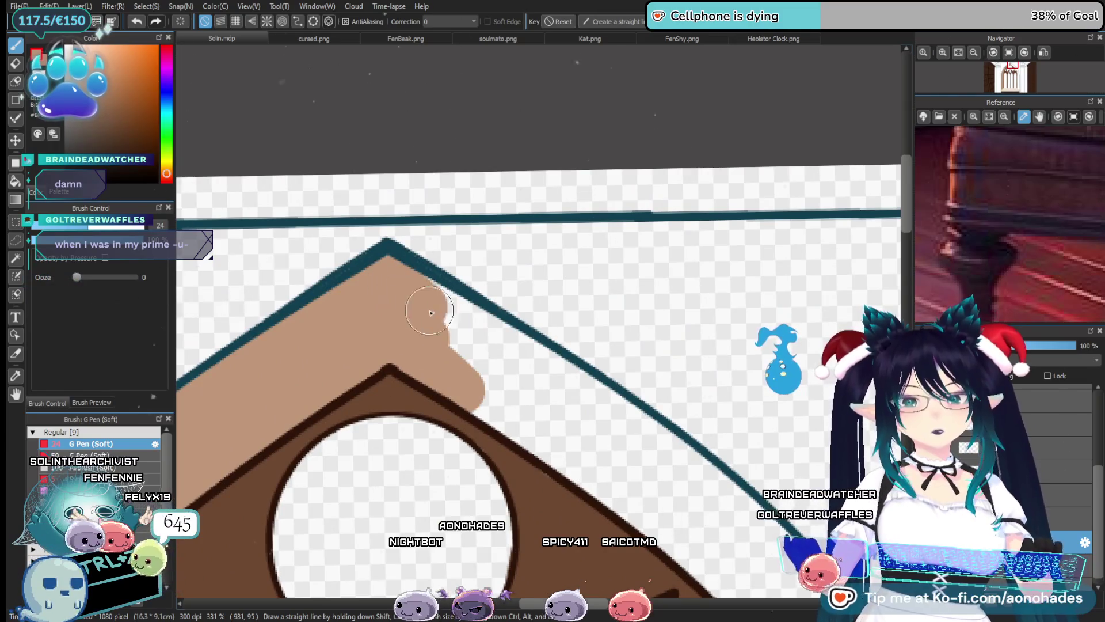
{"action": "scroll", "coordinate": [504, 346], "scroll_direction": "down", "scroll_amount": 1}
{"action": "scroll", "coordinate": [437, 291], "scroll_direction": "up", "scroll_amount": 1}
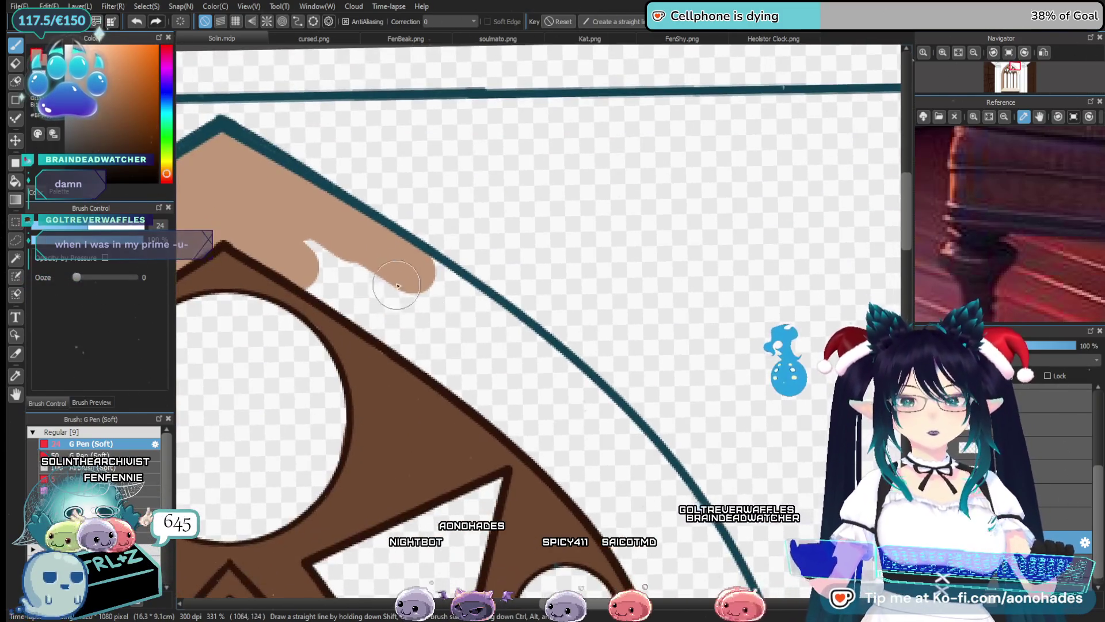
{"action": "left_click_drag", "start_coordinate": [398, 276], "coordinate": [434, 289]}
{"action": "left_click_drag", "start_coordinate": [576, 406], "coordinate": [316, 263]}
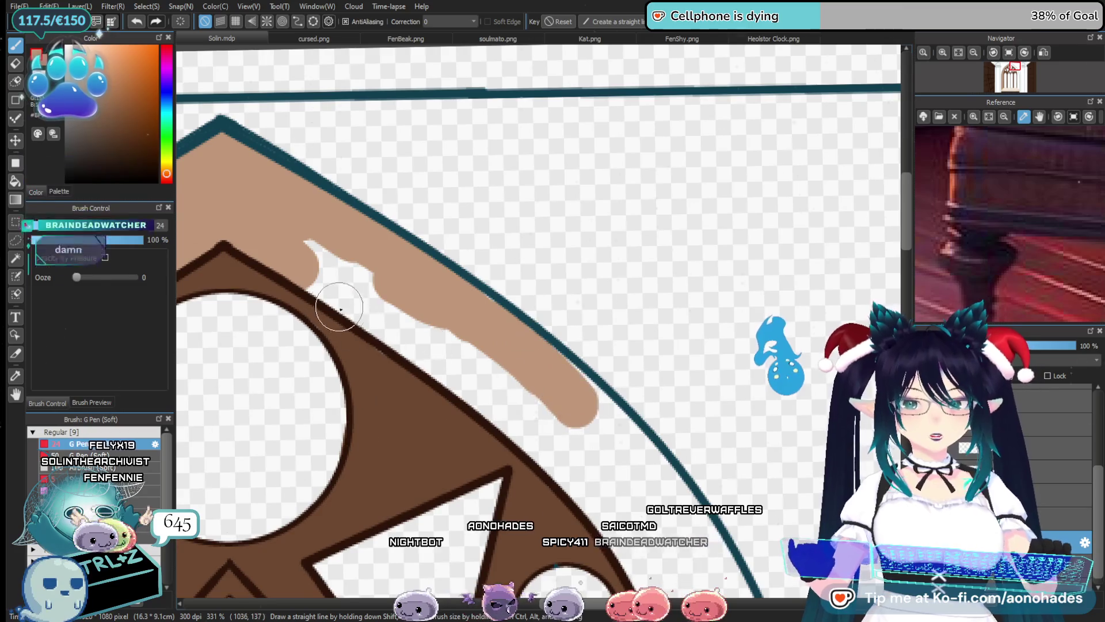
{"action": "left_click_drag", "start_coordinate": [490, 403], "coordinate": [567, 454]}
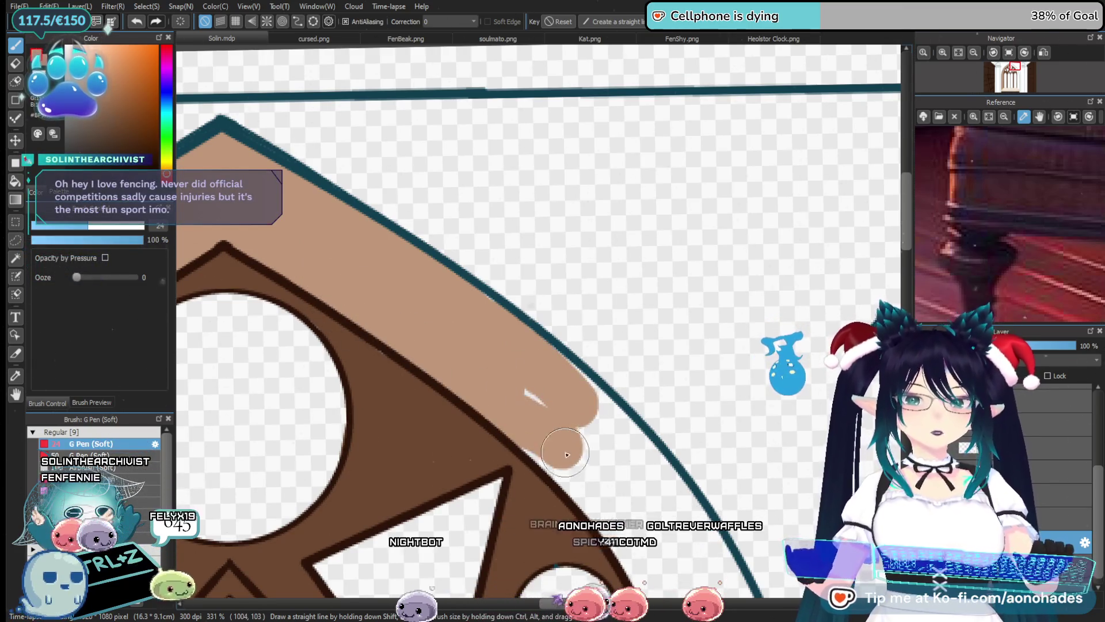
{"action": "left_click_drag", "start_coordinate": [500, 340], "coordinate": [604, 441]}
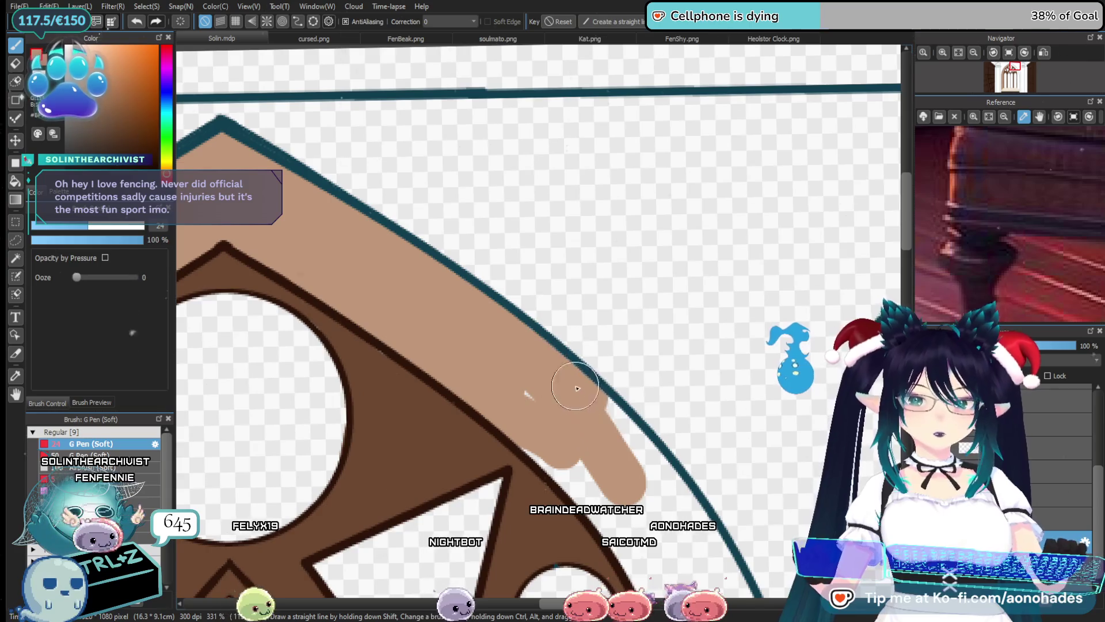
{"action": "scroll", "coordinate": [671, 501], "scroll_direction": "down", "scroll_amount": 5}
{"action": "scroll", "coordinate": [491, 307], "scroll_direction": "up", "scroll_amount": 3}
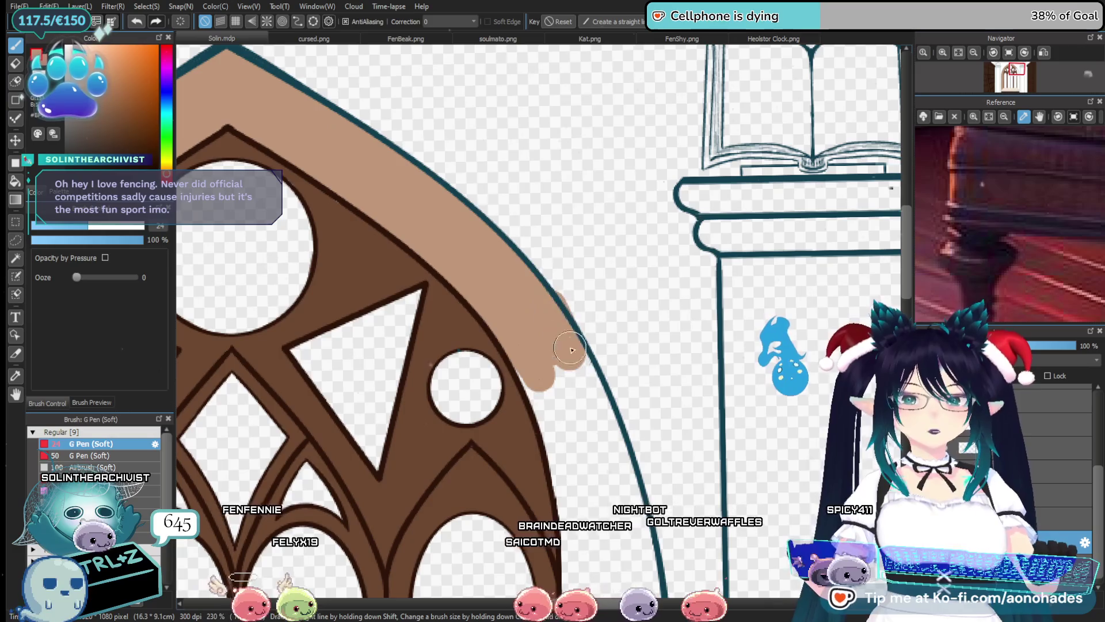
Paint a tan band along the arch's right edge with the soft pen
{"action": "key", "text": "e"}
{"action": "key", "text": "p"}
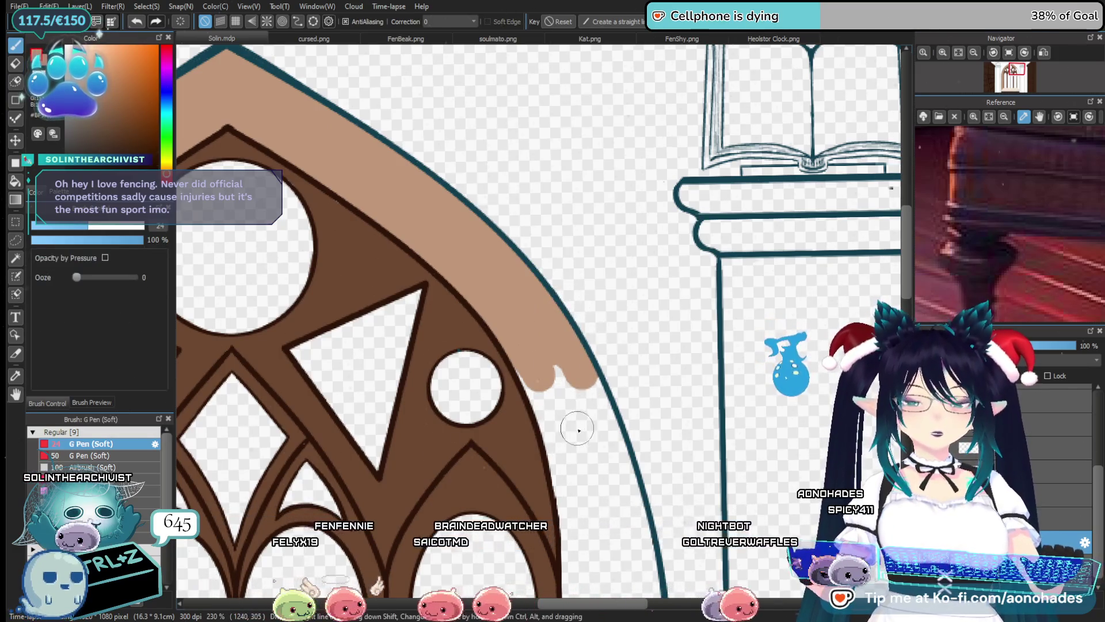
{"action": "left_click_drag", "start_coordinate": [576, 425], "coordinate": [563, 288]}
{"action": "mouse_move", "coordinate": [556, 230]}
{"action": "left_mouse_down"}
{"action": "mouse_move", "coordinate": [549, 334]}
{"action": "mouse_move", "coordinate": [563, 265]}
{"action": "left_mouse_up"}
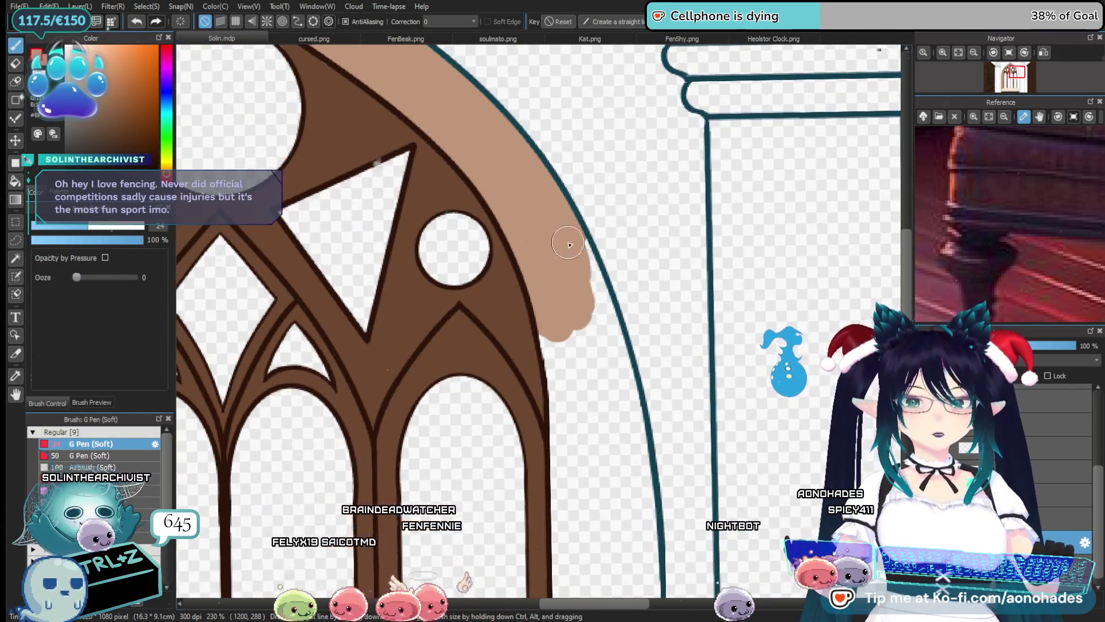
{"action": "left_click_drag", "start_coordinate": [598, 308], "coordinate": [601, 351]}
{"action": "left_click_drag", "start_coordinate": [564, 408], "coordinate": [553, 267]}
{"action": "left_click_drag", "start_coordinate": [567, 193], "coordinate": [559, 296]}
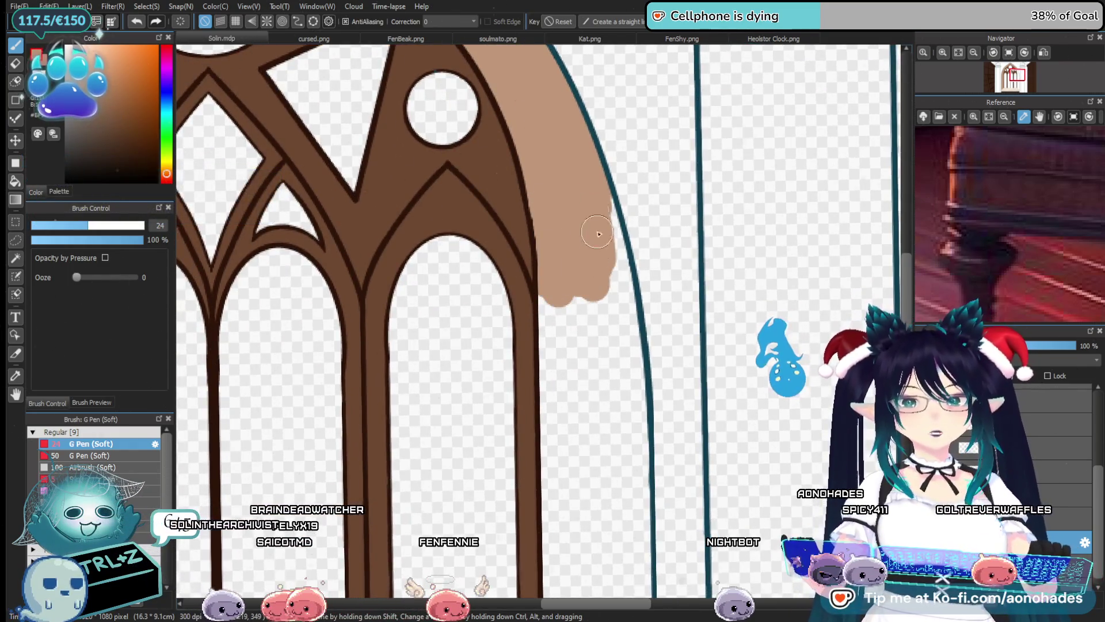
Extend the tan wall fill further down the arch's right side
{"action": "scroll", "coordinate": [538, 363], "scroll_direction": "down", "scroll_amount": 3}
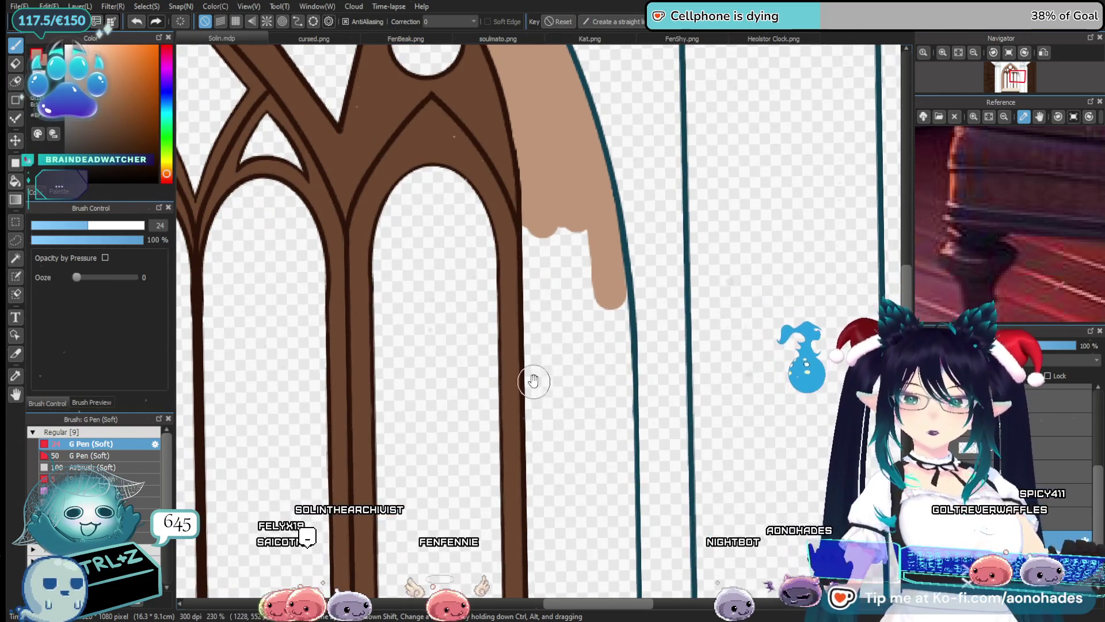
{"action": "left_click_drag", "start_coordinate": [533, 381], "coordinate": [567, 342]}
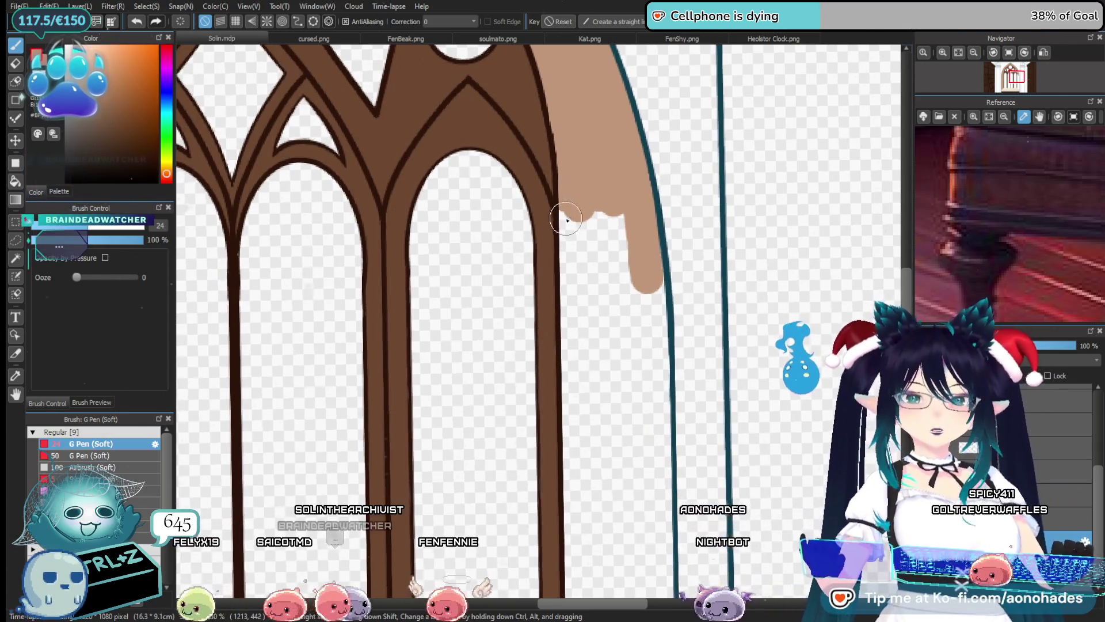
{"action": "left_click_drag", "start_coordinate": [573, 230], "coordinate": [625, 216]}
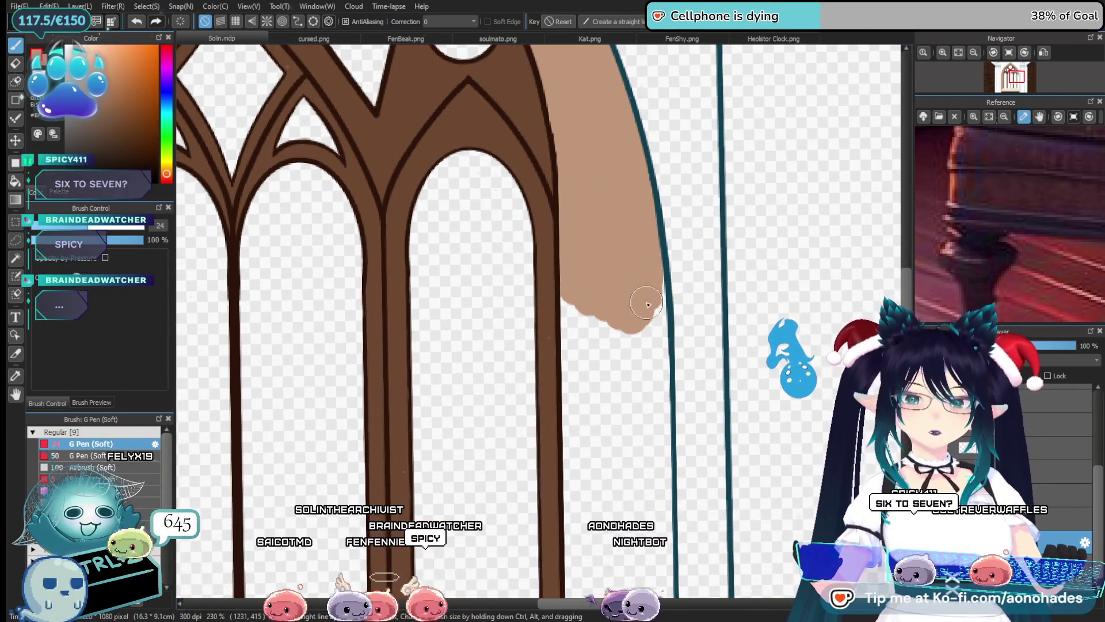
{"action": "left_click_drag", "start_coordinate": [648, 299], "coordinate": [651, 395]}
{"action": "scroll", "coordinate": [576, 183], "scroll_direction": "down", "scroll_amount": 4}
{"action": "left_click_drag", "start_coordinate": [576, 184], "coordinate": [647, 296]}
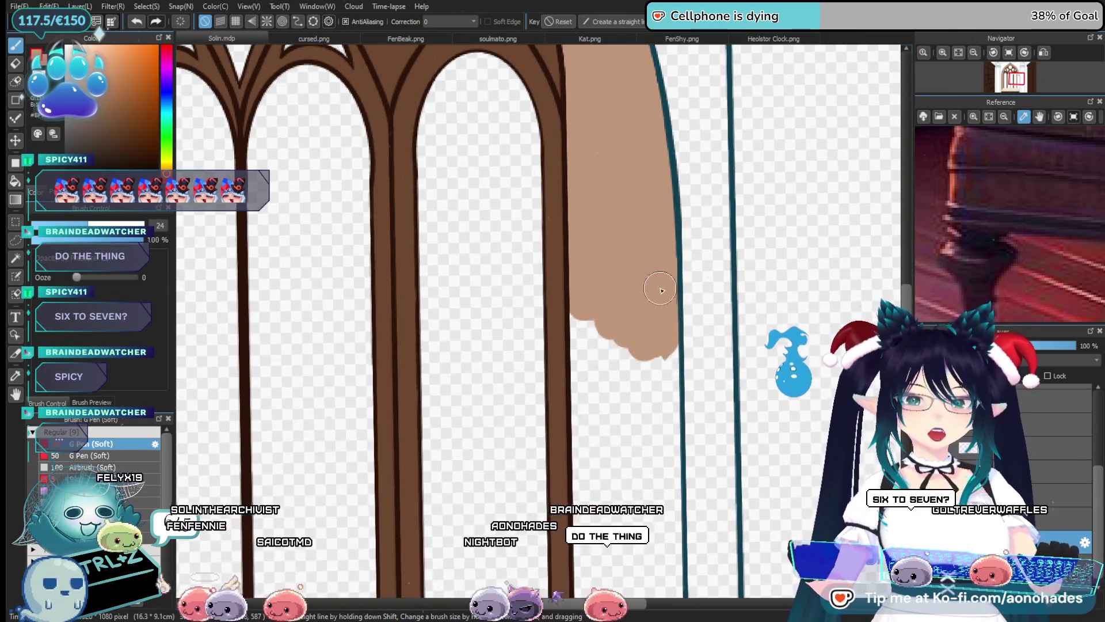
{"action": "scroll", "coordinate": [670, 248], "scroll_direction": "down", "scroll_amount": 6}
{"action": "mouse_move", "coordinate": [585, 170]}
{"action": "left_mouse_down"}
{"action": "mouse_move", "coordinate": [589, 269]}
{"action": "mouse_move", "coordinate": [656, 229]}
{"action": "mouse_move", "coordinate": [654, 240]}
{"action": "left_mouse_up"}
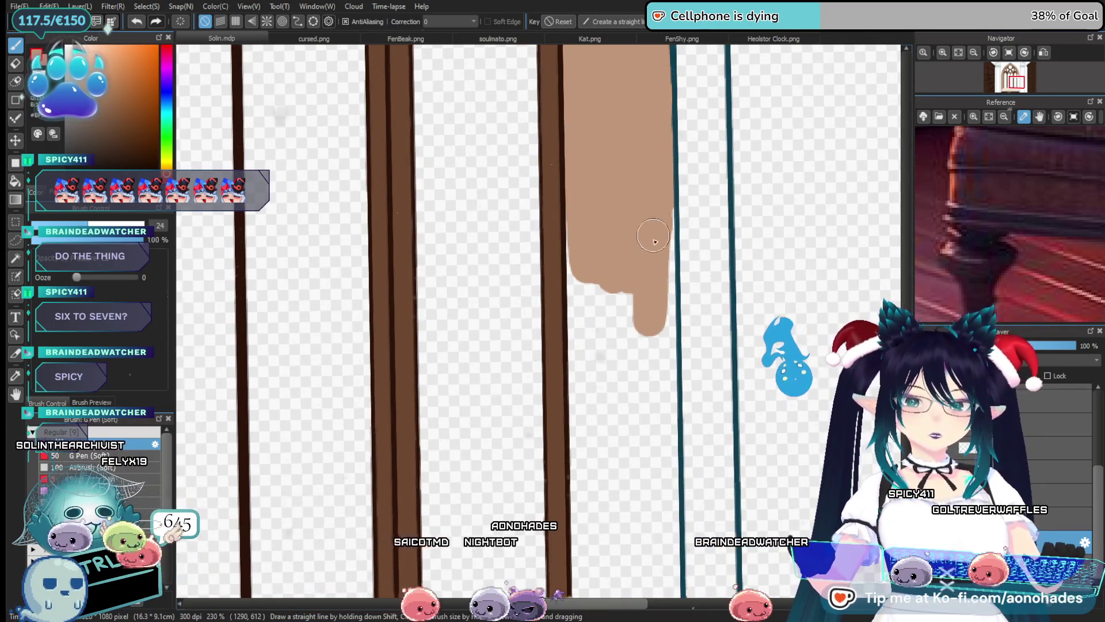
{"action": "left_click_drag", "start_coordinate": [657, 299], "coordinate": [571, 197]}
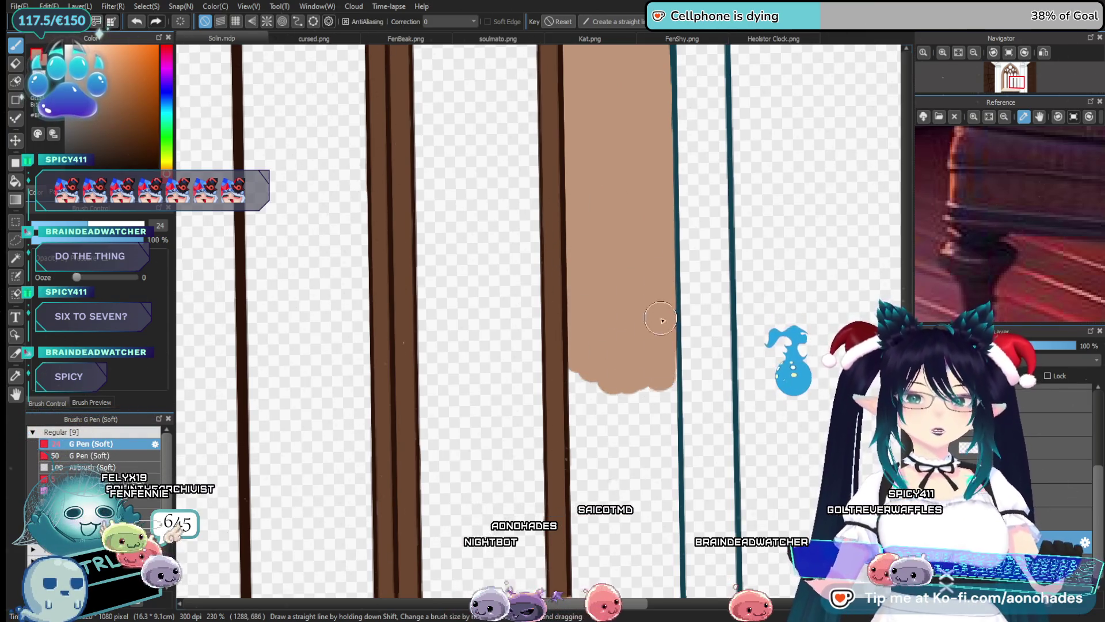
Carry the tan fill down to the floor edge, covering the white gap inside it
{"action": "left_click_drag", "start_coordinate": [647, 430], "coordinate": [586, 247]}
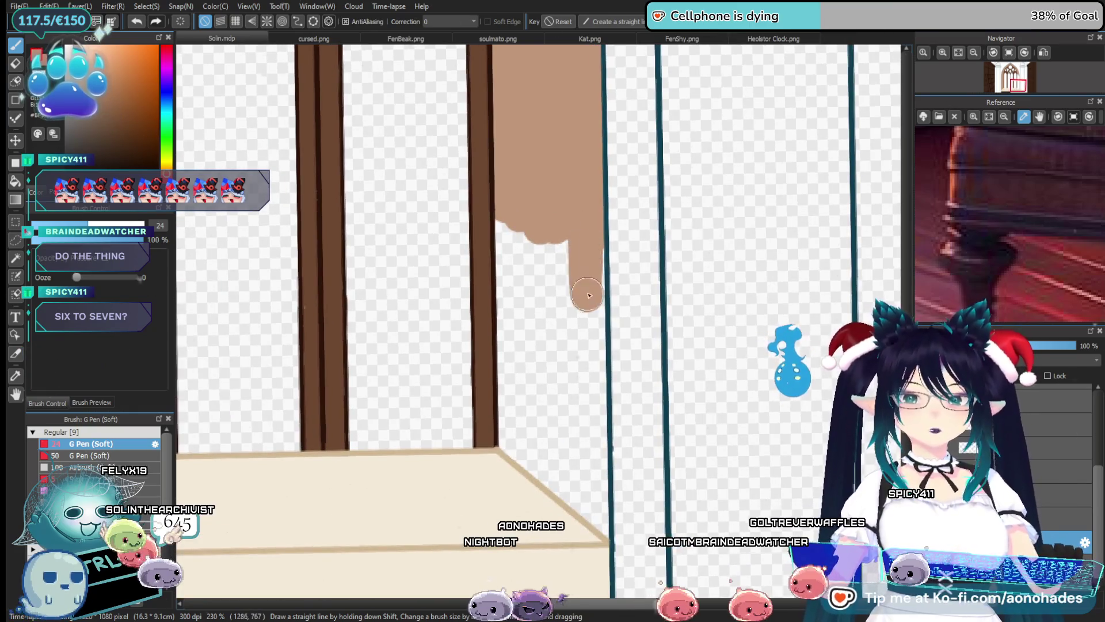
{"action": "left_click_drag", "start_coordinate": [510, 277], "coordinate": [536, 480]}
{"action": "mouse_move", "coordinate": [570, 521]}
{"action": "left_mouse_down"}
{"action": "mouse_move", "coordinate": [593, 495]}
{"action": "mouse_move", "coordinate": [601, 536]}
{"action": "left_mouse_up"}
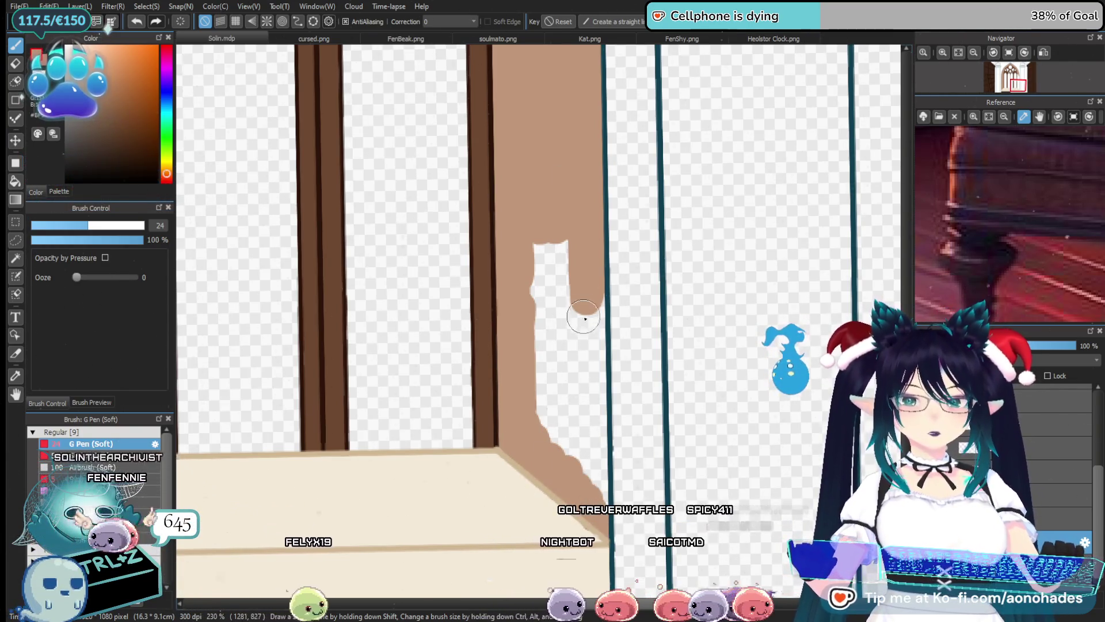
{"action": "left_click_drag", "start_coordinate": [585, 318], "coordinate": [590, 363]}
{"action": "mouse_move", "coordinate": [592, 412]}
{"action": "left_mouse_down"}
{"action": "mouse_move", "coordinate": [593, 478]}
{"action": "mouse_move", "coordinate": [559, 397]}
{"action": "mouse_move", "coordinate": [549, 335]}
{"action": "mouse_move", "coordinate": [457, 441]}
{"action": "mouse_move", "coordinate": [435, 406]}
{"action": "left_mouse_up"}
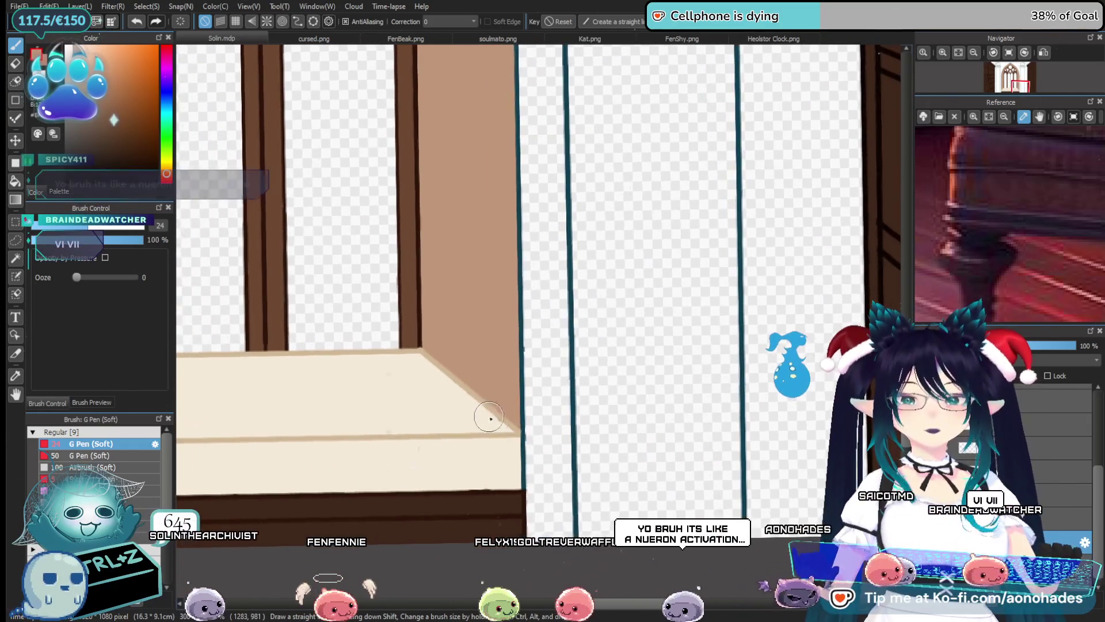
Sample the floor's cream colour and bring the window ledge and brown wall edge into view
{"action": "left_click", "coordinate": [435, 408], "text": "alt"}
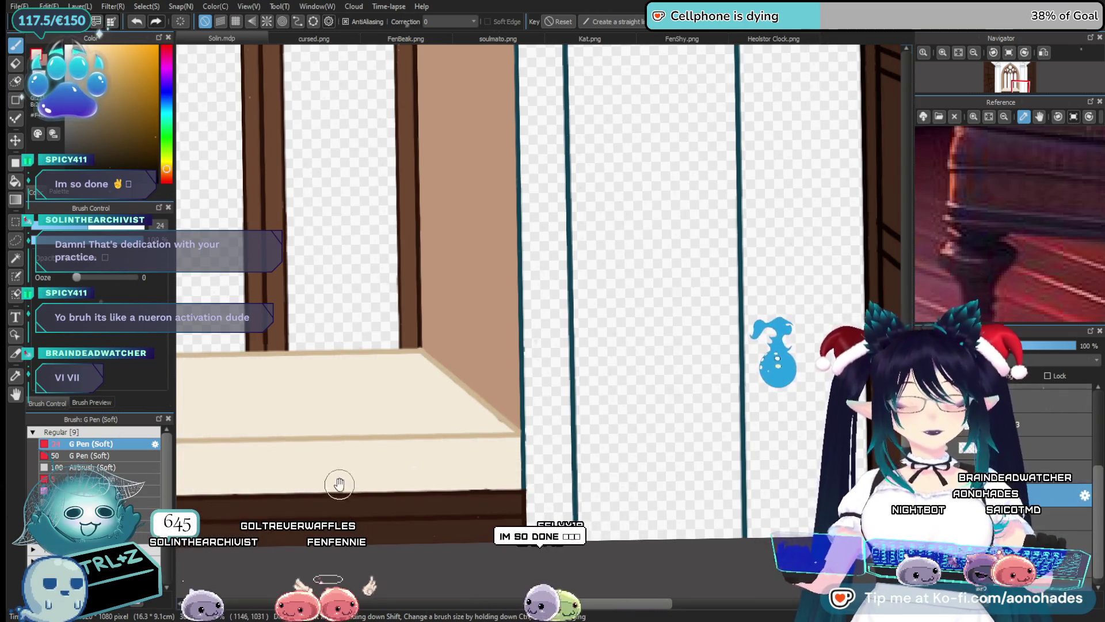
{"action": "scroll", "coordinate": [339, 483], "scroll_direction": "up", "scroll_amount": 2}
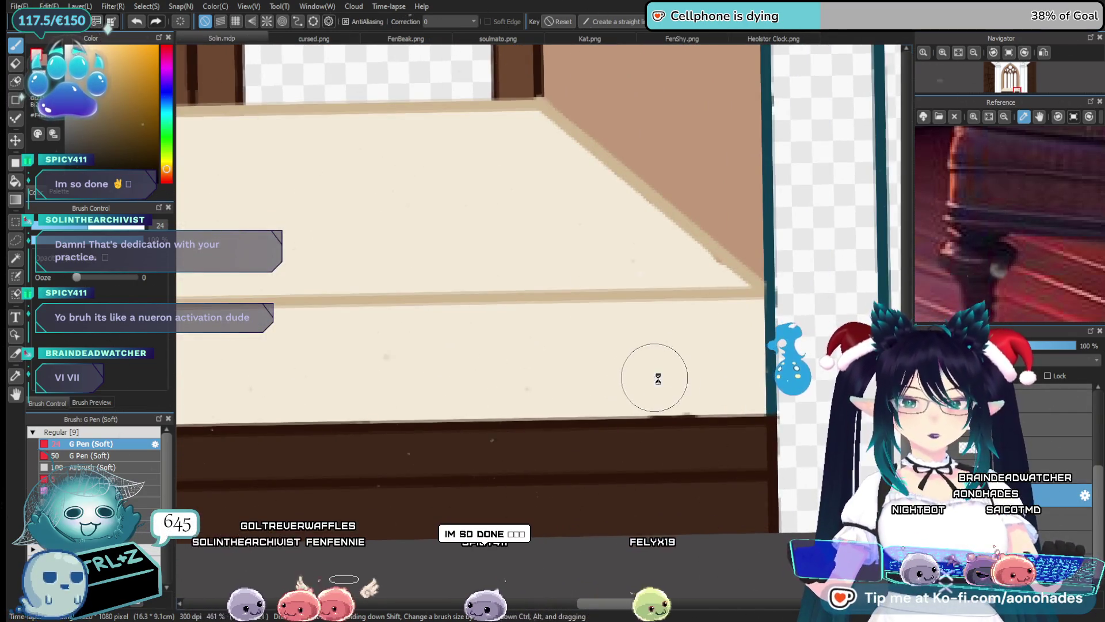
{"action": "left_click_drag", "start_coordinate": [658, 379], "coordinate": [518, 395]}
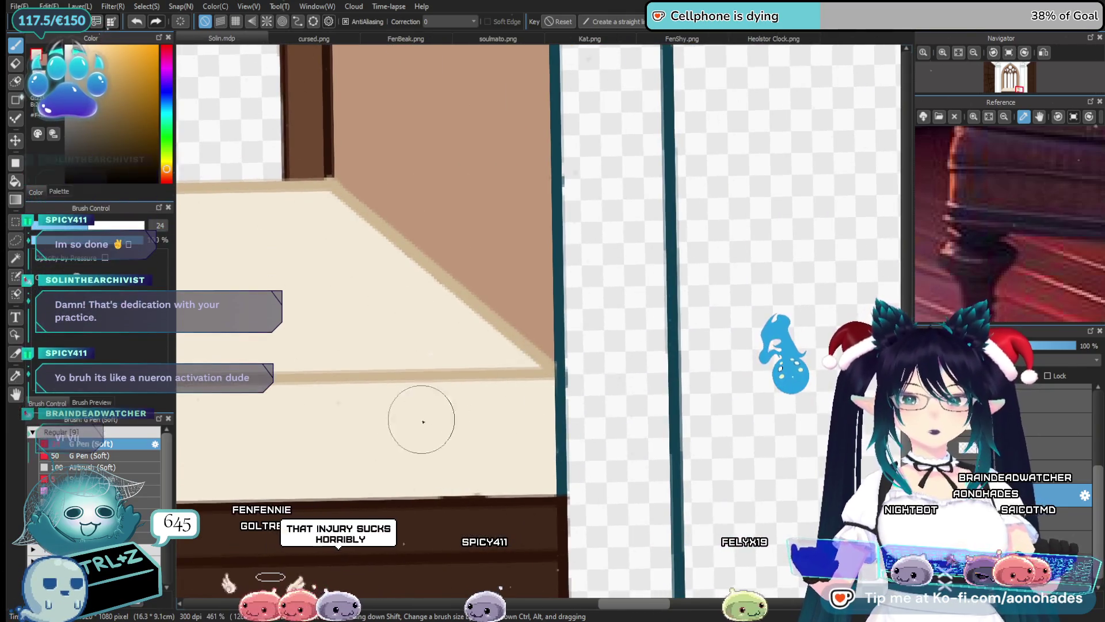
{"action": "scroll", "coordinate": [422, 421], "scroll_direction": "down", "scroll_amount": 2}
{"action": "scroll", "coordinate": [459, 412], "scroll_direction": "down", "scroll_amount": 2}
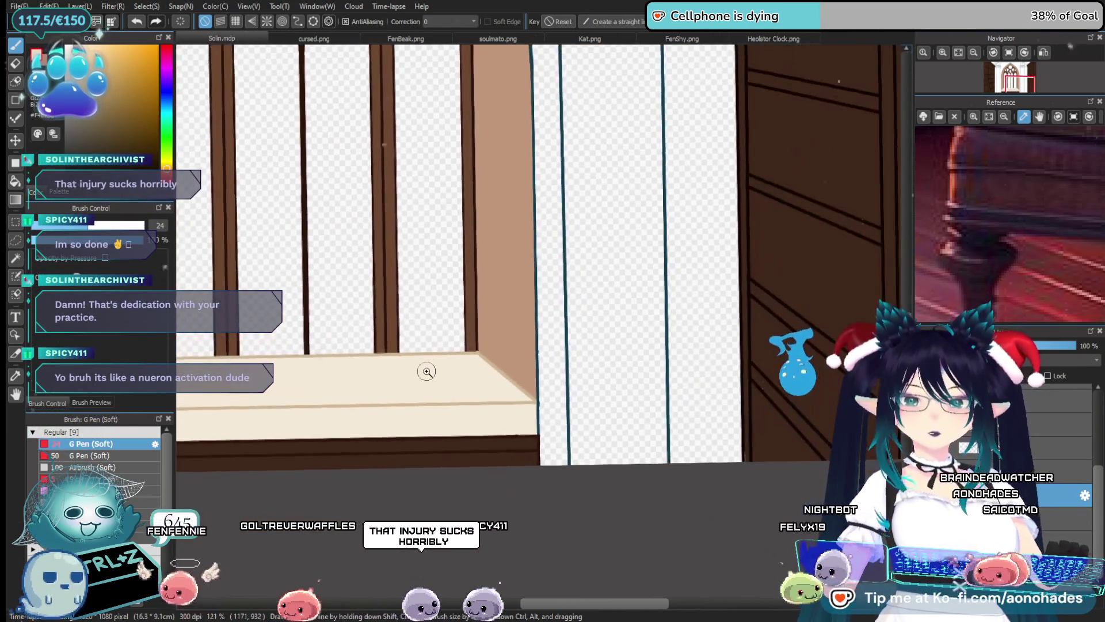
{"action": "scroll", "coordinate": [593, 420], "scroll_direction": "down", "scroll_amount": 1}
{"action": "scroll", "coordinate": [420, 403], "scroll_direction": "up", "scroll_amount": 2}
{"action": "scroll", "coordinate": [497, 444], "scroll_direction": "up", "scroll_amount": 2}
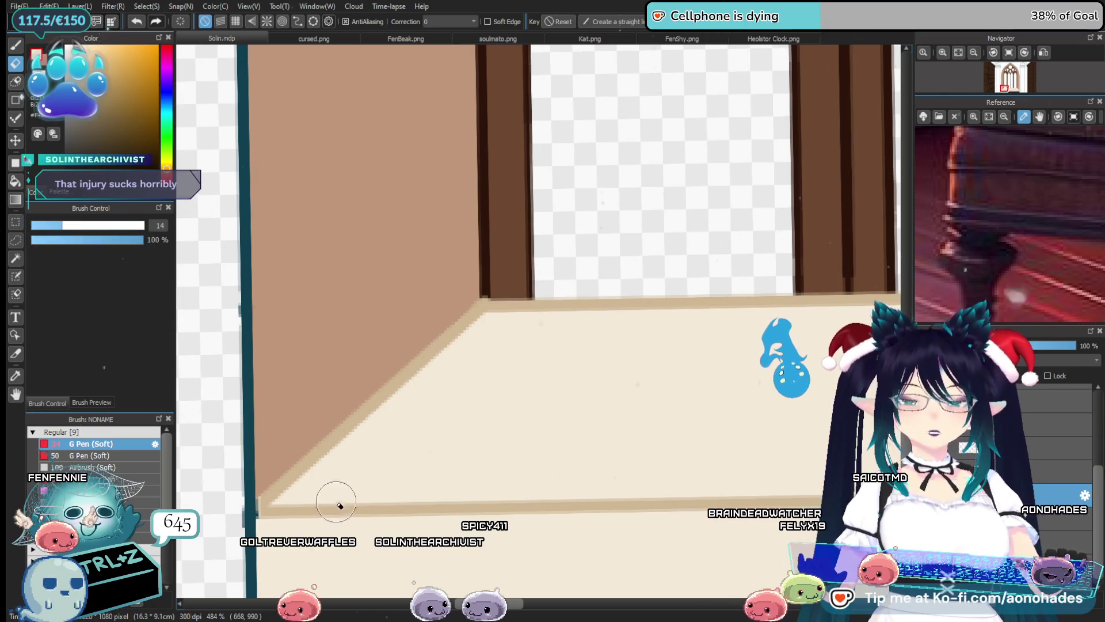
{"action": "key", "text": "p"}
{"action": "mouse_move", "coordinate": [382, 461]}
{"action": "left_mouse_down"}
{"action": "mouse_move", "coordinate": [583, 371]}
{"action": "mouse_move", "coordinate": [442, 393]}
{"action": "left_mouse_up"}
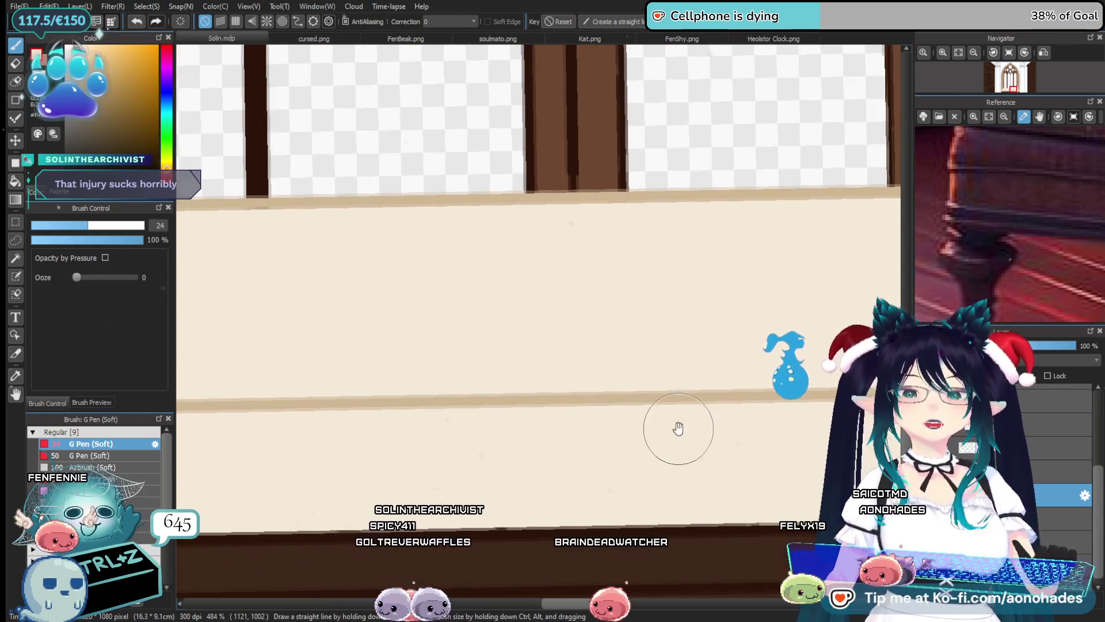
{"action": "left_click_drag", "start_coordinate": [678, 429], "coordinate": [518, 332]}
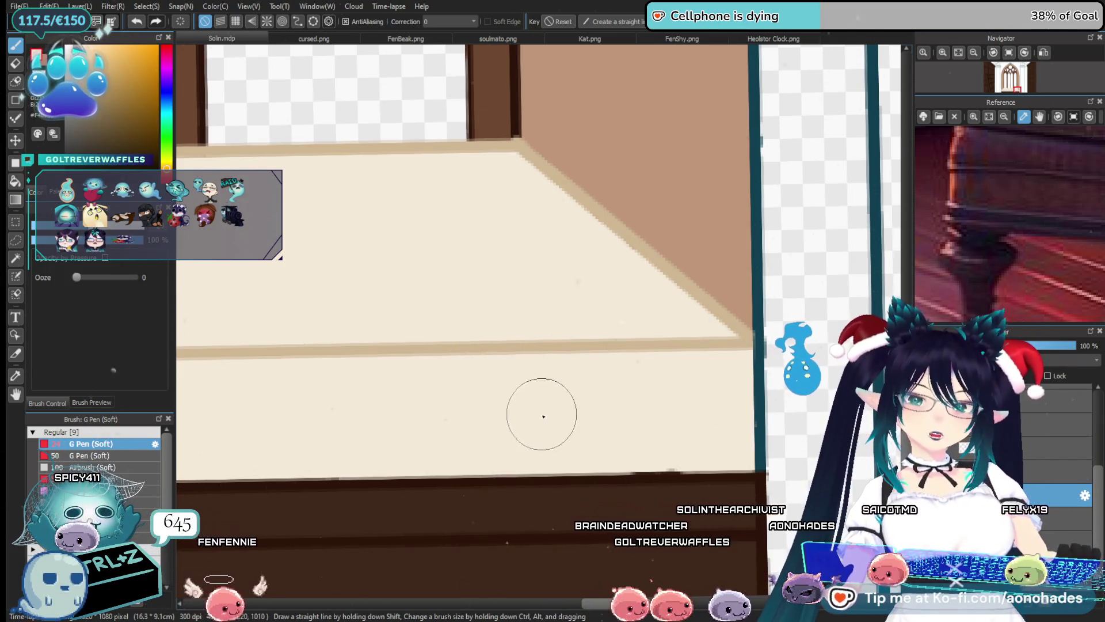
Zoom out to show the whole arched window and bookshelves
{"action": "scroll", "coordinate": [518, 368], "scroll_direction": "down", "scroll_amount": 2}
{"action": "scroll", "coordinate": [515, 345], "scroll_direction": "down", "scroll_amount": 2}
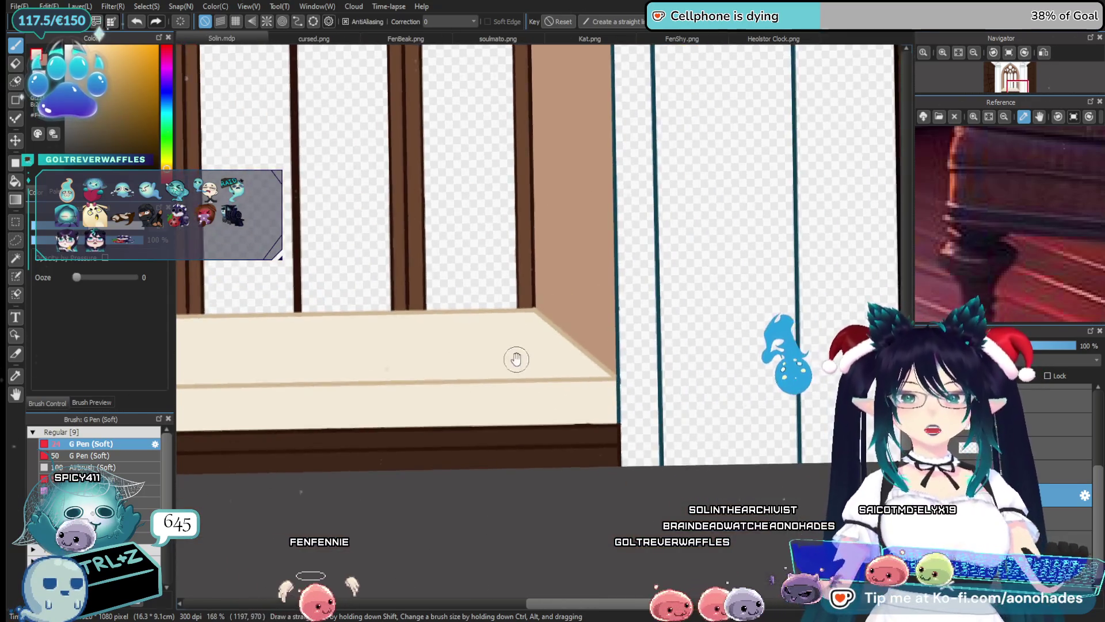
{"action": "scroll", "coordinate": [535, 403], "scroll_direction": "down", "scroll_amount": 2}
{"action": "scroll", "coordinate": [526, 364], "scroll_direction": "down", "scroll_amount": 2}
{"action": "scroll", "coordinate": [541, 392], "scroll_direction": "down", "scroll_amount": 1}
{"action": "scroll", "coordinate": [559, 403], "scroll_direction": "down", "scroll_amount": 1}
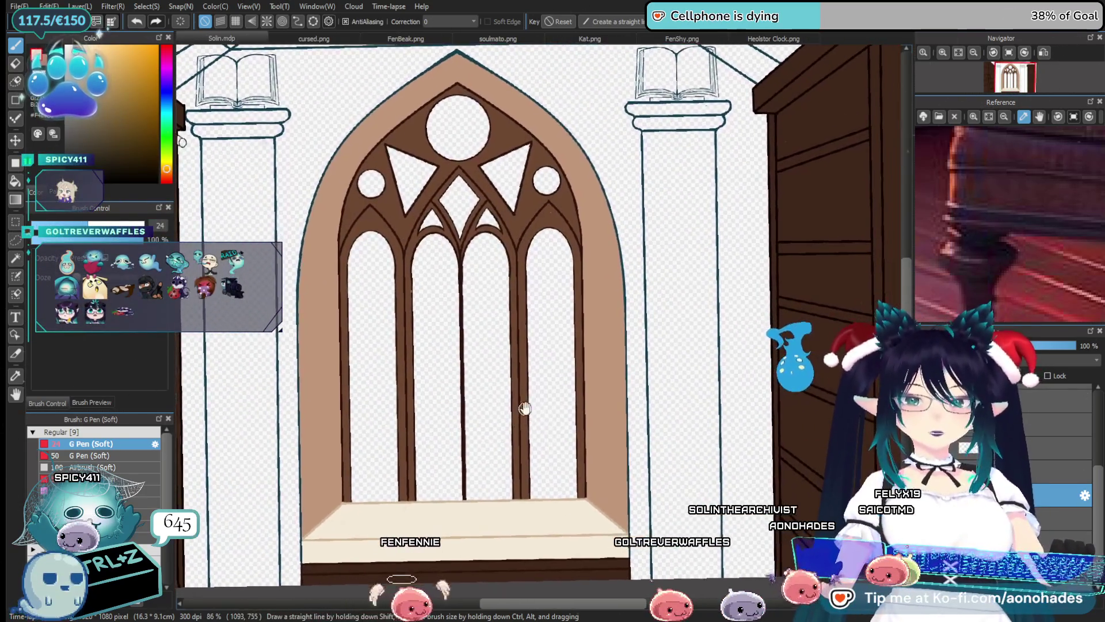
{"action": "scroll", "coordinate": [536, 403], "scroll_direction": "down", "scroll_amount": 1}
{"action": "scroll", "coordinate": [547, 380], "scroll_direction": "down", "scroll_amount": 1}
{"action": "scroll", "coordinate": [550, 364], "scroll_direction": "up", "scroll_amount": 3}
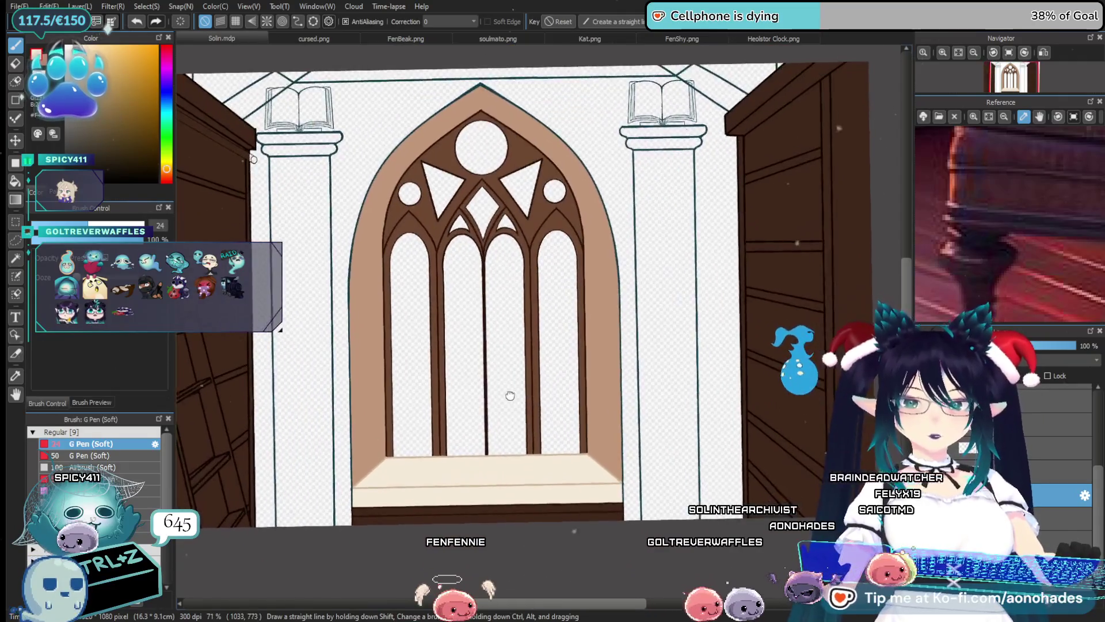
Pick a muted reddish-brown and paint the wall between the top beam, arch and left pillar
{"action": "left_click", "coordinate": [268, 184], "text": "alt"}
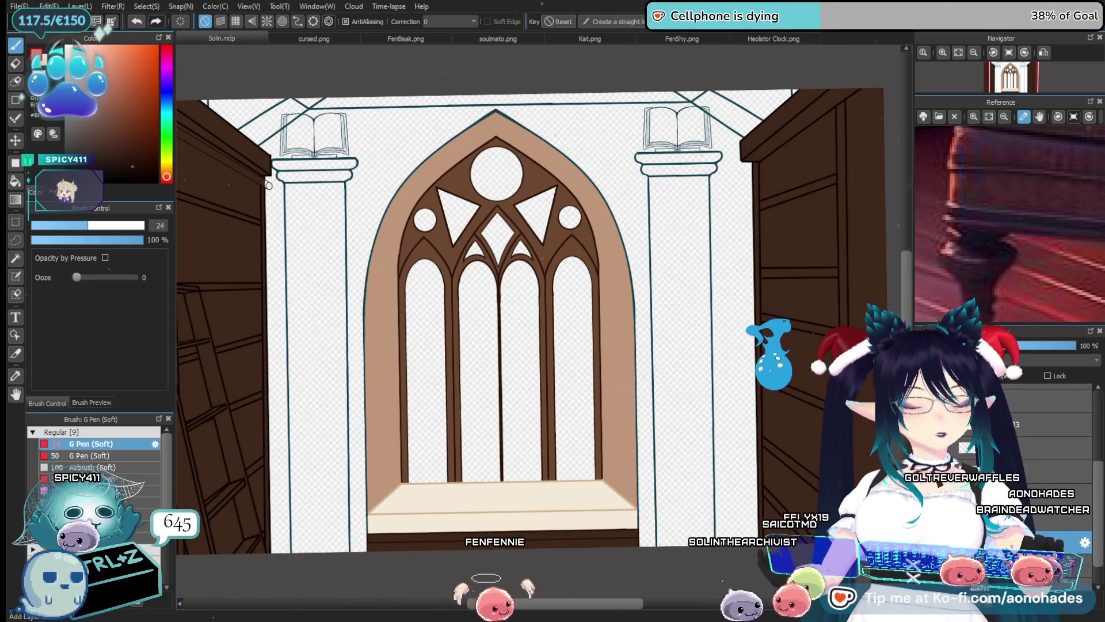
{"action": "scroll", "coordinate": [328, 343], "scroll_direction": "up", "scroll_amount": 5}
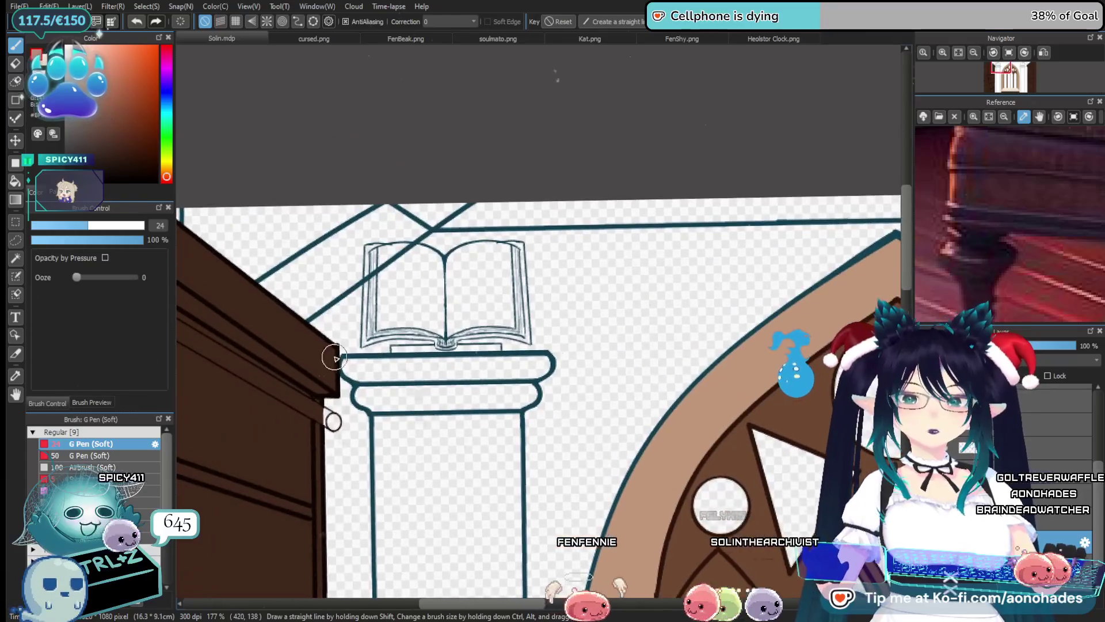
{"action": "mouse_move", "coordinate": [329, 342]}
{"action": "left_mouse_down"}
{"action": "mouse_move", "coordinate": [428, 254]}
{"action": "mouse_move", "coordinate": [469, 290]}
{"action": "mouse_move", "coordinate": [735, 186]}
{"action": "left_mouse_up"}
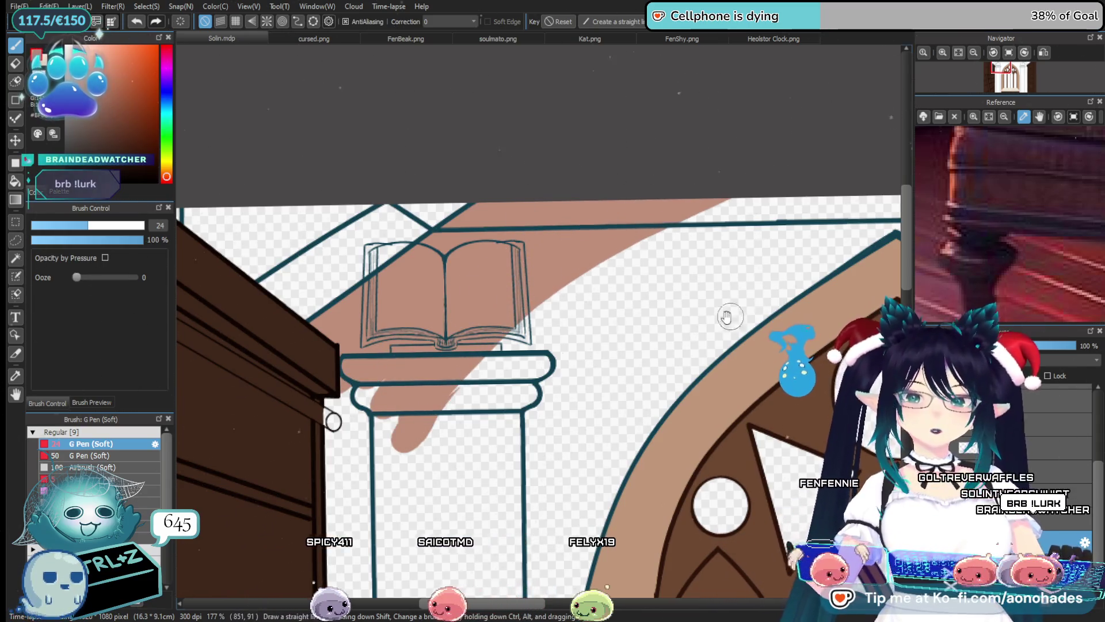
{"action": "left_click_drag", "start_coordinate": [730, 316], "coordinate": [434, 371]}
{"action": "left_click_drag", "start_coordinate": [557, 306], "coordinate": [444, 373]}
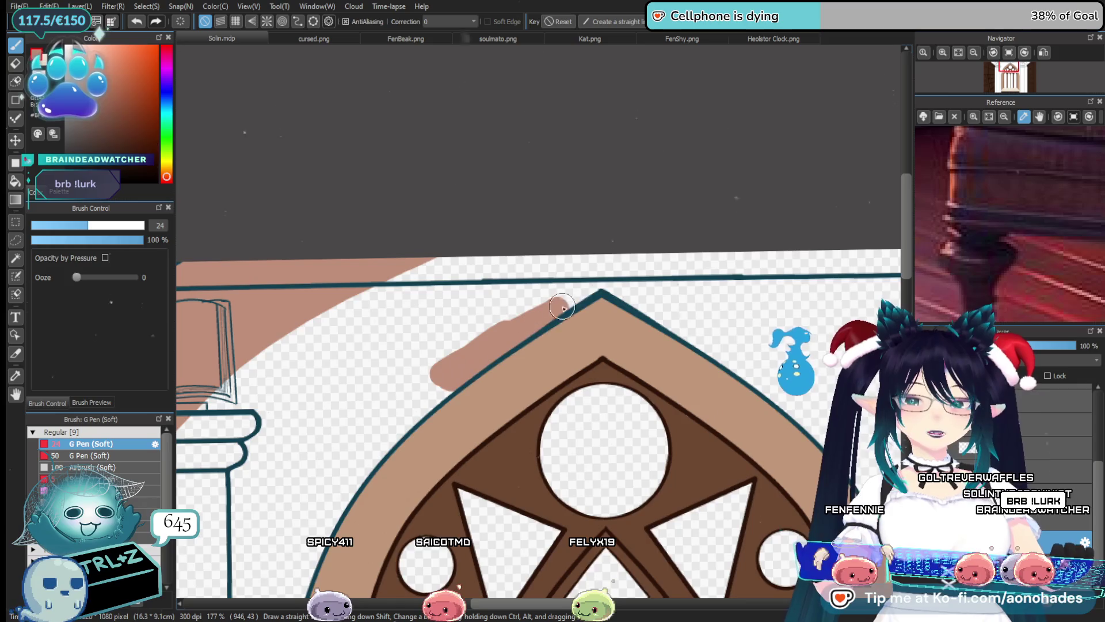
{"action": "mouse_move", "coordinate": [582, 259]}
{"action": "left_mouse_down"}
{"action": "mouse_move", "coordinate": [403, 386]}
{"action": "mouse_move", "coordinate": [345, 403]}
{"action": "left_mouse_up"}
{"action": "left_click_drag", "start_coordinate": [535, 258], "coordinate": [288, 415]}
{"action": "left_click_drag", "start_coordinate": [483, 258], "coordinate": [242, 420]}
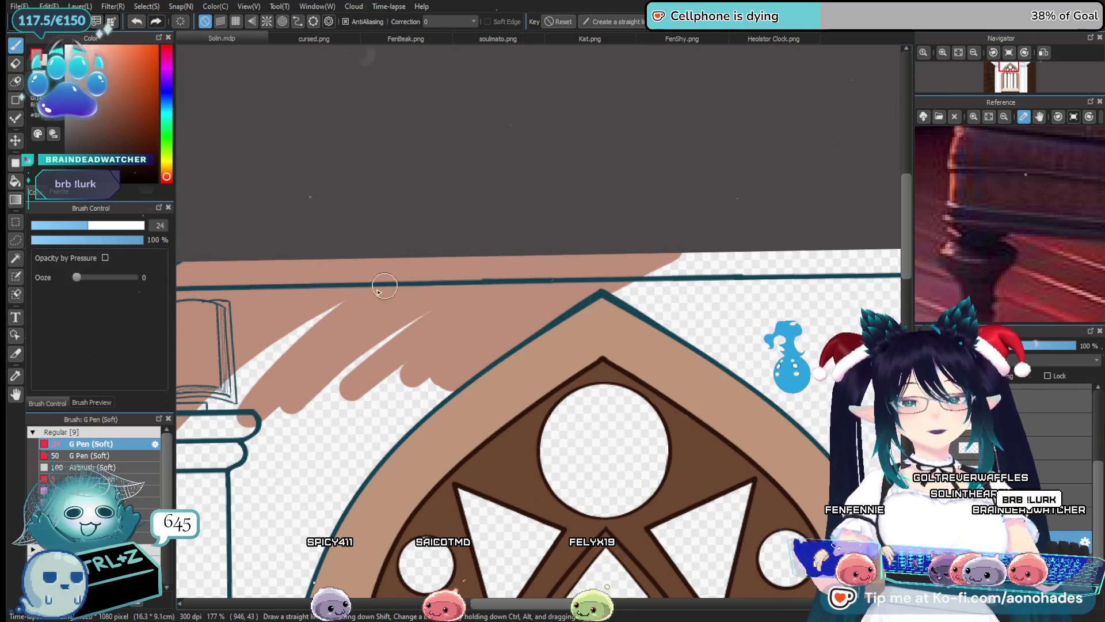
{"action": "scroll", "coordinate": [301, 338], "scroll_direction": "down", "scroll_amount": 3}
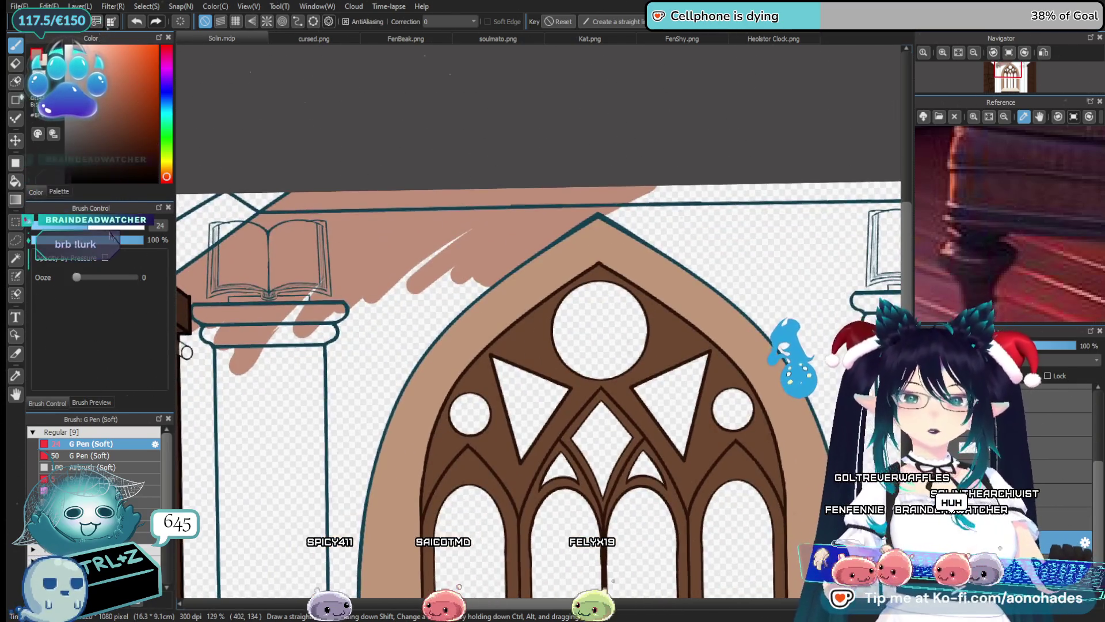
{"action": "left_click_drag", "start_coordinate": [323, 369], "coordinate": [342, 341]}
{"action": "mouse_move", "coordinate": [472, 236]}
{"action": "left_mouse_down"}
{"action": "mouse_move", "coordinate": [248, 342]}
{"action": "mouse_move", "coordinate": [323, 403]}
{"action": "mouse_move", "coordinate": [372, 368]}
{"action": "left_mouse_up"}
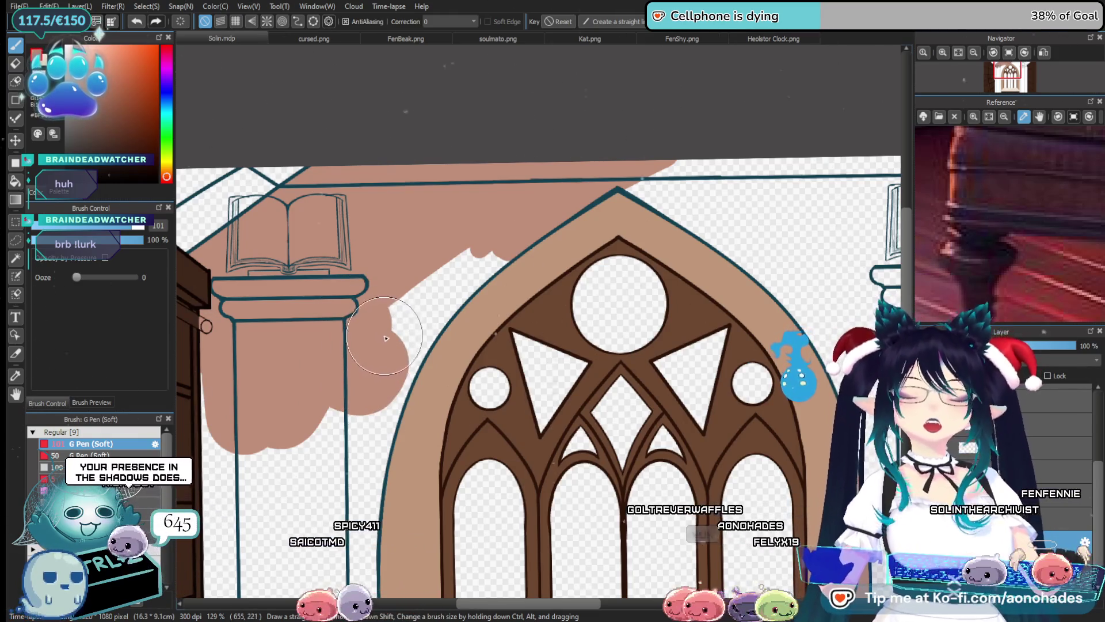
{"action": "left_click_drag", "start_coordinate": [385, 355], "coordinate": [461, 247]}
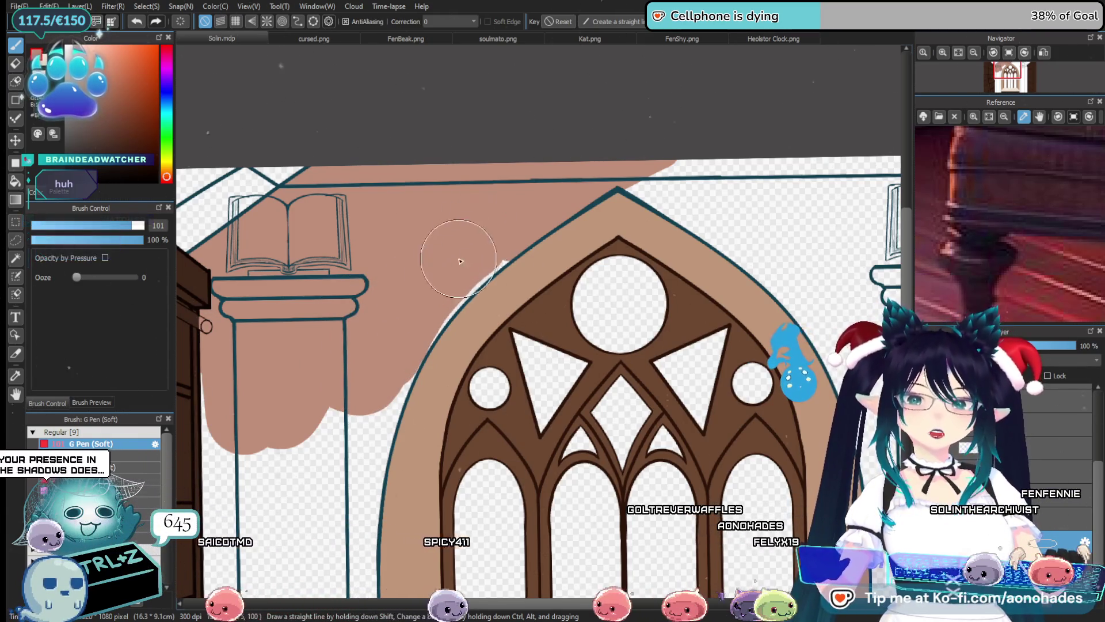
Shrink the brush to 12.8 and fill the white gaps along the arch's outer outline
{"action": "left_click", "coordinate": [442, 270], "text": "ctrl"}
{"action": "left_click_drag", "start_coordinate": [290, 321], "coordinate": [271, 321]}
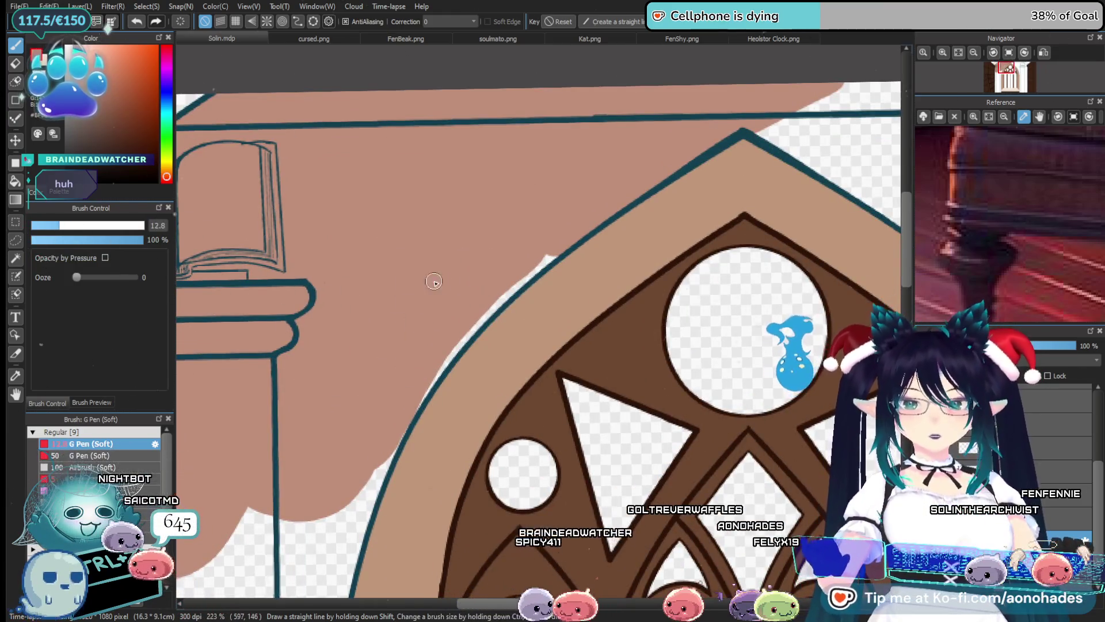
{"action": "left_click_drag", "start_coordinate": [564, 249], "coordinate": [424, 375]}
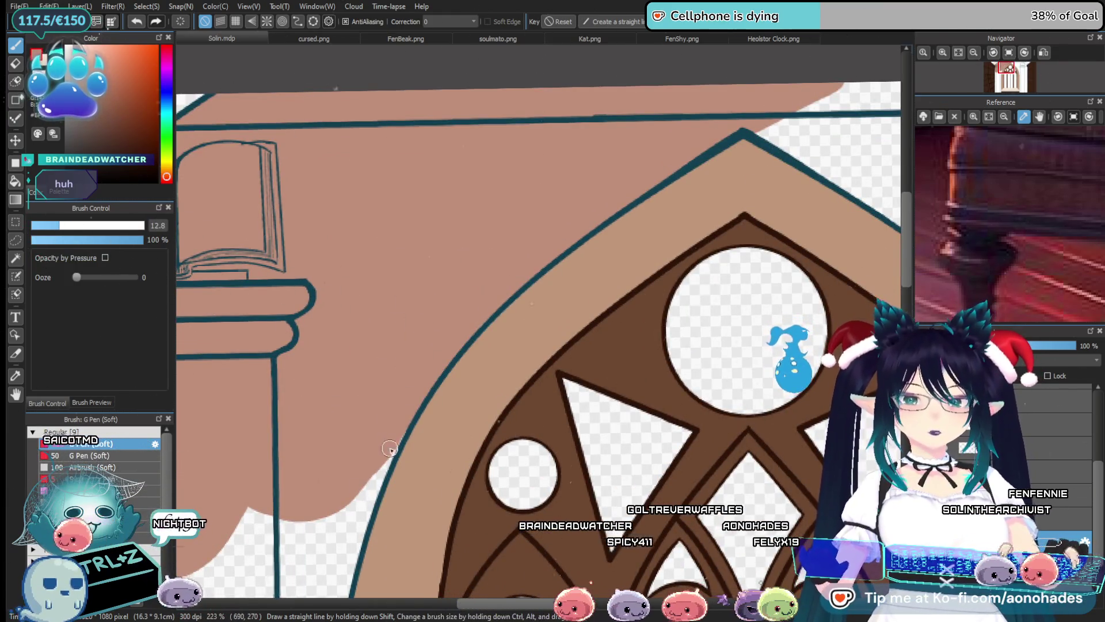
{"action": "scroll", "coordinate": [390, 449], "scroll_direction": "down", "scroll_amount": 3}
{"action": "scroll", "coordinate": [496, 211], "scroll_direction": "up", "scroll_amount": 1}
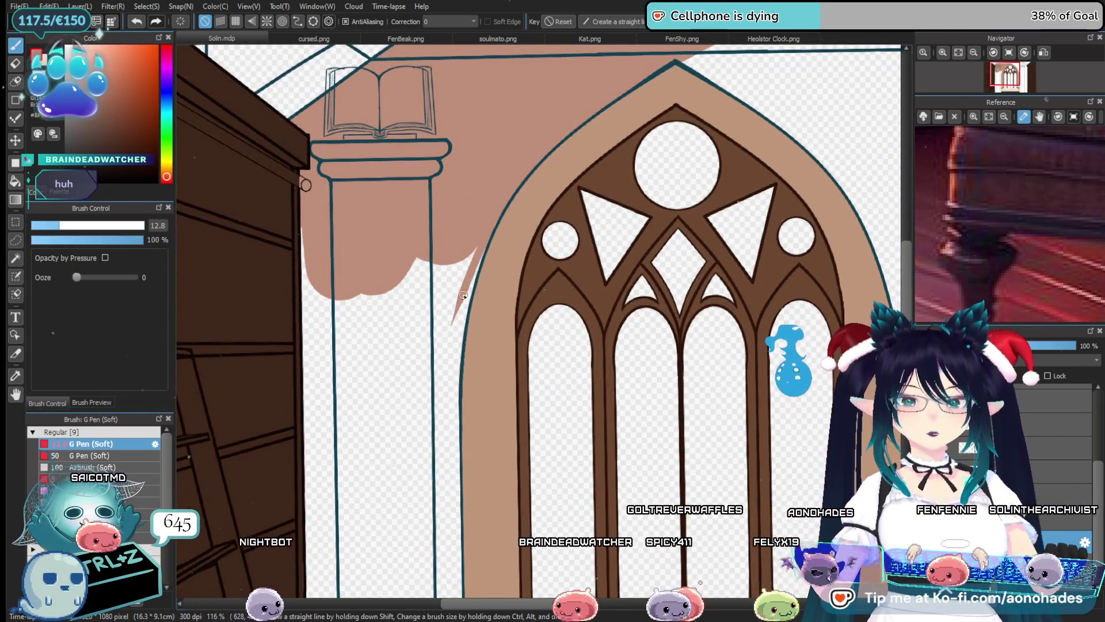
{"action": "scroll", "coordinate": [500, 212], "scroll_direction": "up", "scroll_amount": 3}
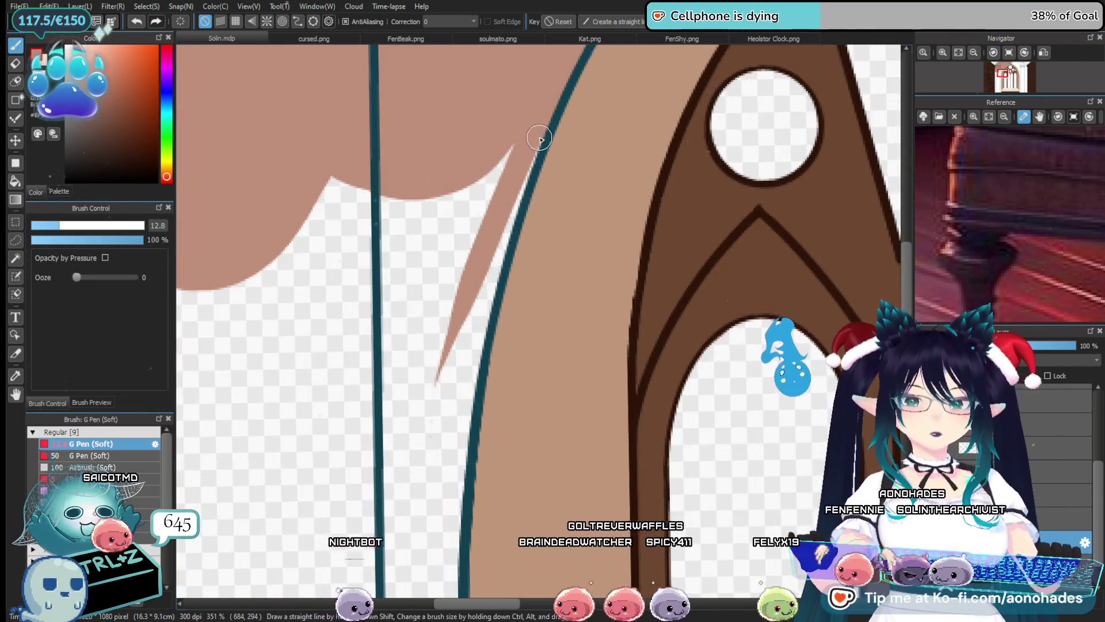
{"action": "left_click_drag", "start_coordinate": [540, 138], "coordinate": [467, 297]}
Carry the wall colour down in a strip beside the arch to the ledge
{"action": "left_click_drag", "start_coordinate": [464, 467], "coordinate": [468, 207]}
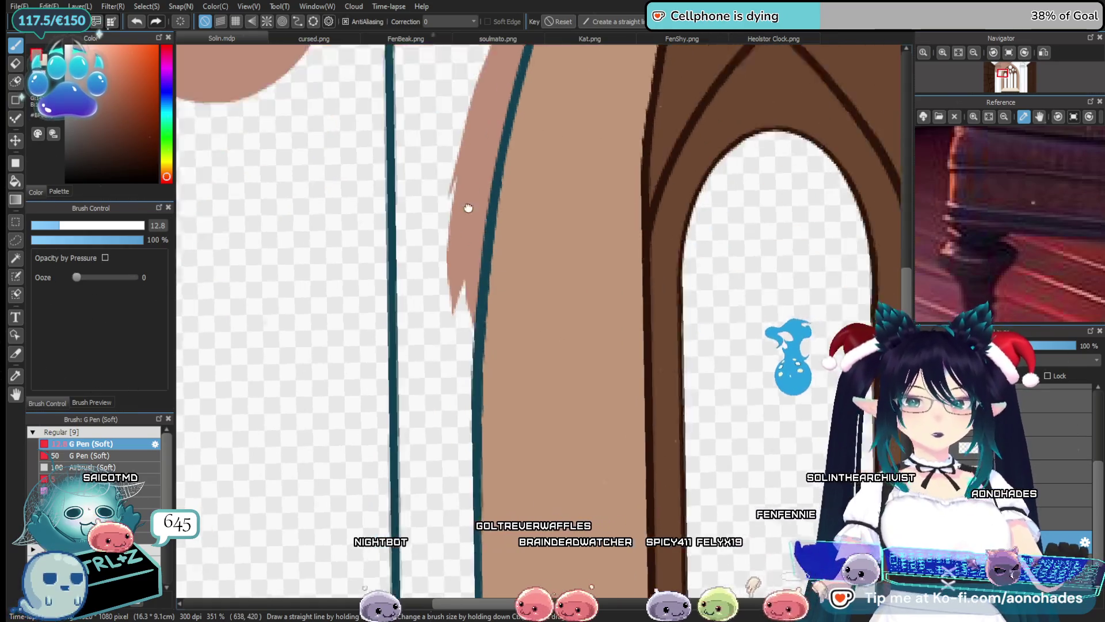
{"action": "mouse_move", "coordinate": [469, 248]}
{"action": "left_mouse_down"}
{"action": "mouse_move", "coordinate": [466, 455]}
{"action": "mouse_move", "coordinate": [454, 122]}
{"action": "left_mouse_up"}
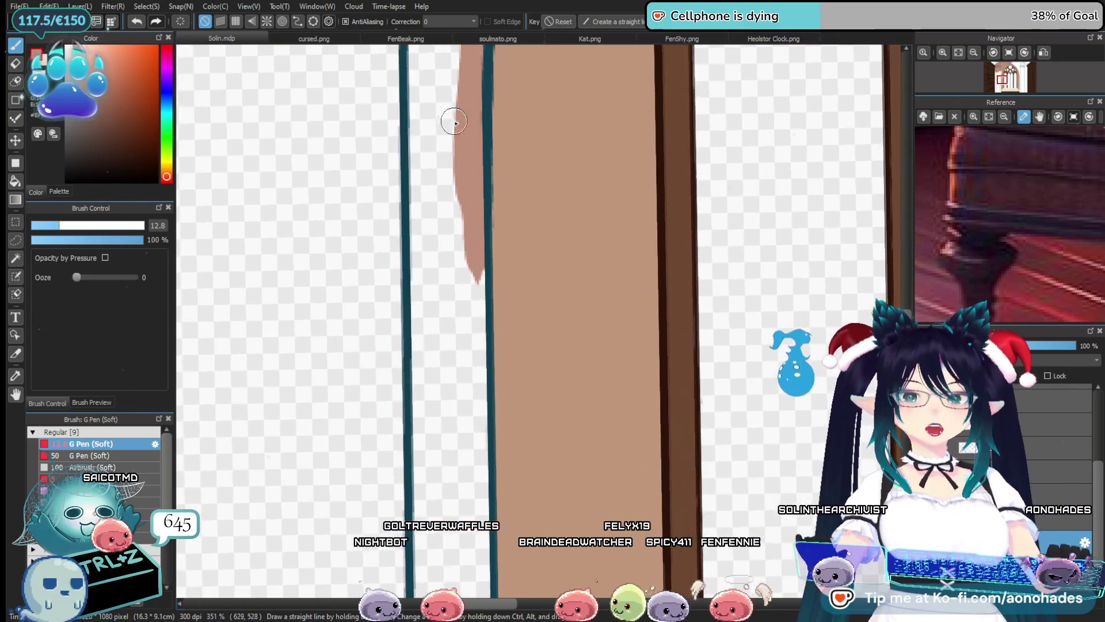
{"action": "mouse_move", "coordinate": [466, 405]}
{"action": "left_mouse_down"}
{"action": "mouse_move", "coordinate": [469, 541]}
{"action": "mouse_move", "coordinate": [496, 147]}
{"action": "left_mouse_up"}
{"action": "mouse_move", "coordinate": [487, 311]}
{"action": "left_mouse_down"}
{"action": "mouse_move", "coordinate": [491, 521]}
{"action": "mouse_move", "coordinate": [499, 259]}
{"action": "left_mouse_up"}
{"action": "left_click_drag", "start_coordinate": [498, 207], "coordinate": [498, 420]}
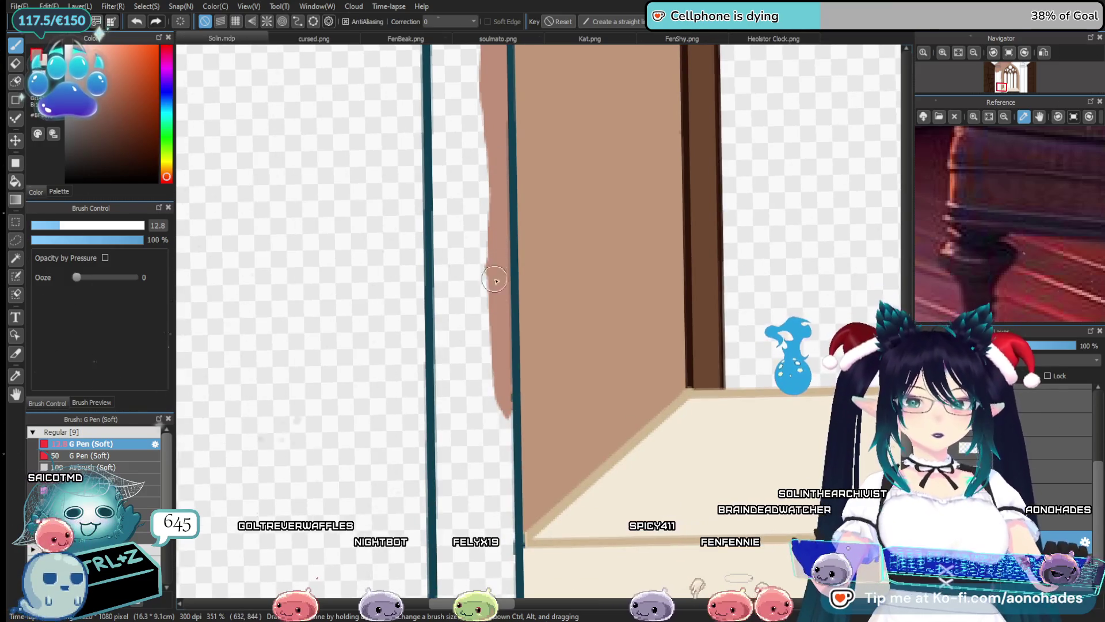
{"action": "left_click_drag", "start_coordinate": [495, 264], "coordinate": [495, 498]}
{"action": "mouse_move", "coordinate": [510, 404]}
{"action": "left_mouse_down"}
{"action": "mouse_move", "coordinate": [523, 210]}
{"action": "mouse_move", "coordinate": [514, 453]}
{"action": "left_mouse_up"}
{"action": "left_click_drag", "start_coordinate": [512, 322], "coordinate": [519, 500]}
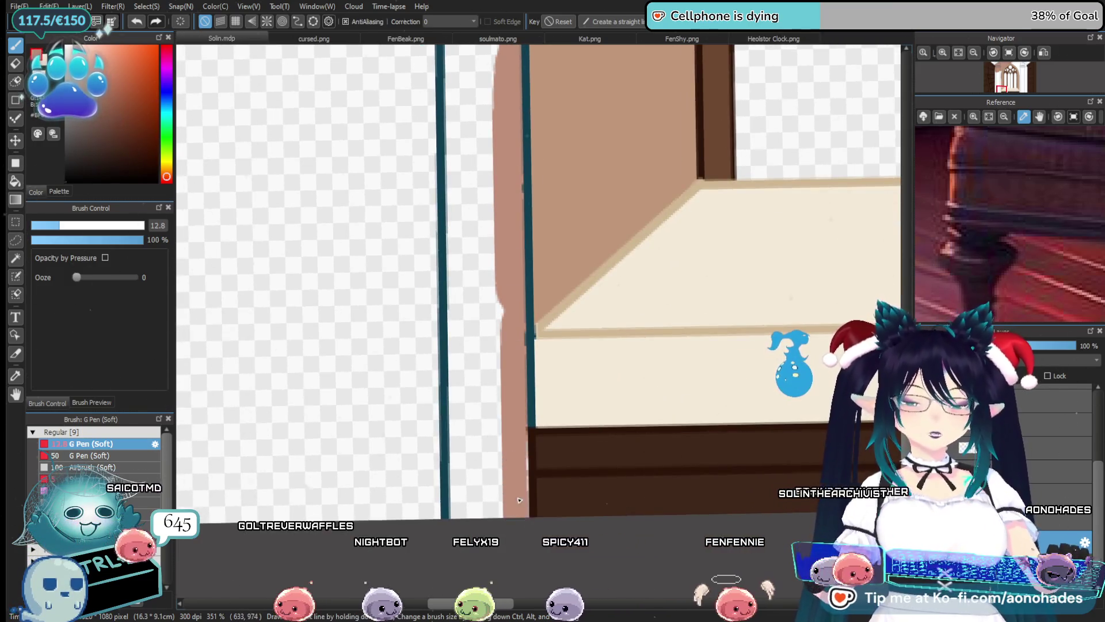
{"action": "left_click_drag", "start_coordinate": [497, 305], "coordinate": [495, 498]}
{"action": "left_click_drag", "start_coordinate": [484, 363], "coordinate": [472, 518]}
{"action": "left_click_drag", "start_coordinate": [461, 383], "coordinate": [454, 521]}
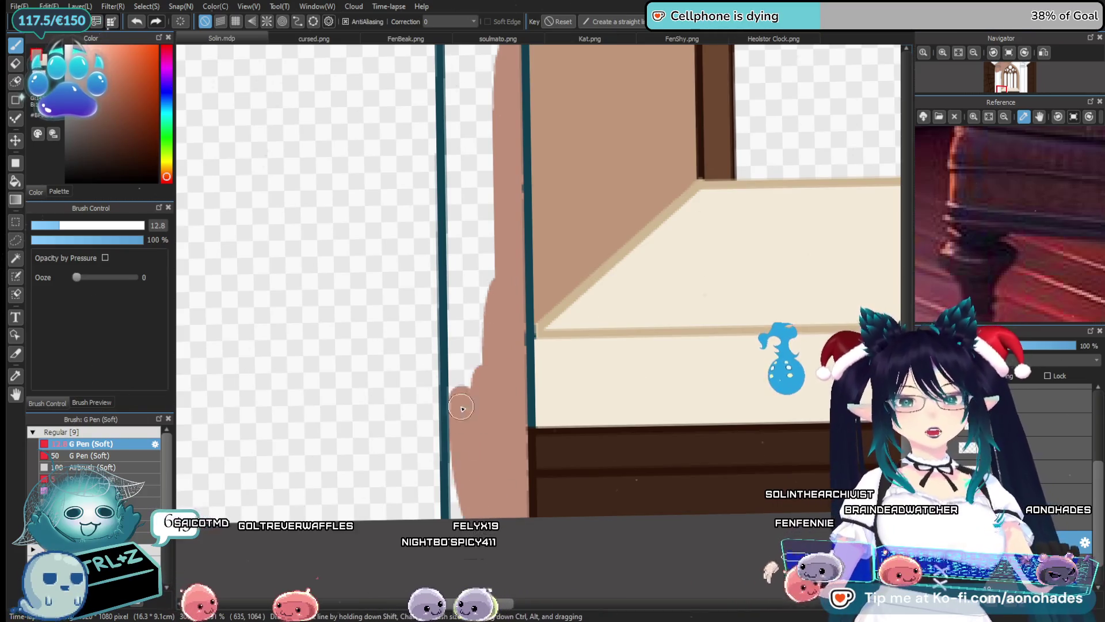
Cover the remaining white gap near the sill with the wall colour
{"action": "scroll", "coordinate": [459, 414], "scroll_direction": "down", "scroll_amount": 5}
{"action": "scroll", "coordinate": [478, 187], "scroll_direction": "up", "scroll_amount": 3}
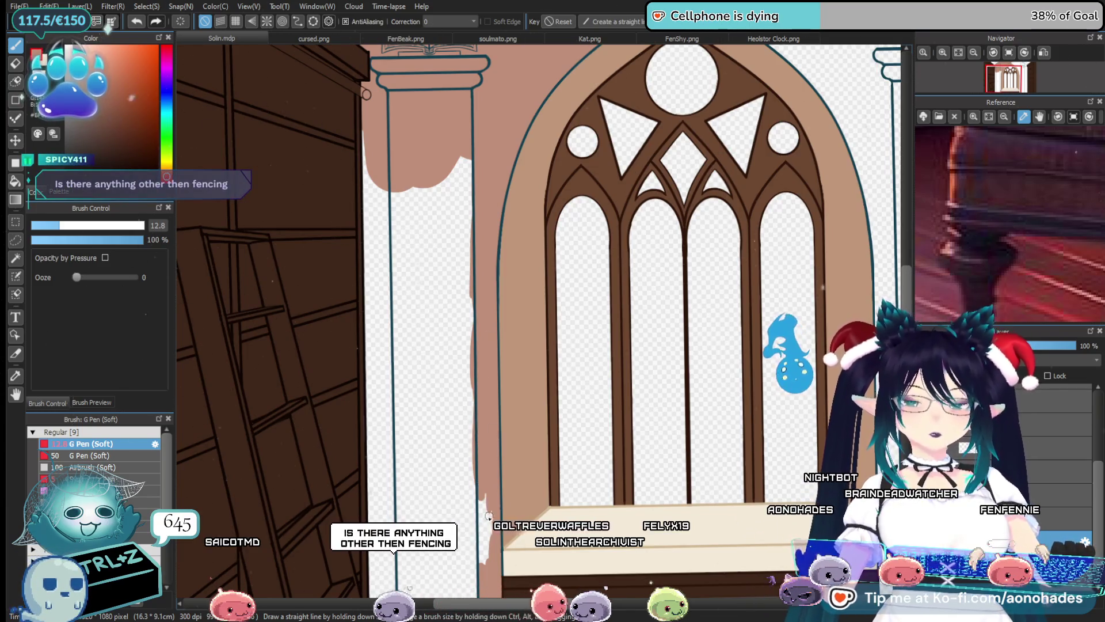
{"action": "scroll", "coordinate": [478, 443], "scroll_direction": "down", "scroll_amount": 3}
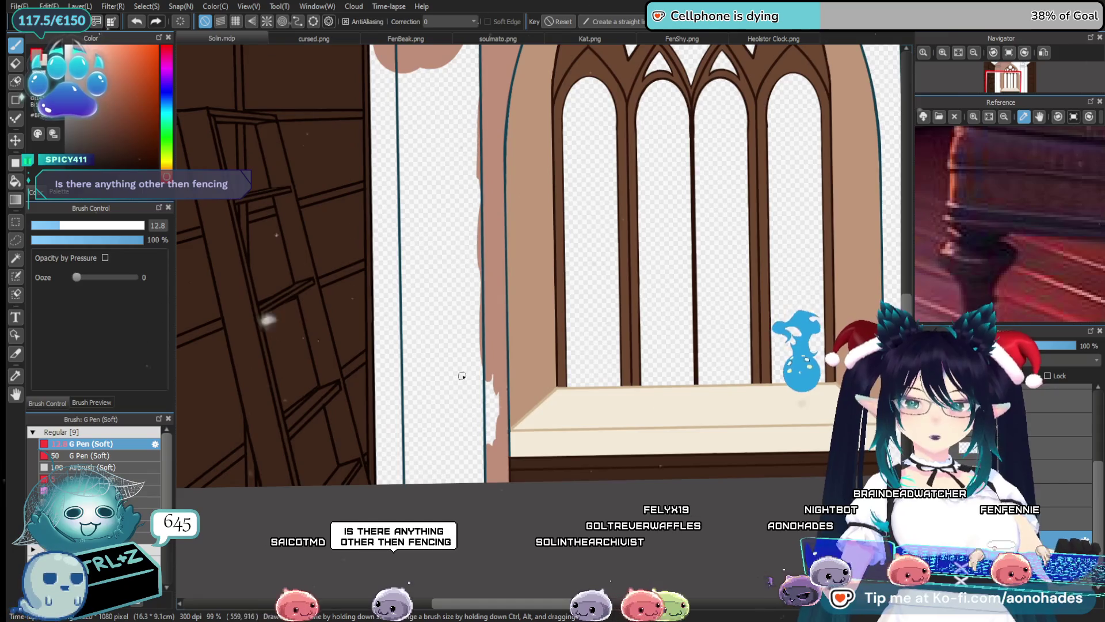
{"action": "left_click_drag", "start_coordinate": [478, 371], "coordinate": [495, 451]}
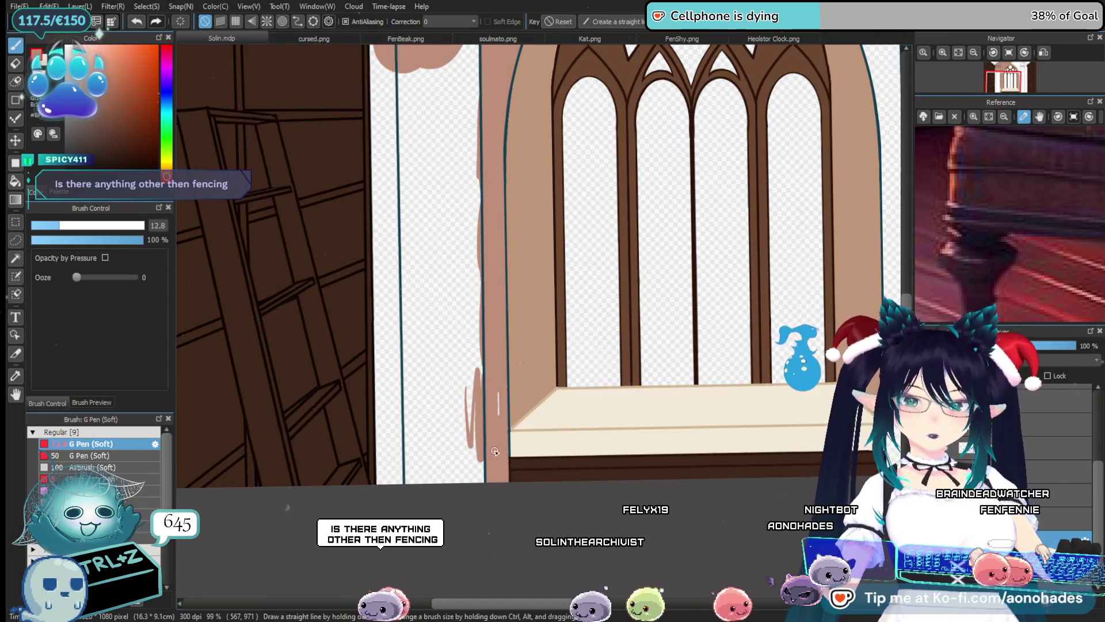
{"action": "scroll", "coordinate": [370, 308], "scroll_direction": "down", "scroll_amount": 4}
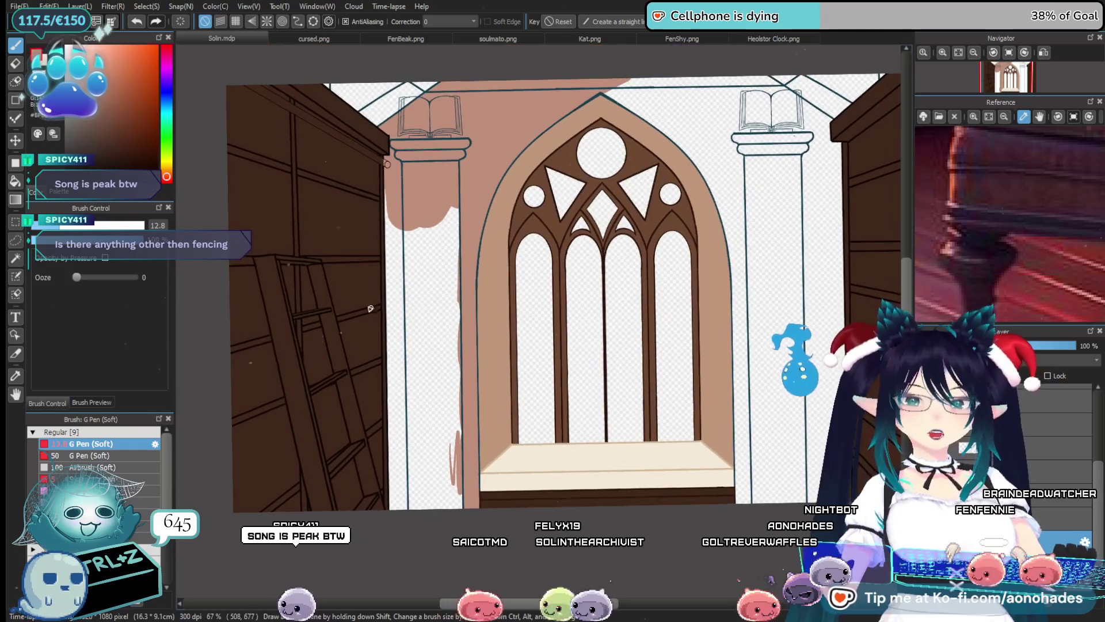
Enlarge the brush and paint rosy tan over the white strip by the left pillar to the floor
{"action": "left_click_drag", "start_coordinate": [75, 229], "coordinate": [106, 225]}
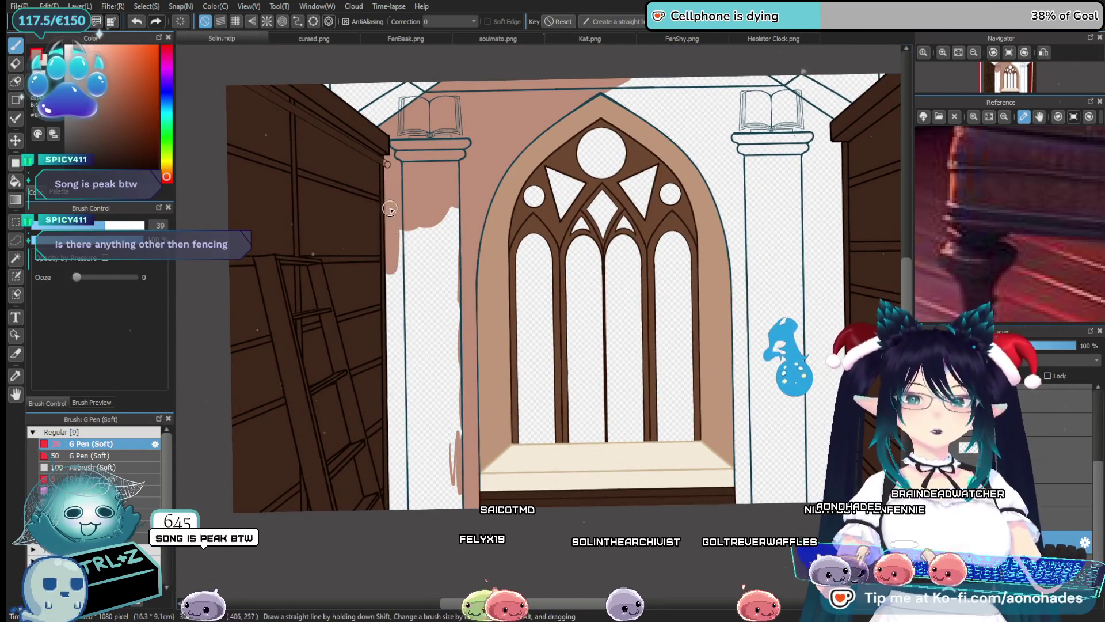
{"action": "mouse_move", "coordinate": [390, 209]}
{"action": "left_mouse_down"}
{"action": "mouse_move", "coordinate": [455, 329]}
{"action": "mouse_move", "coordinate": [452, 507]}
{"action": "left_mouse_up"}
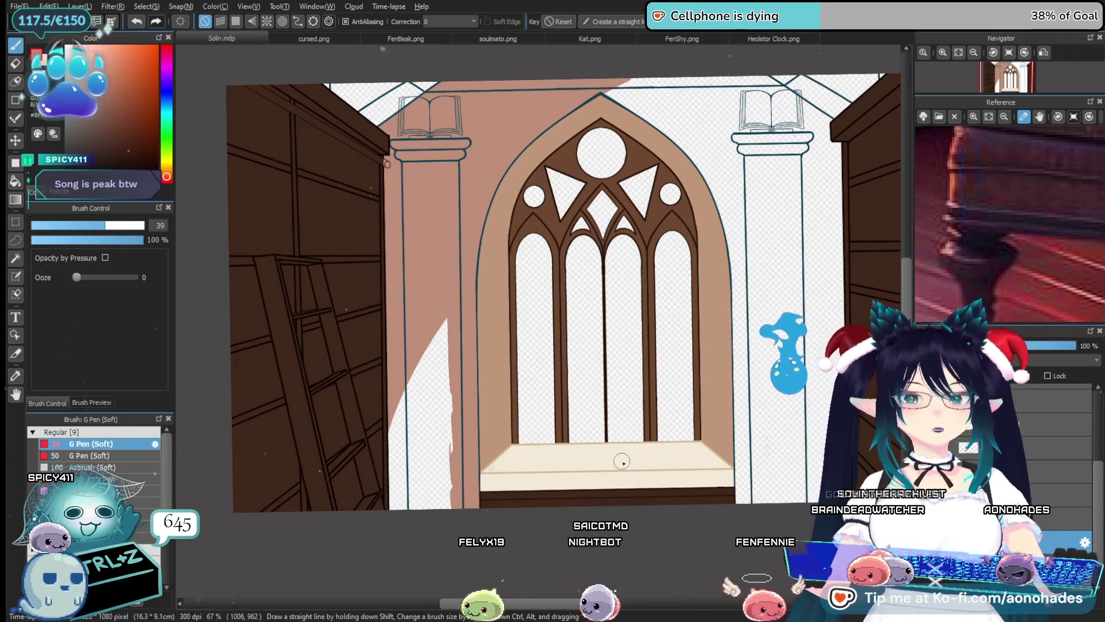
{"action": "left_click_drag", "start_coordinate": [403, 403], "coordinate": [397, 509]}
{"action": "left_click_drag", "start_coordinate": [418, 366], "coordinate": [411, 512]}
{"action": "left_click_drag", "start_coordinate": [429, 329], "coordinate": [433, 509]}
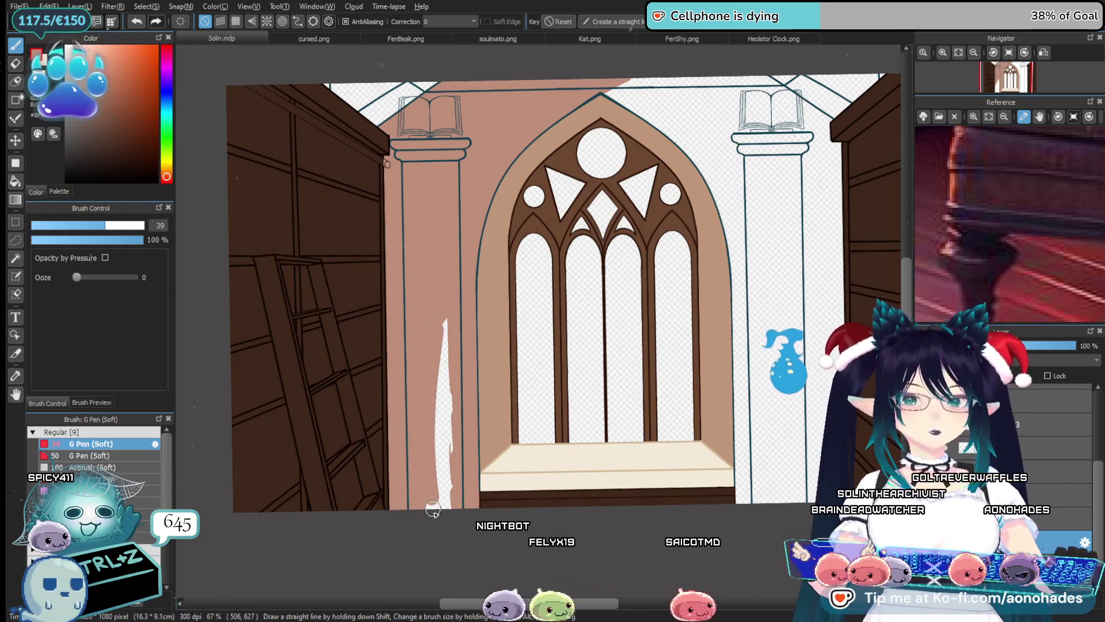
{"action": "scroll", "coordinate": [443, 436], "scroll_direction": "right", "scroll_amount": 5}
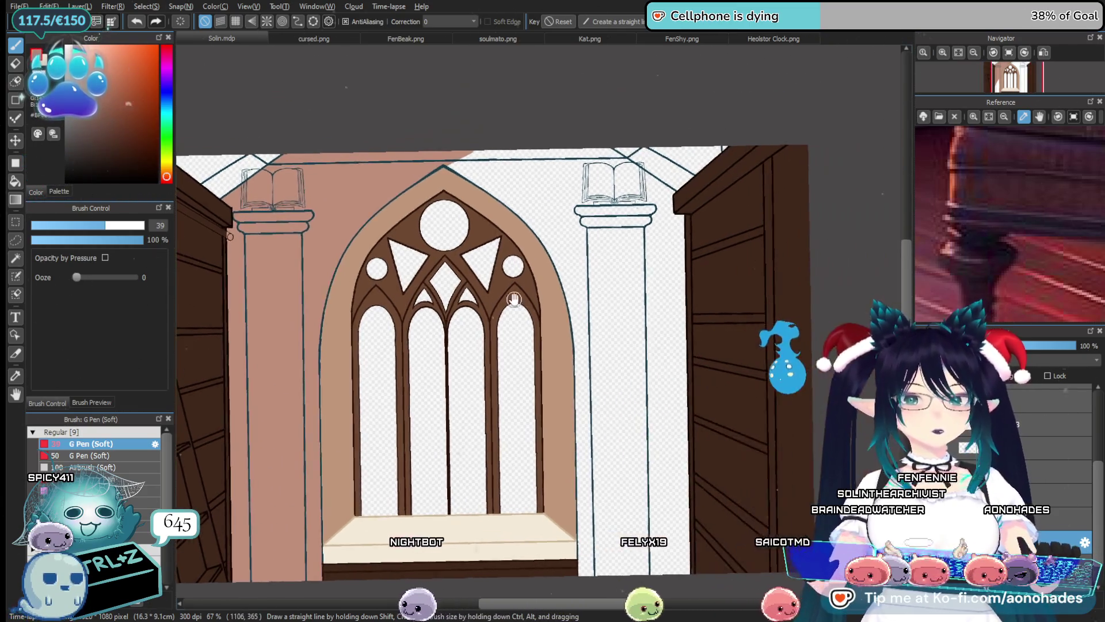
{"action": "scroll", "coordinate": [433, 266], "scroll_direction": "up", "scroll_amount": 4}
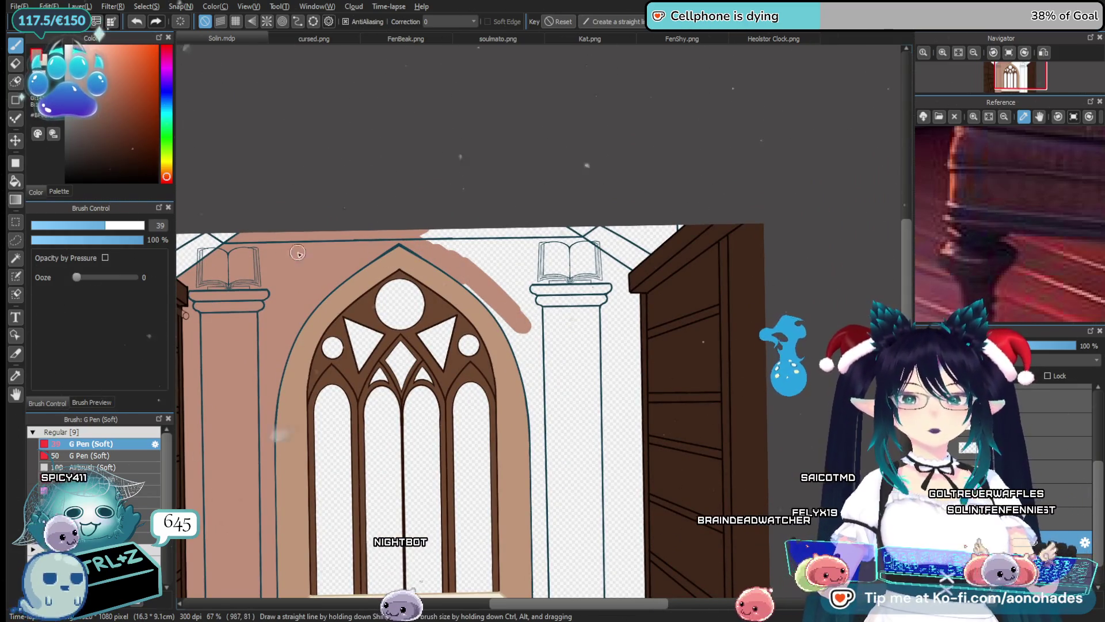
Raise the brush size to 117 and paint the wall right of the arch down to the bottom edge
{"action": "left_click_drag", "start_coordinate": [122, 226], "coordinate": [140, 225]}
{"action": "mouse_move", "coordinate": [455, 239]}
{"action": "left_mouse_down"}
{"action": "mouse_move", "coordinate": [525, 246]}
{"action": "mouse_move", "coordinate": [625, 300]}
{"action": "left_mouse_up"}
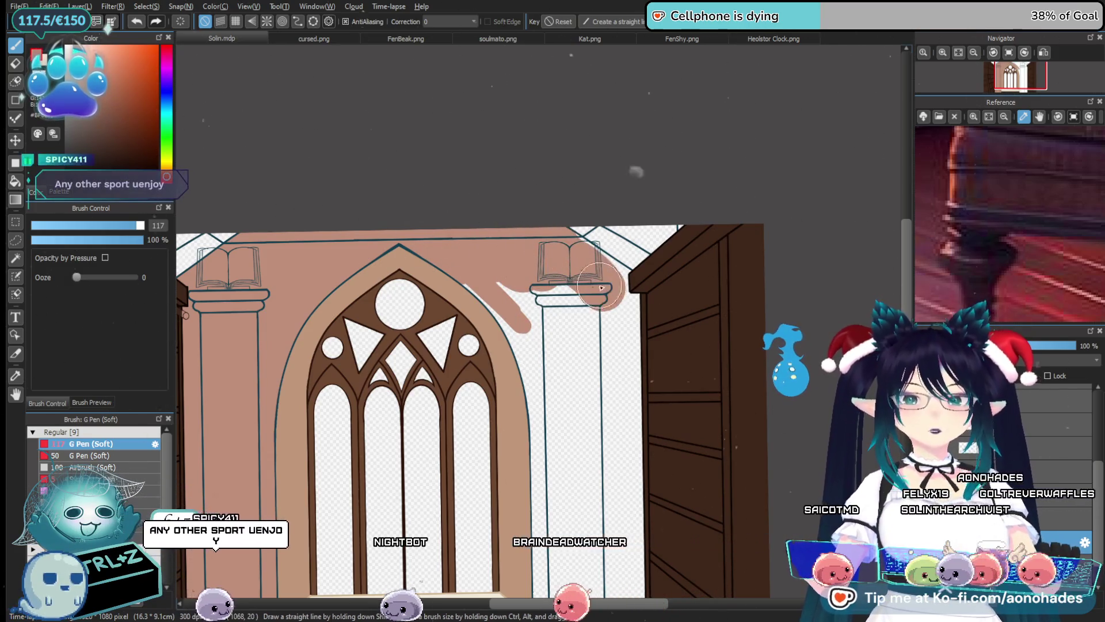
{"action": "scroll", "coordinate": [572, 346], "scroll_direction": "down", "scroll_amount": 2}
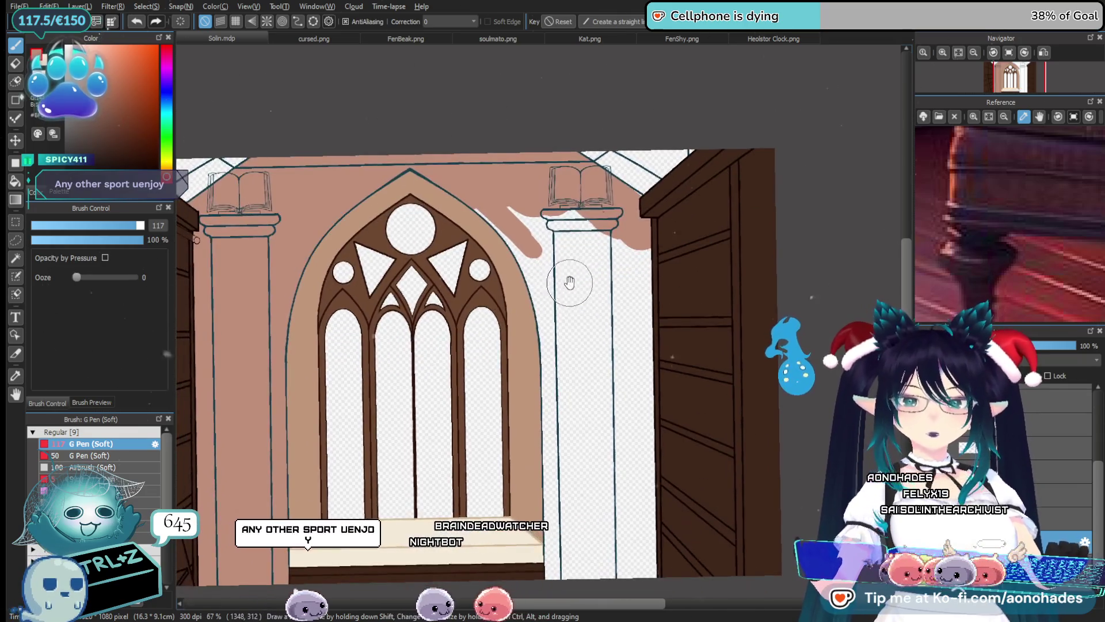
{"action": "left_click_drag", "start_coordinate": [521, 233], "coordinate": [579, 294]}
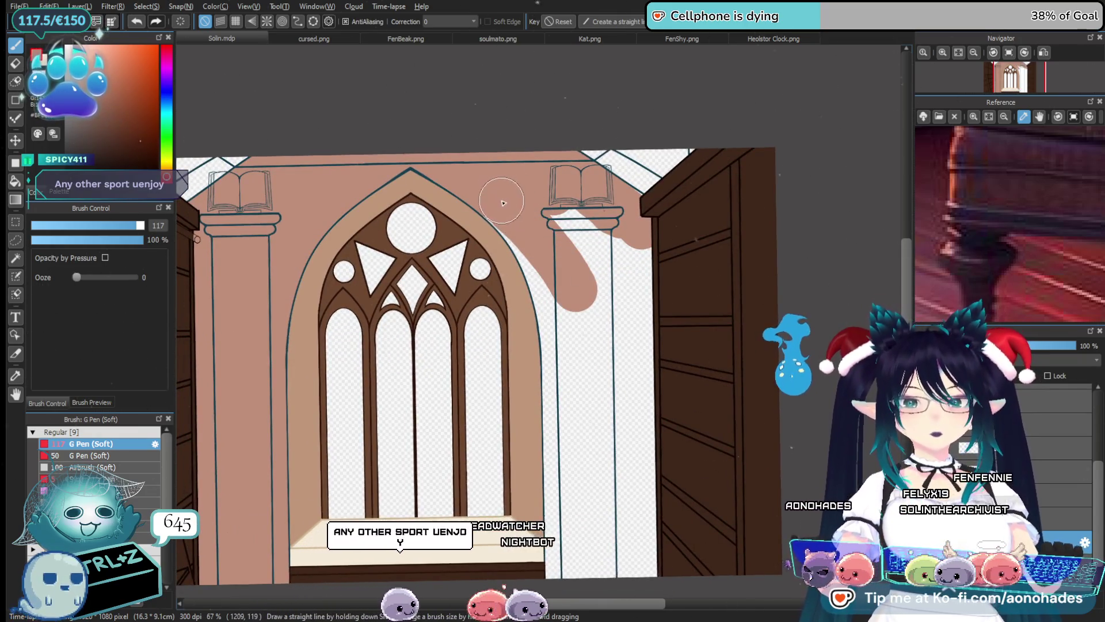
{"action": "left_click_drag", "start_coordinate": [530, 231], "coordinate": [576, 337]}
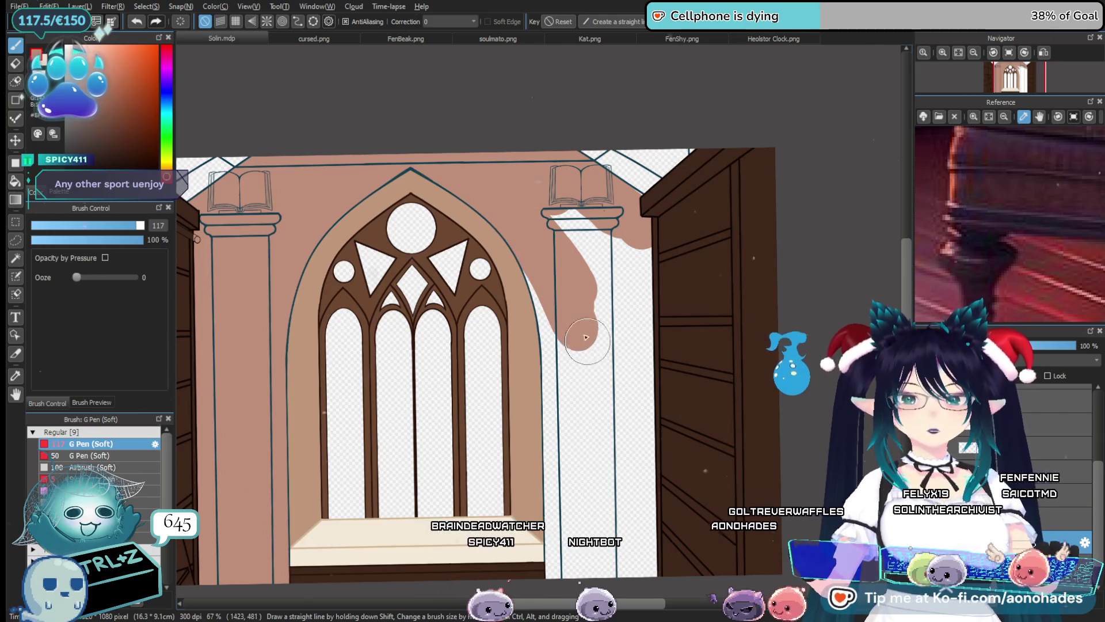
{"action": "left_click_drag", "start_coordinate": [570, 288], "coordinate": [566, 196]}
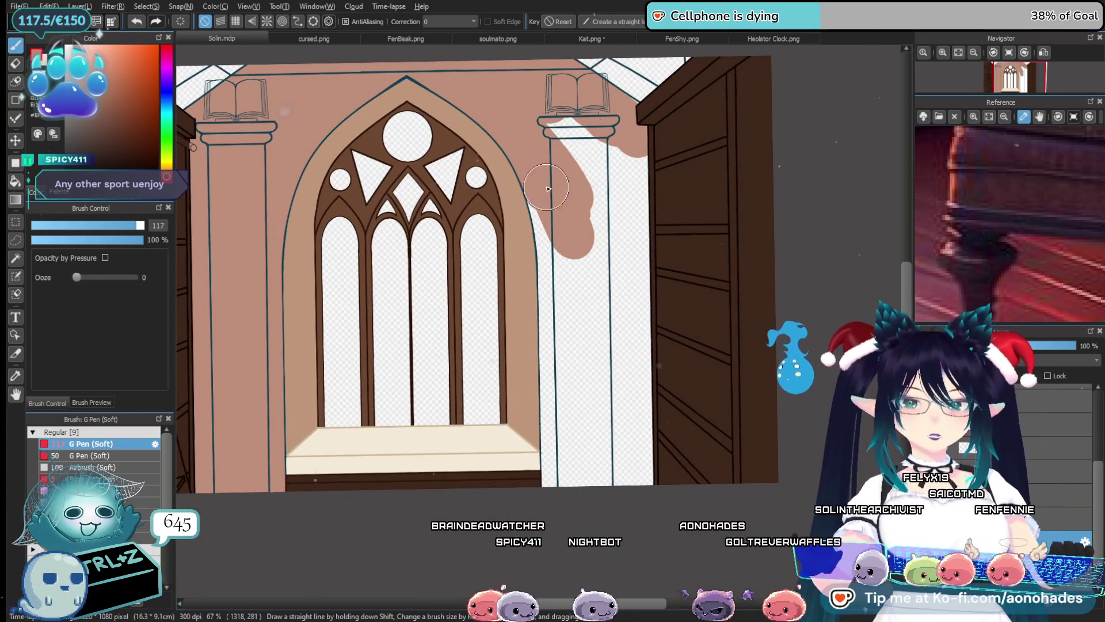
{"action": "left_click_drag", "start_coordinate": [587, 214], "coordinate": [574, 152]}
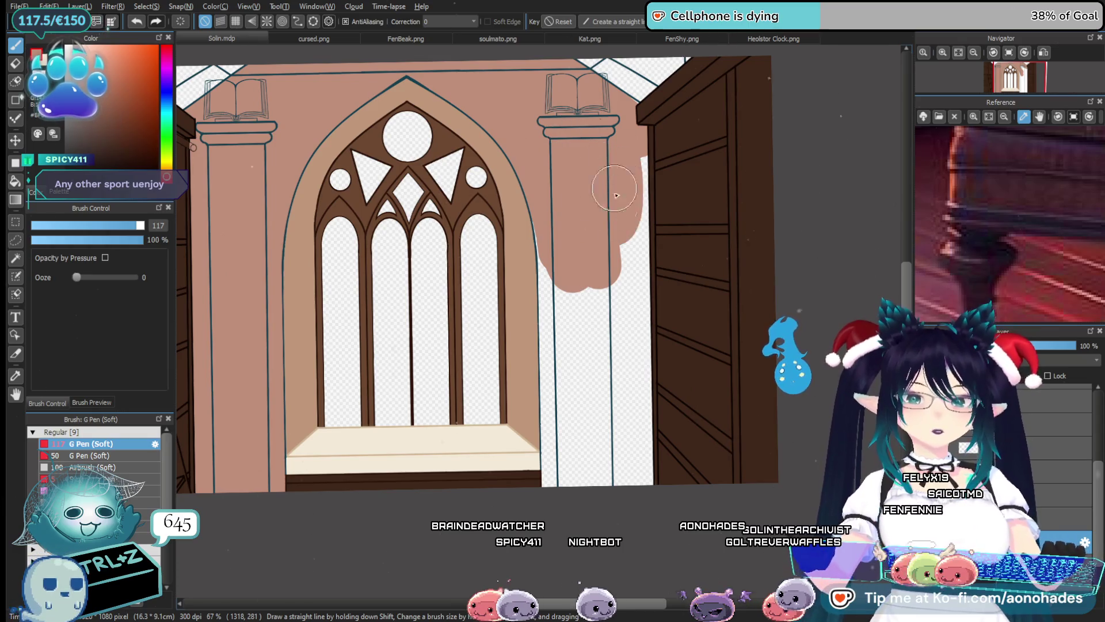
{"action": "left_click_drag", "start_coordinate": [621, 340], "coordinate": [638, 402]}
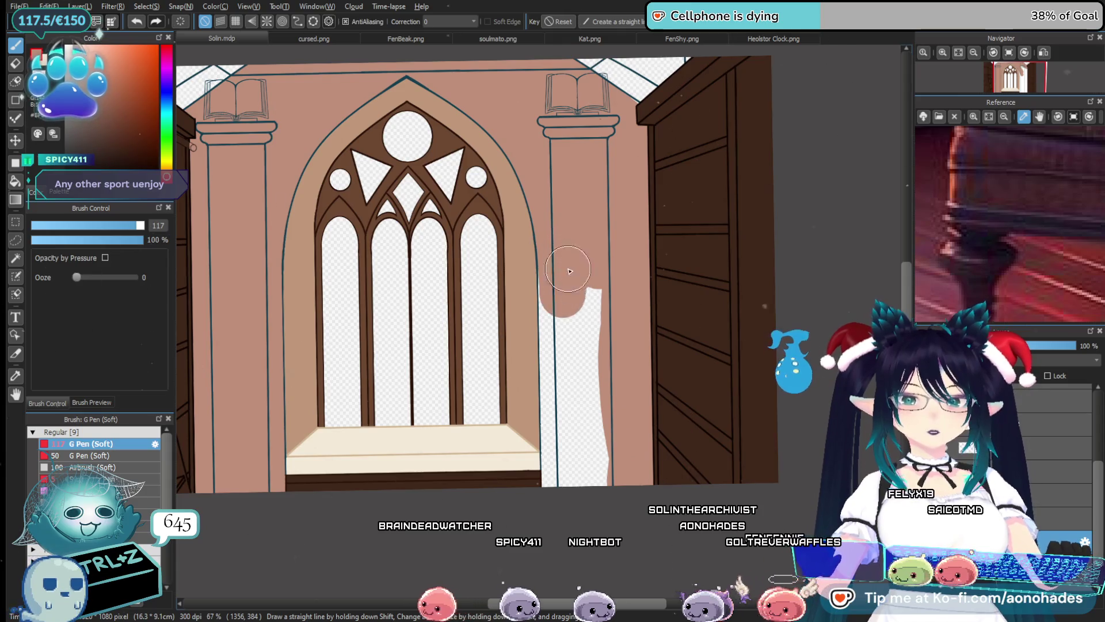
{"action": "left_click_drag", "start_coordinate": [569, 270], "coordinate": [597, 475]}
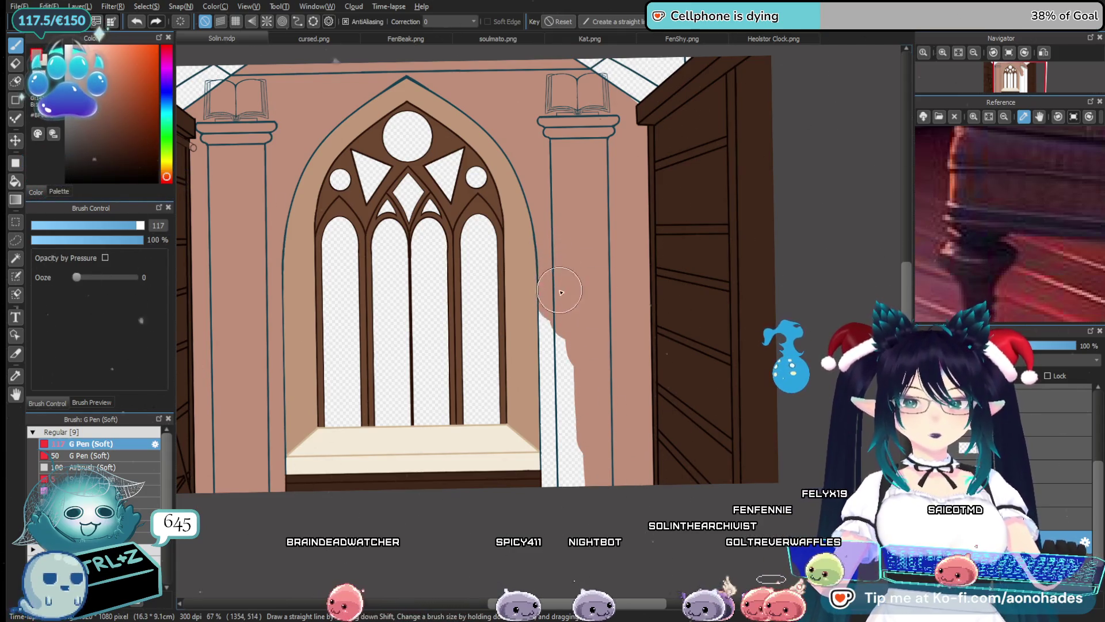
{"action": "left_click_drag", "start_coordinate": [567, 342], "coordinate": [579, 452]}
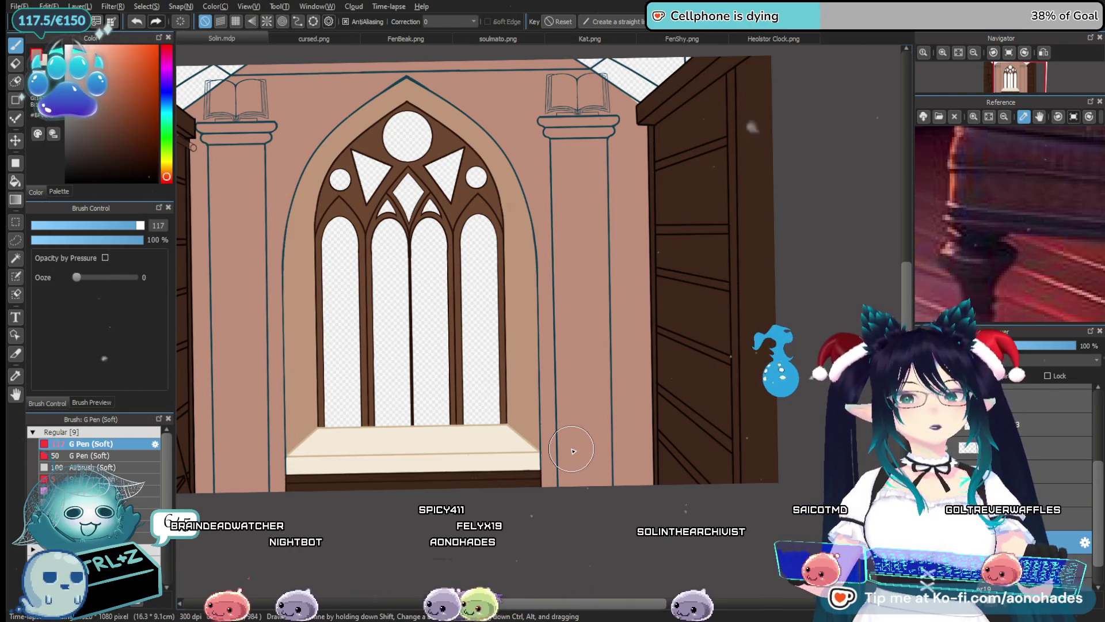
Pan and zoom out to bring the right pillar and whole window wall into view
{"action": "left_click_drag", "start_coordinate": [598, 174], "coordinate": [509, 369]}
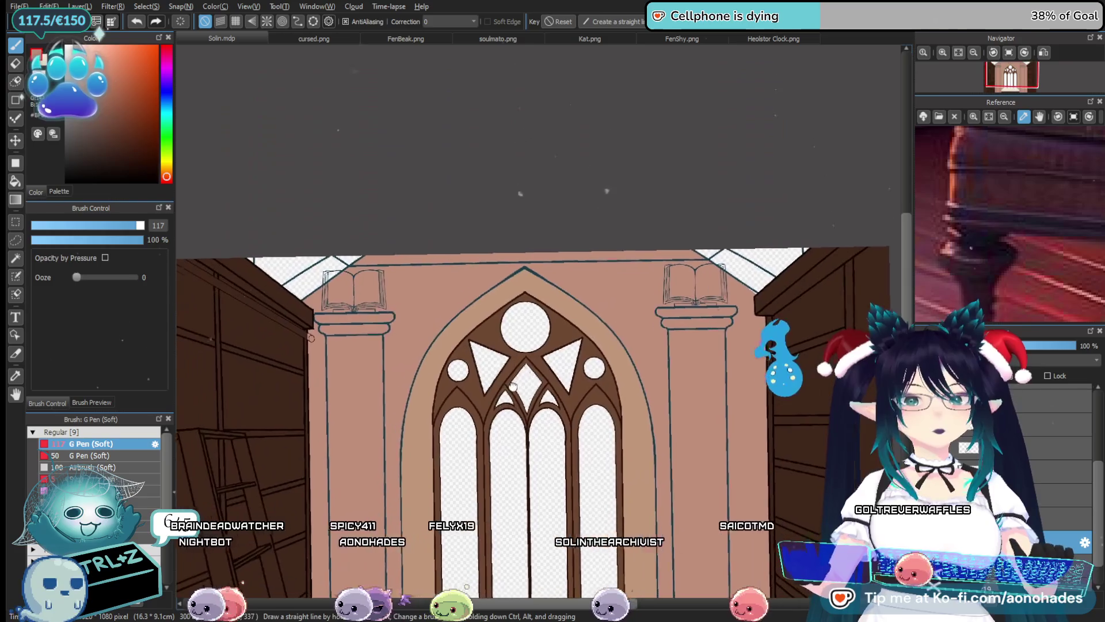
{"action": "scroll", "coordinate": [509, 369], "scroll_direction": "up", "scroll_amount": 3}
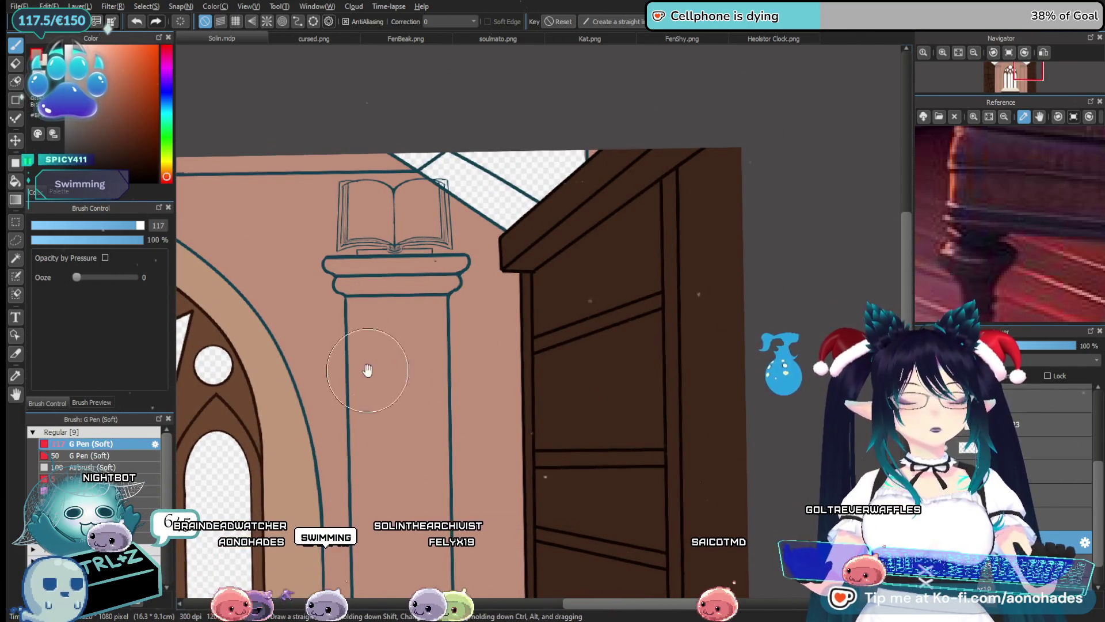
{"action": "left_click_drag", "start_coordinate": [368, 369], "coordinate": [514, 465]}
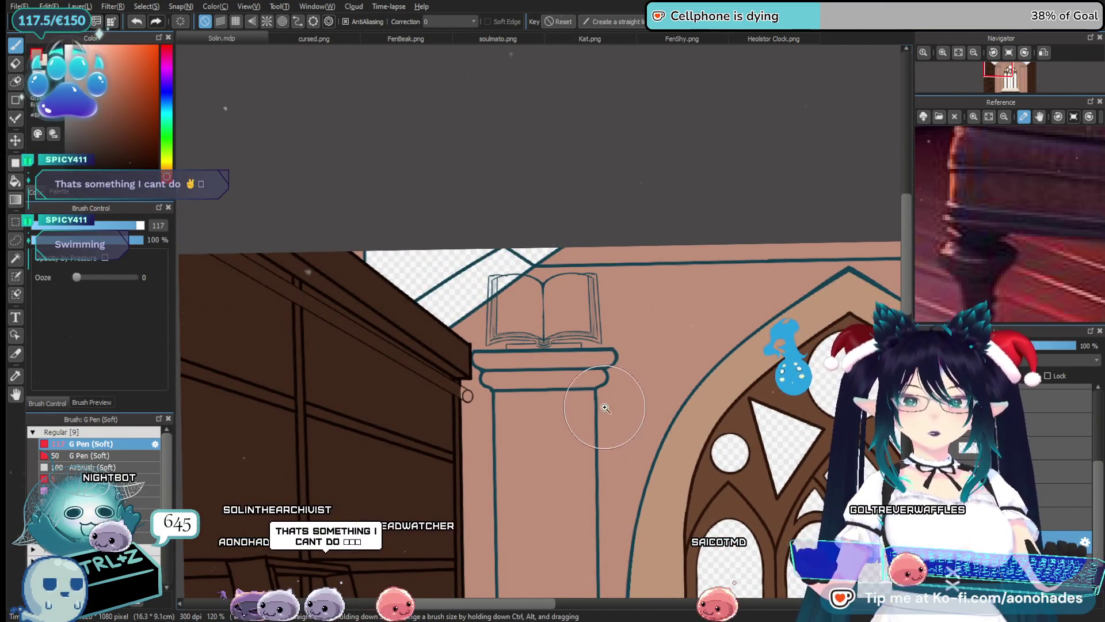
{"action": "scroll", "coordinate": [606, 408], "scroll_direction": "down", "scroll_amount": 1}
{"action": "scroll", "coordinate": [604, 391], "scroll_direction": "down", "scroll_amount": 1}
{"action": "scroll", "coordinate": [604, 374], "scroll_direction": "down", "scroll_amount": 1}
{"action": "scroll", "coordinate": [603, 348], "scroll_direction": "down", "scroll_amount": 1}
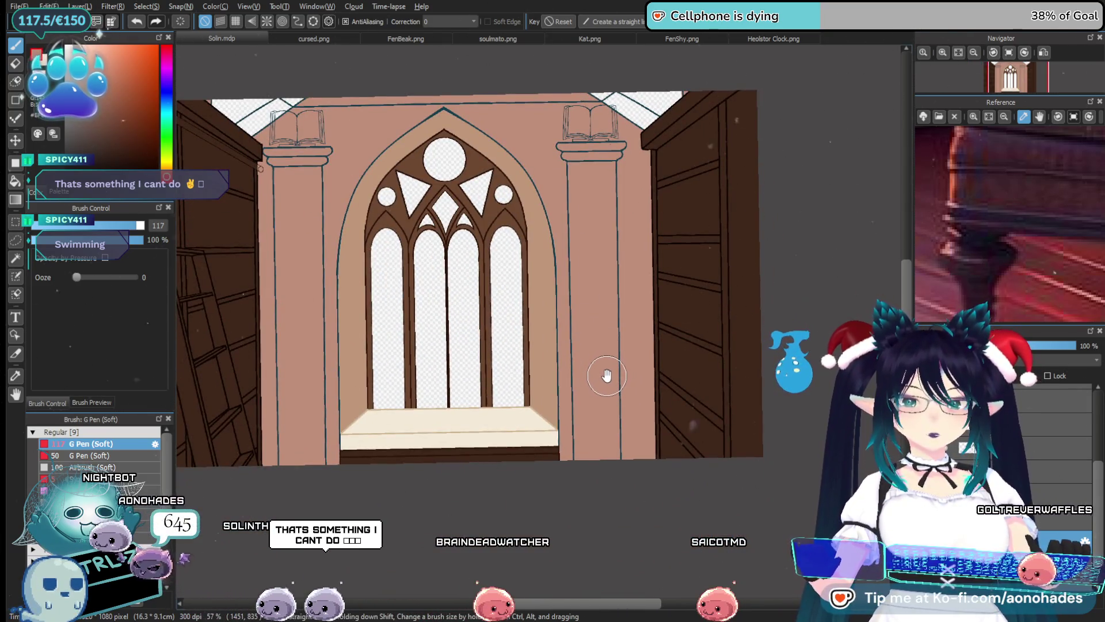
{"action": "mouse_move", "coordinate": [536, 349]}
{"action": "left_mouse_down"}
{"action": "mouse_move", "coordinate": [509, 384]}
{"action": "mouse_move", "coordinate": [526, 455]}
{"action": "left_mouse_up"}
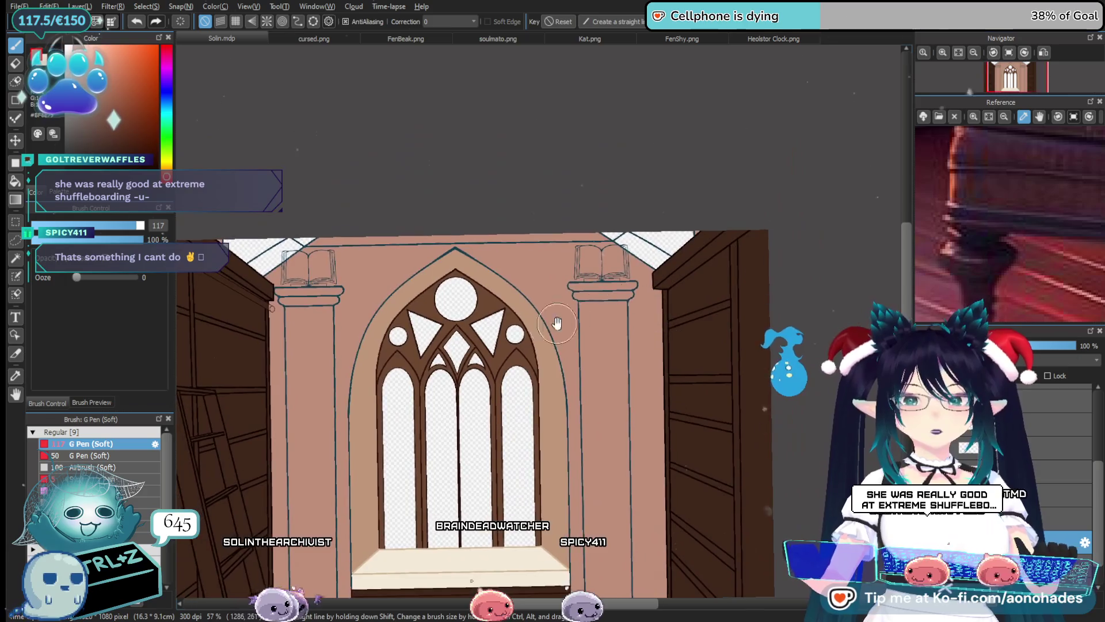
Zoom in on the pillar-top book and erase rosy tan spilling past the upper wall edge
{"action": "mouse_move", "coordinate": [505, 320]}
{"action": "left_mouse_down"}
{"action": "mouse_move", "coordinate": [536, 340]}
{"action": "mouse_move", "coordinate": [558, 430]}
{"action": "left_mouse_up"}
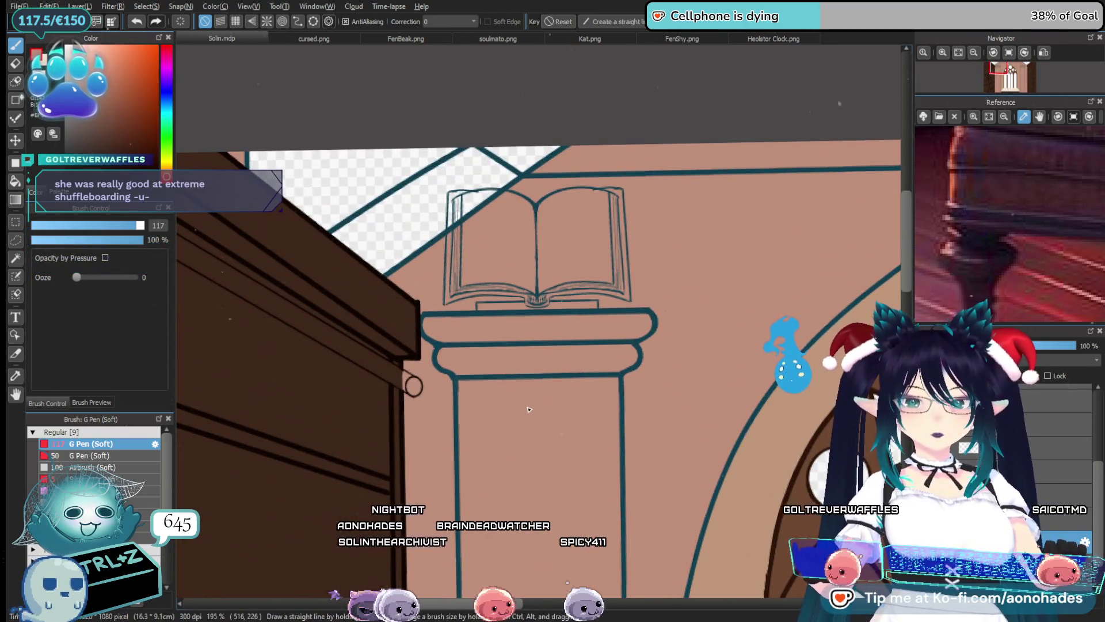
{"action": "left_click_drag", "start_coordinate": [502, 330], "coordinate": [541, 327]}
{"action": "key", "text": "e"}
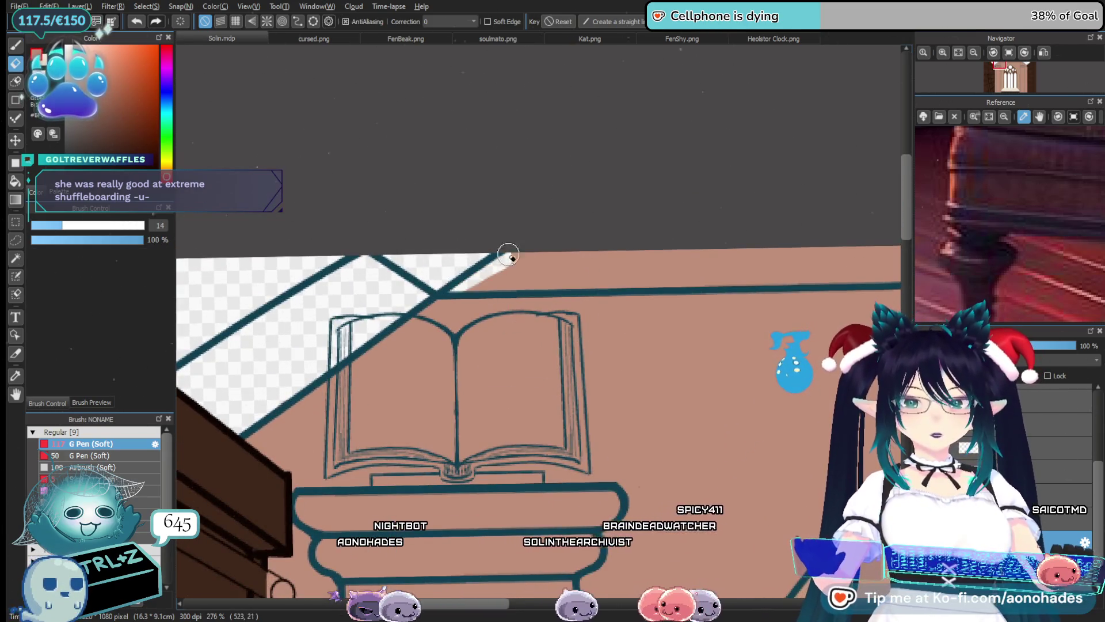
{"action": "mouse_move", "coordinate": [510, 264]}
{"action": "left_mouse_down"}
{"action": "mouse_move", "coordinate": [633, 271]}
{"action": "mouse_move", "coordinate": [619, 232]}
{"action": "left_mouse_up"}
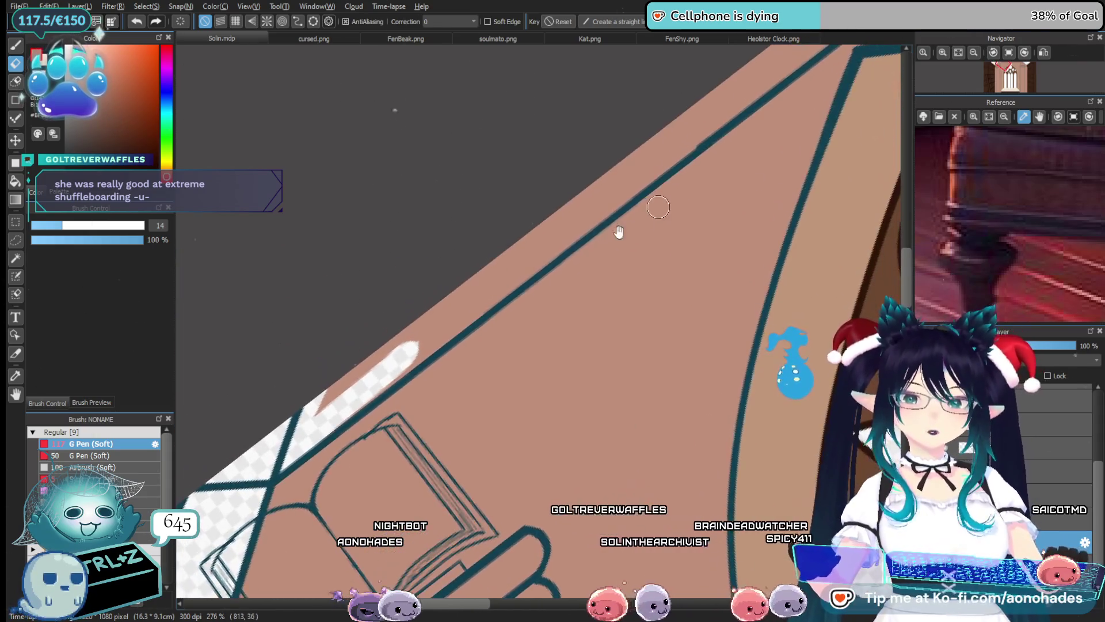
{"action": "left_click_drag", "start_coordinate": [331, 392], "coordinate": [513, 277]}
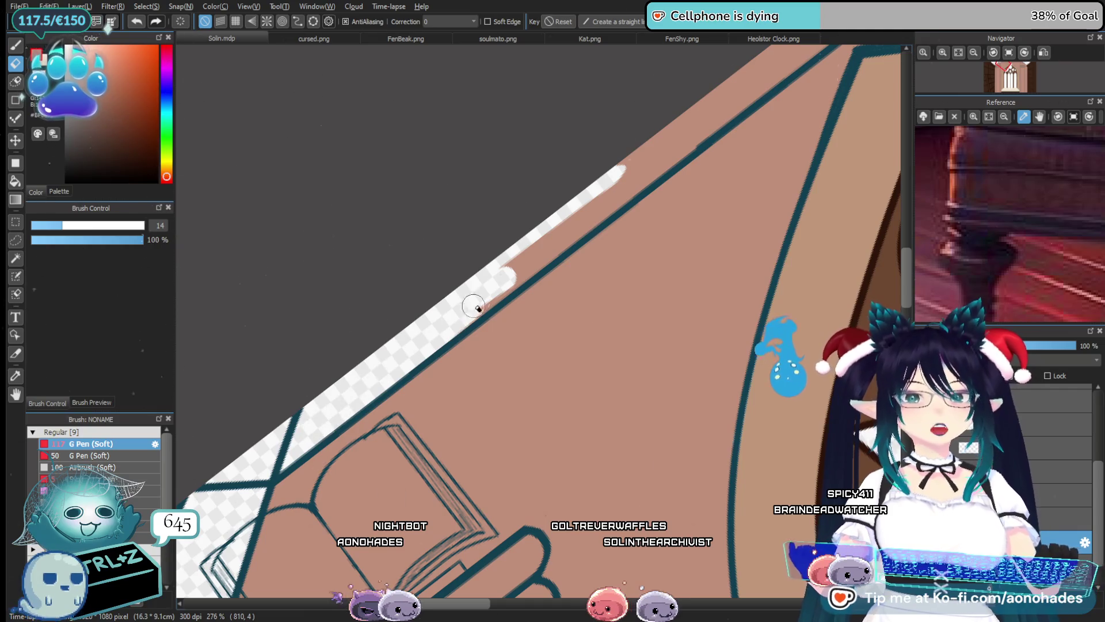
{"action": "left_click_drag", "start_coordinate": [692, 163], "coordinate": [400, 400]}
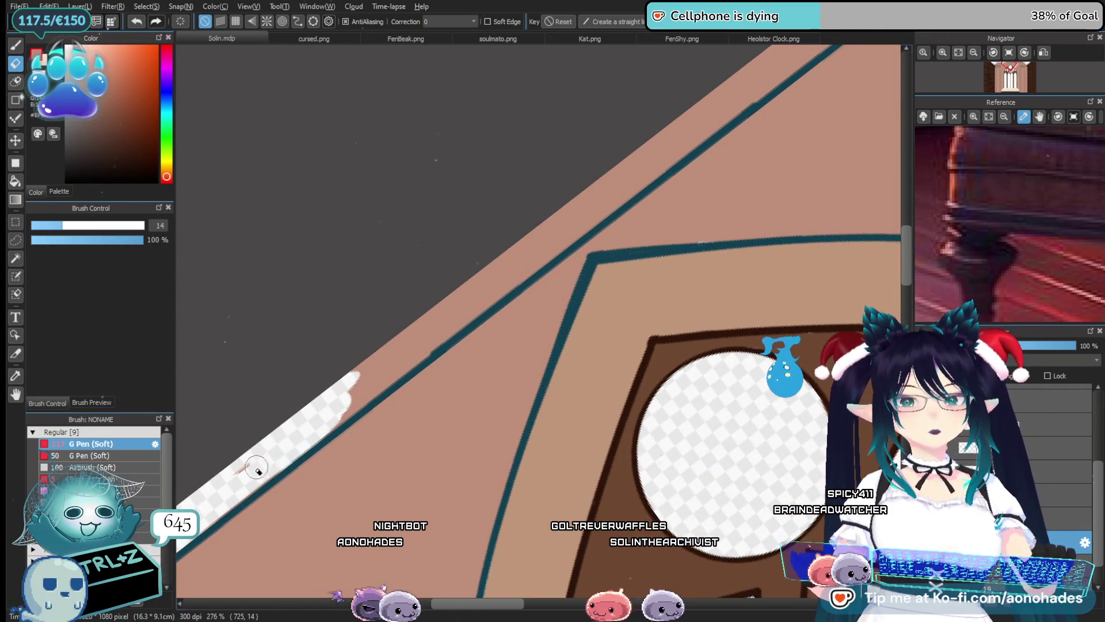
{"action": "mouse_move", "coordinate": [437, 342]}
{"action": "left_mouse_down"}
{"action": "mouse_move", "coordinate": [274, 466]}
{"action": "mouse_move", "coordinate": [247, 468]}
{"action": "left_mouse_up"}
{"action": "left_click_drag", "start_coordinate": [372, 360], "coordinate": [651, 151]}
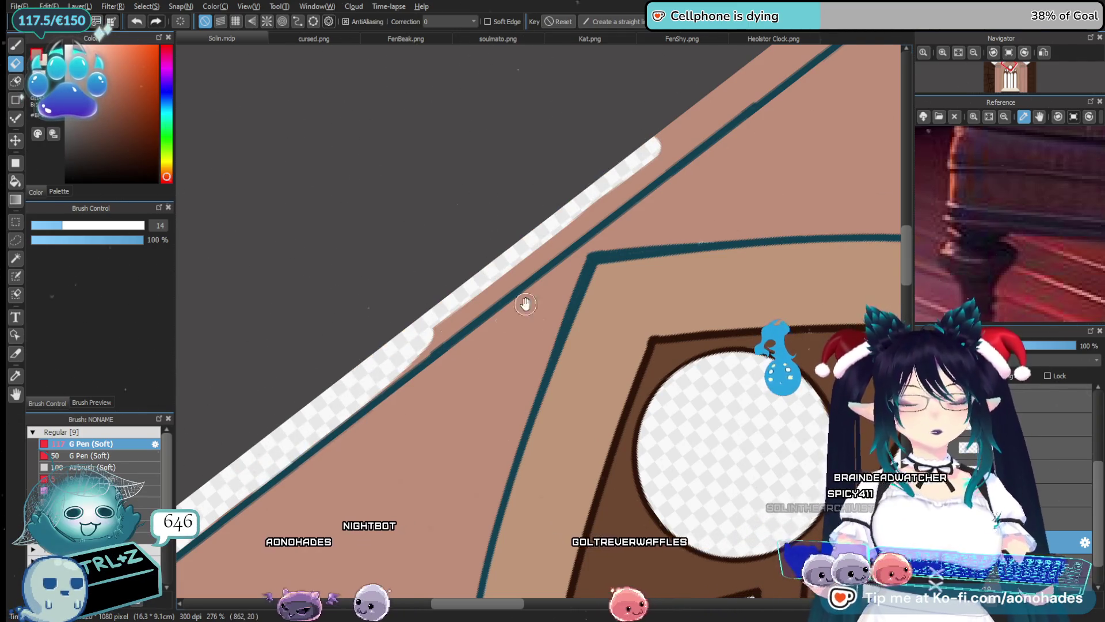
{"action": "left_click_drag", "start_coordinate": [524, 301], "coordinate": [434, 408]}
{"action": "left_click_drag", "start_coordinate": [575, 257], "coordinate": [340, 441]}
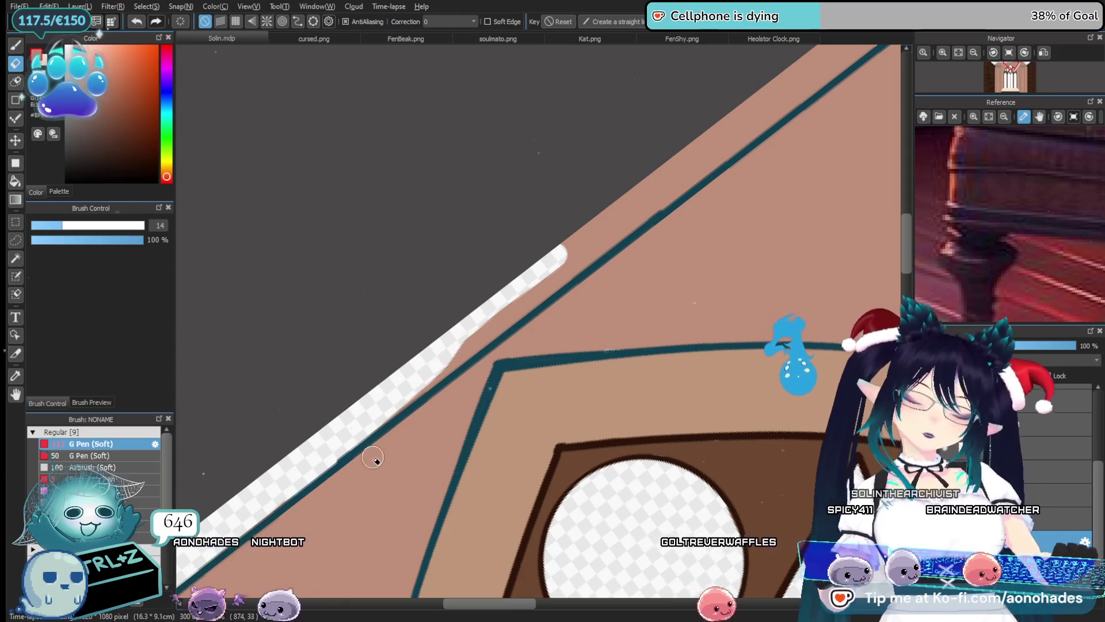
Erase stray spots along the teal line beside the book, undoing one stroke
{"action": "left_click_drag", "start_coordinate": [594, 282], "coordinate": [556, 321]}
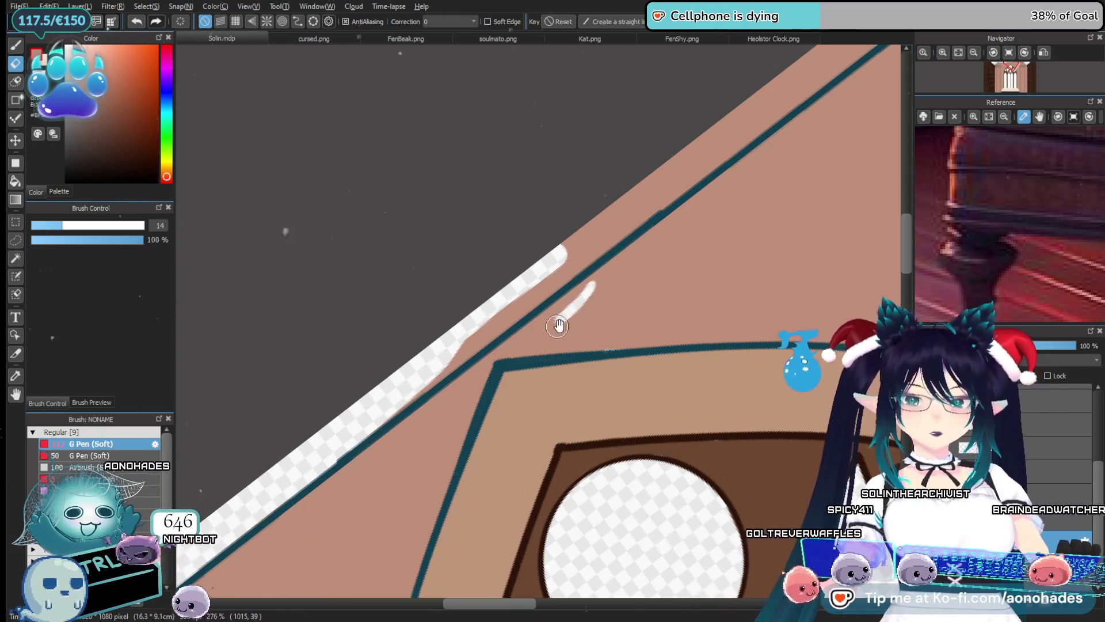
{"action": "left_click_drag", "start_coordinate": [510, 364], "coordinate": [451, 436]}
{"action": "key", "text": "ctrl+z"}
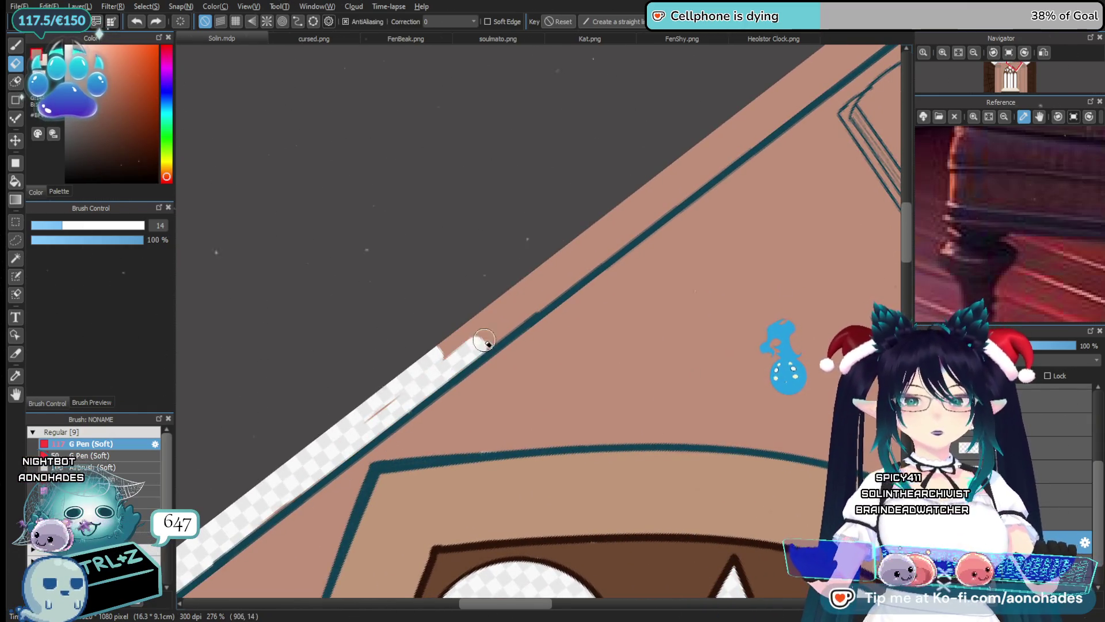
{"action": "left_click_drag", "start_coordinate": [484, 340], "coordinate": [674, 185]}
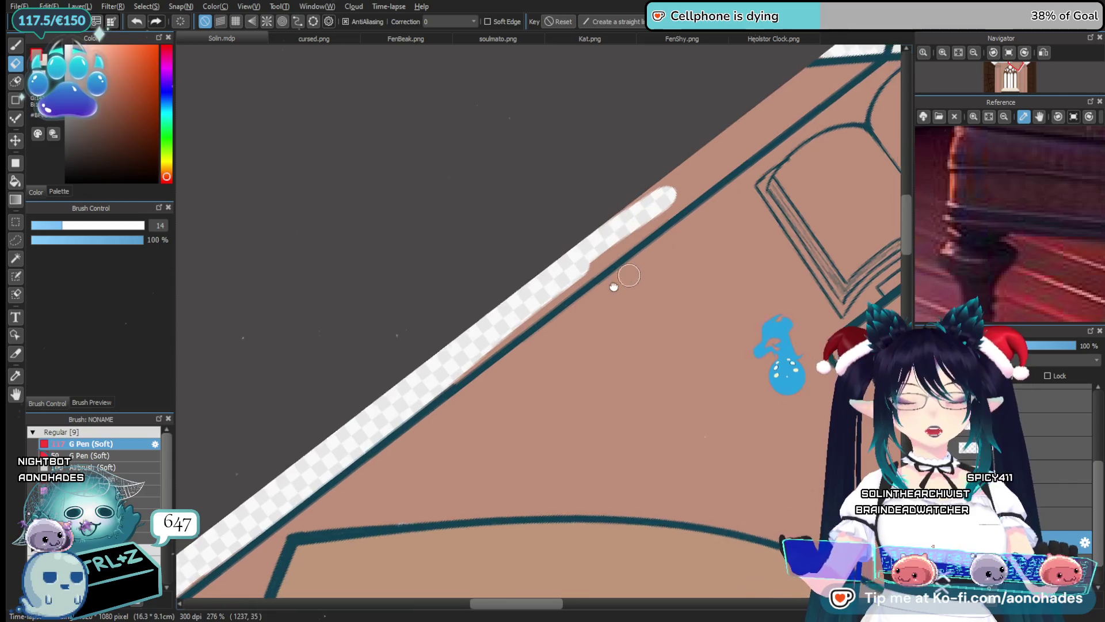
{"action": "left_click_drag", "start_coordinate": [539, 285], "coordinate": [280, 512]}
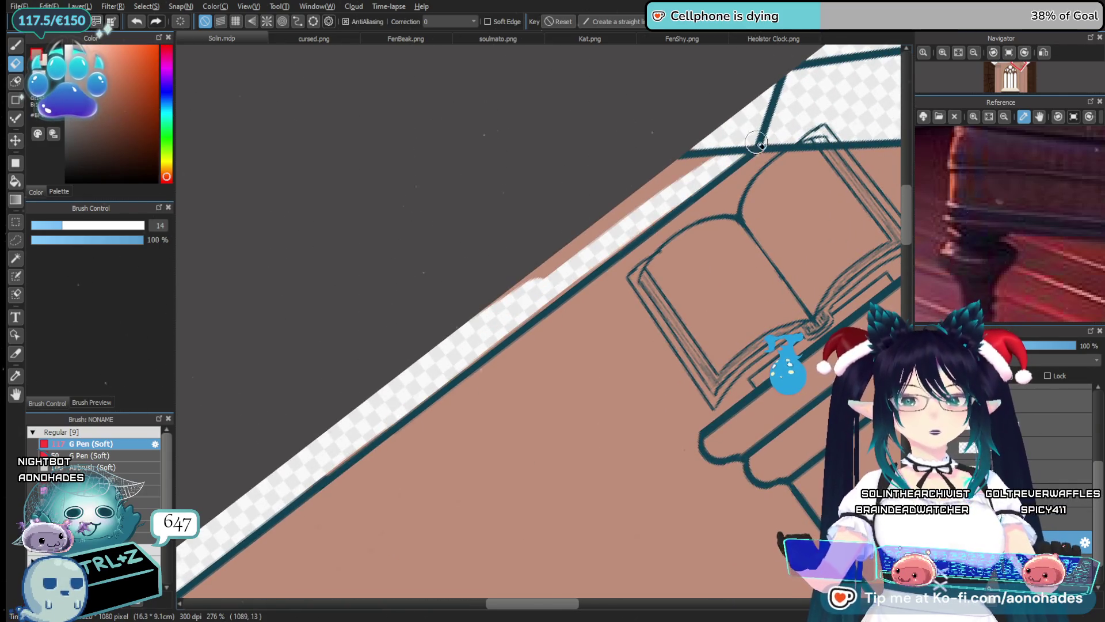
{"action": "key", "text": "b"}
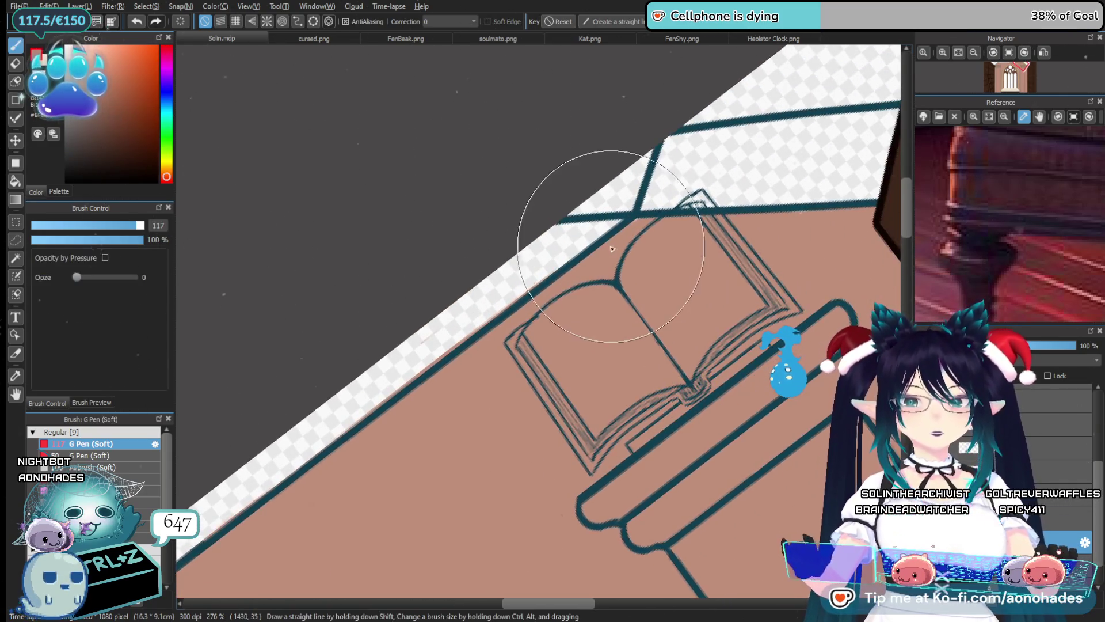
{"action": "key", "text": "e"}
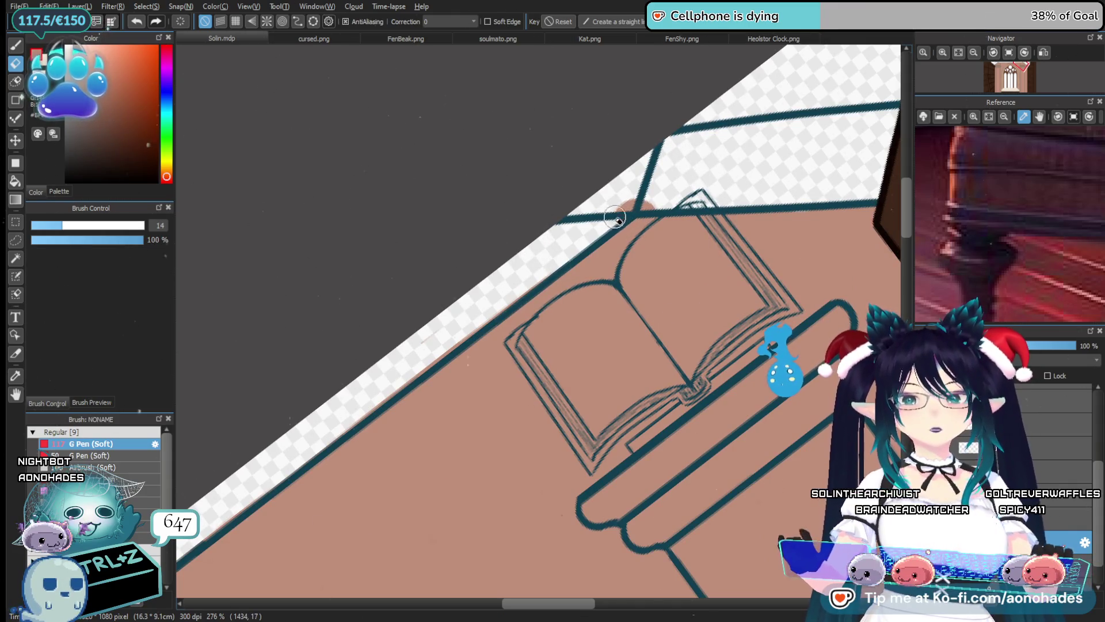
{"action": "scroll", "coordinate": [620, 278], "scroll_direction": "down", "scroll_amount": 5}
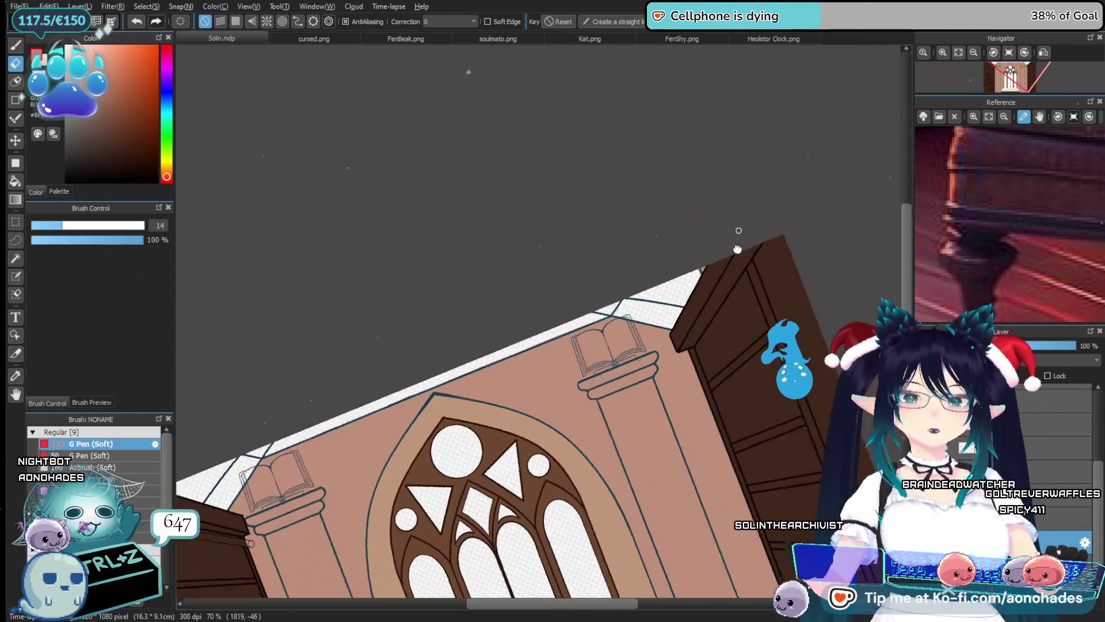
{"action": "mouse_move", "coordinate": [612, 257]}
{"action": "left_mouse_down"}
{"action": "mouse_move", "coordinate": [534, 325]}
{"action": "mouse_move", "coordinate": [464, 347]}
{"action": "mouse_move", "coordinate": [513, 464]}
{"action": "left_mouse_up"}
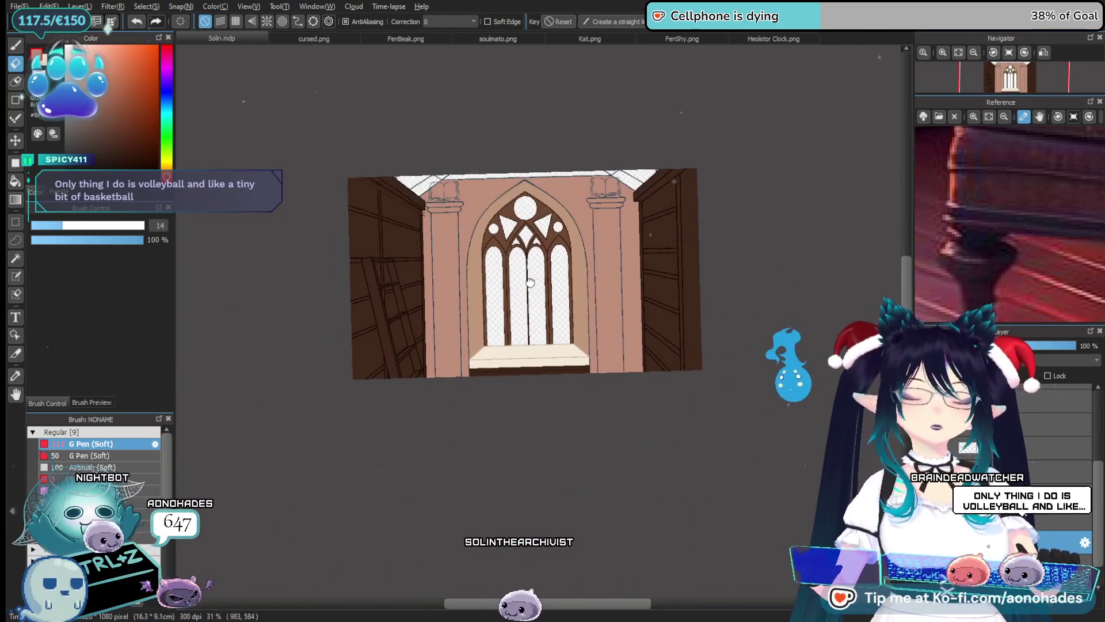
{"action": "mouse_move", "coordinate": [513, 464]}
{"action": "left_mouse_down"}
{"action": "mouse_move", "coordinate": [486, 284]}
{"action": "mouse_move", "coordinate": [499, 396]}
{"action": "left_mouse_up"}
{"action": "scroll", "coordinate": [486, 283], "scroll_direction": "up", "scroll_amount": 3}
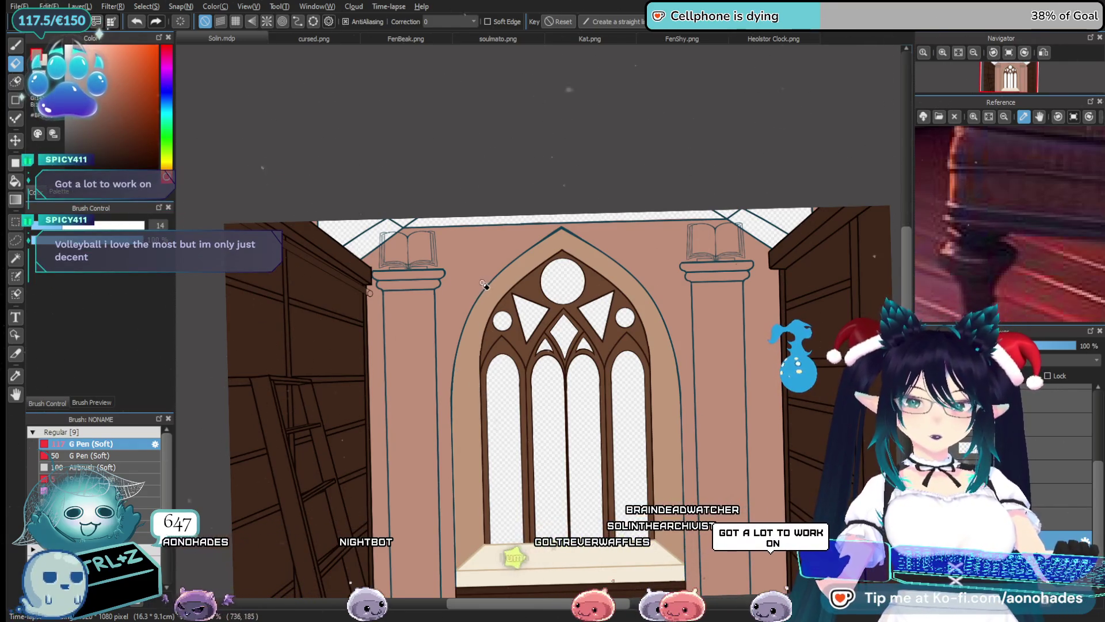
{"action": "key", "text": "v"}
{"action": "left_click_drag", "start_coordinate": [430, 284], "coordinate": [485, 300]}
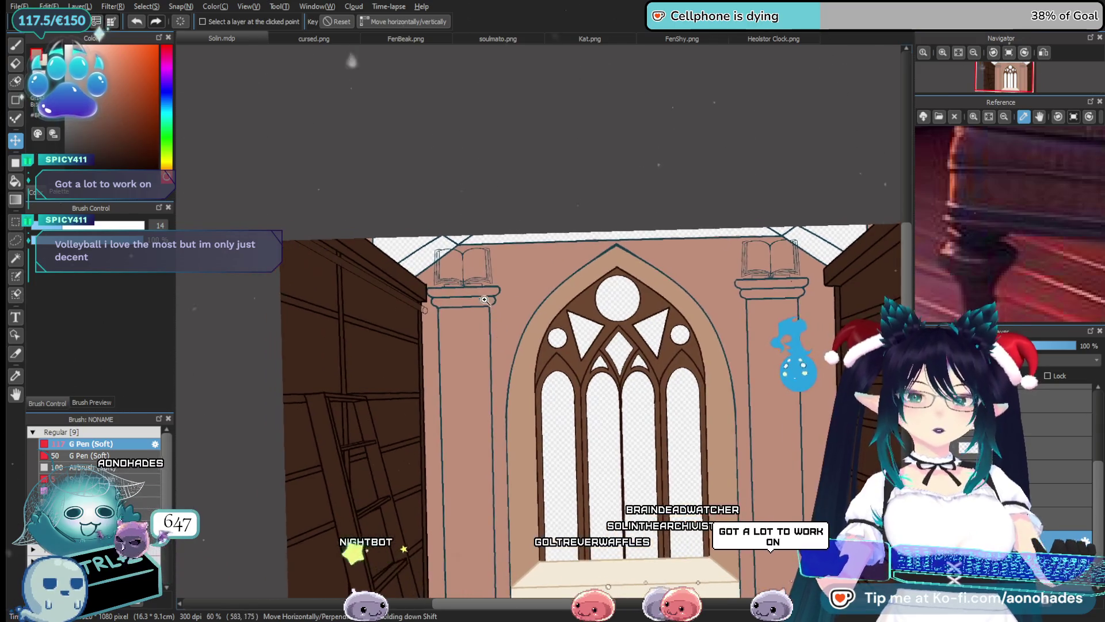
{"action": "scroll", "coordinate": [485, 299], "scroll_direction": "up", "scroll_amount": 3}
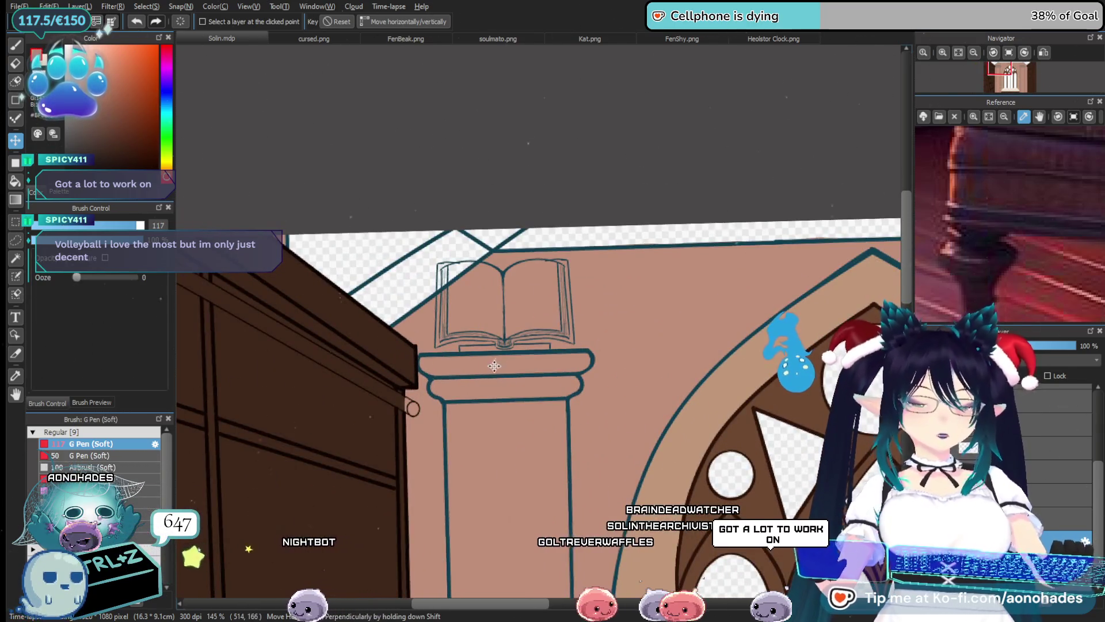
{"action": "left_click_drag", "start_coordinate": [493, 358], "coordinate": [457, 344]}
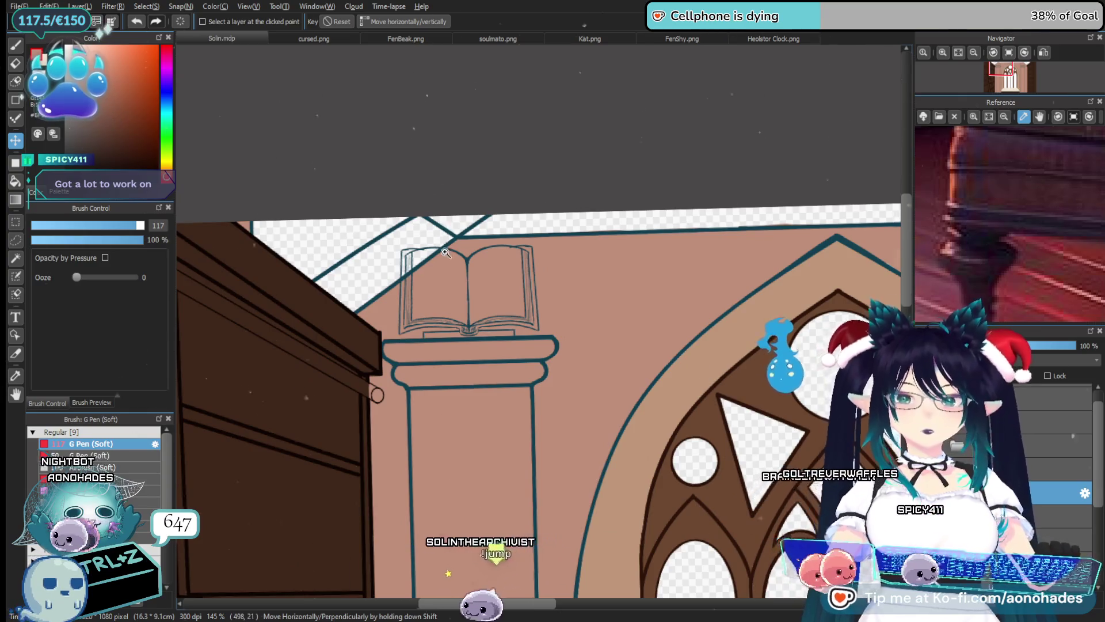
{"action": "scroll", "coordinate": [461, 259], "scroll_direction": "up", "scroll_amount": 5}
{"action": "key", "text": "e"}
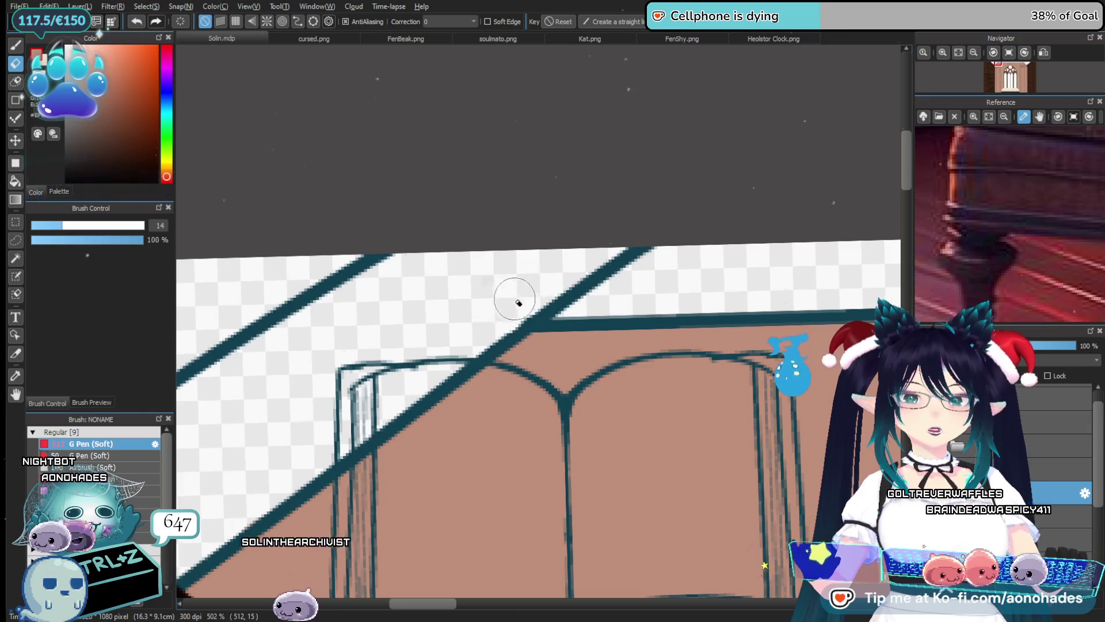
Zoom in close on the pedestal top and erase the stray stretch of dark teal diagonal line
{"action": "left_click_drag", "start_coordinate": [410, 255], "coordinate": [518, 326]}
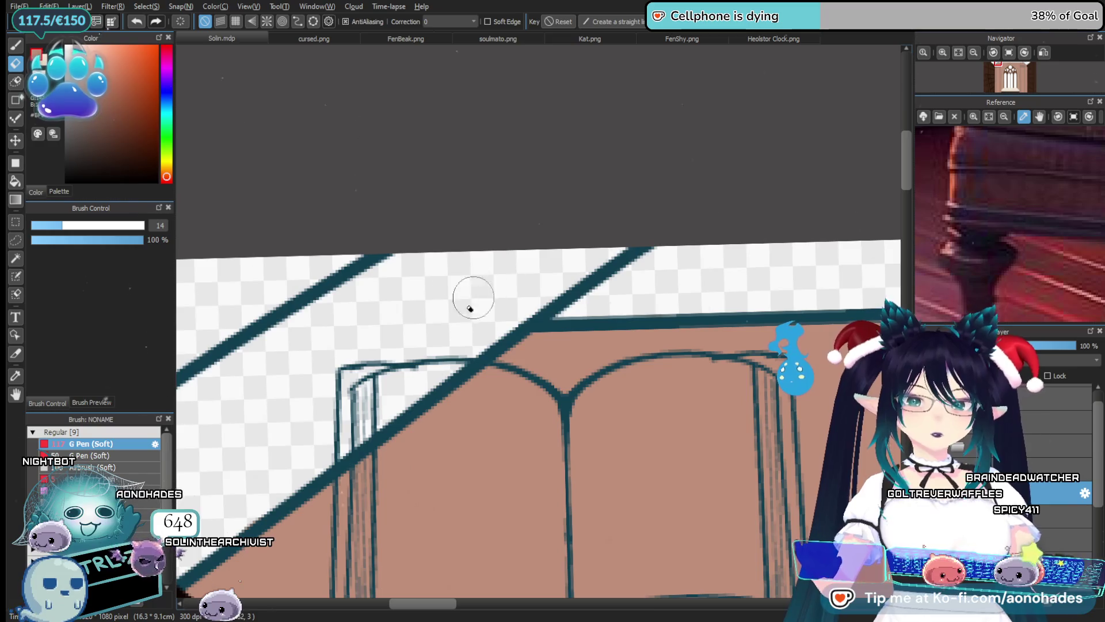
{"action": "scroll", "coordinate": [471, 308], "scroll_direction": "down", "scroll_amount": 3}
{"action": "mouse_move", "coordinate": [570, 284]}
{"action": "left_mouse_down"}
{"action": "mouse_move", "coordinate": [450, 369]}
{"action": "mouse_move", "coordinate": [390, 324]}
{"action": "mouse_move", "coordinate": [481, 410]}
{"action": "left_mouse_up"}
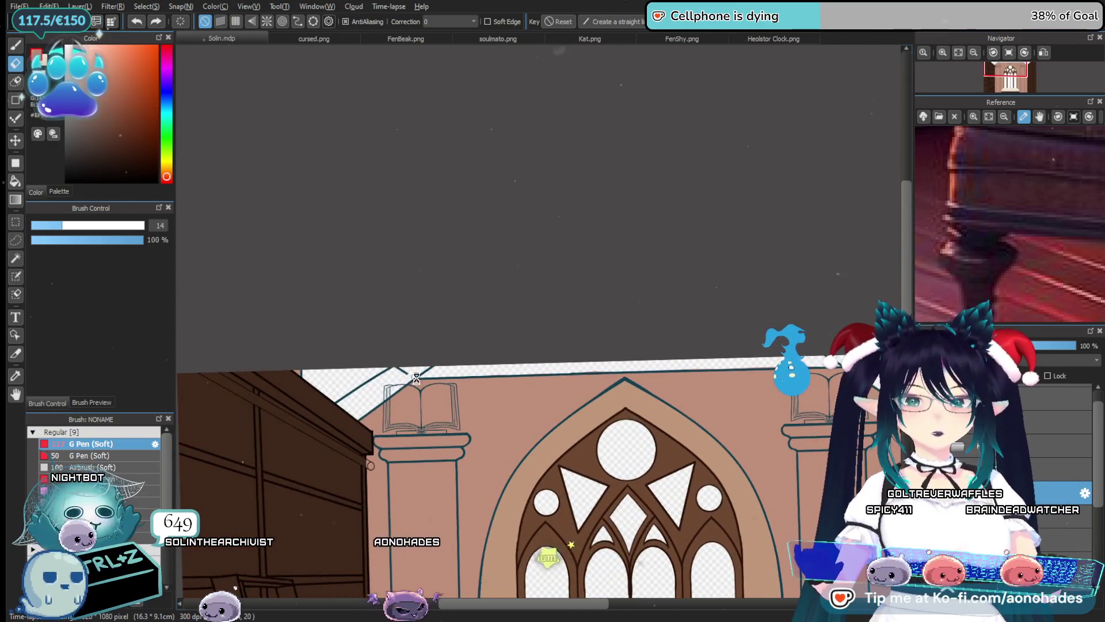
{"action": "left_click_drag", "start_coordinate": [407, 352], "coordinate": [428, 411]}
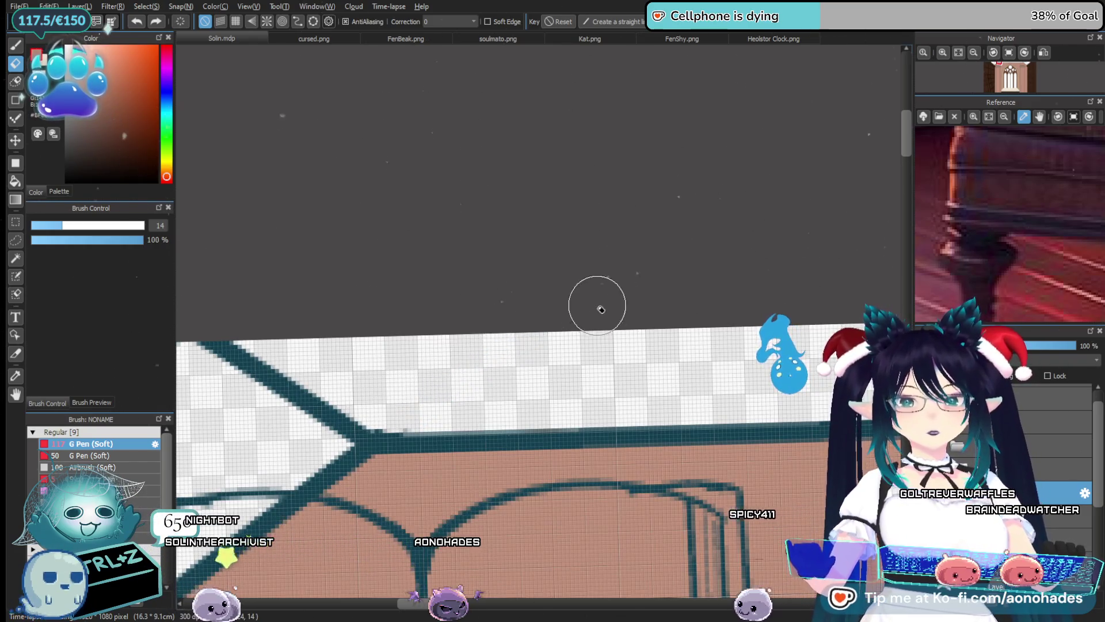
{"action": "scroll", "coordinate": [598, 301], "scroll_direction": "down", "scroll_amount": 3}
{"action": "mouse_move", "coordinate": [599, 299]}
{"action": "left_mouse_down"}
{"action": "mouse_move", "coordinate": [420, 385]}
{"action": "mouse_move", "coordinate": [467, 373]}
{"action": "left_mouse_up"}
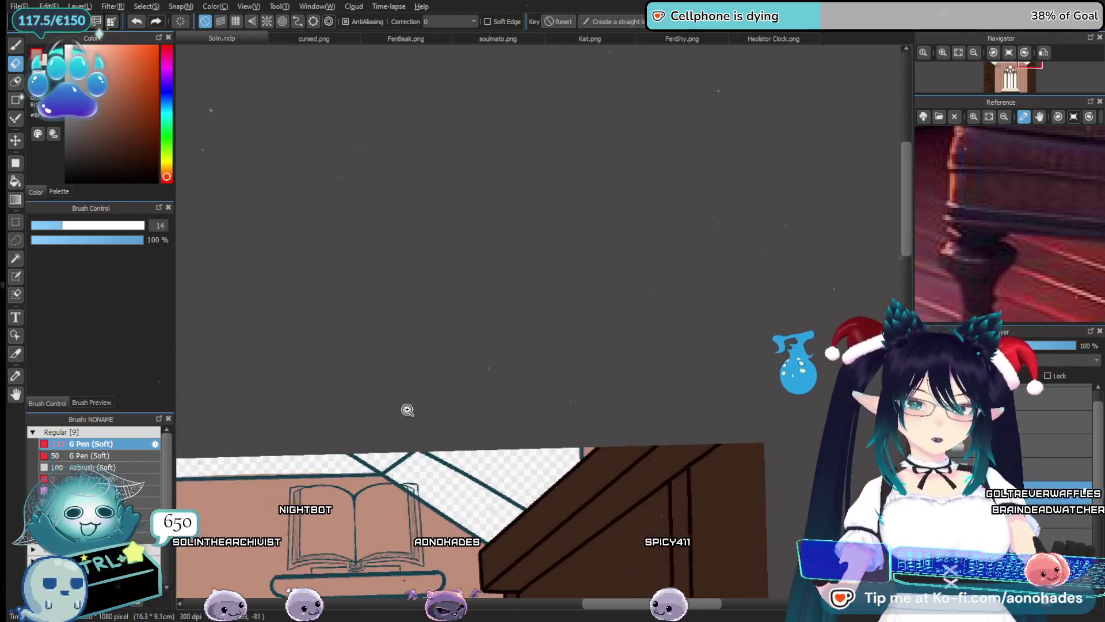
{"action": "left_click", "coordinate": [466, 373]}
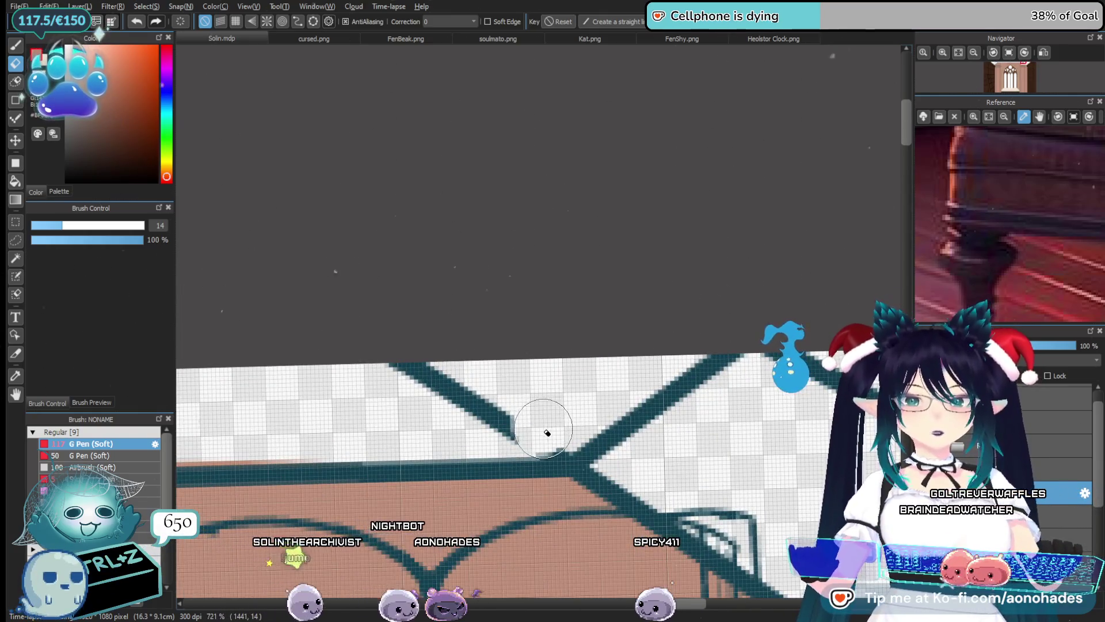
{"action": "mouse_move", "coordinate": [518, 438]}
{"action": "left_mouse_down"}
{"action": "mouse_move", "coordinate": [468, 376]}
{"action": "mouse_move", "coordinate": [461, 392]}
{"action": "mouse_move", "coordinate": [510, 408]}
{"action": "mouse_move", "coordinate": [488, 379]}
{"action": "left_mouse_up"}
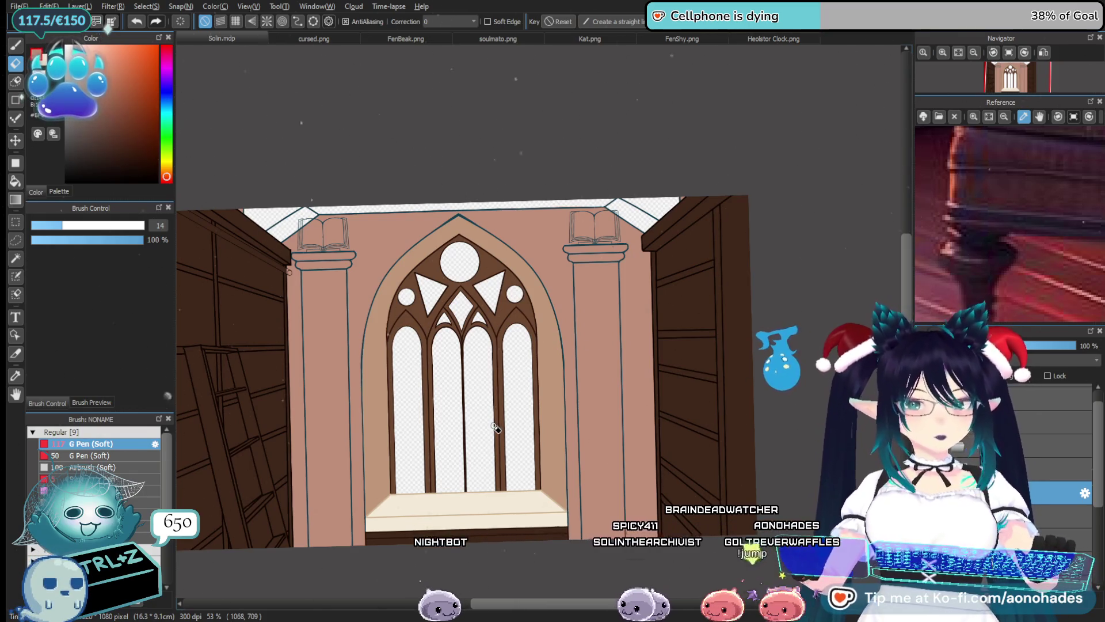
Sample the bookshelf's dark brown, RGB(62,39,25), as the painting colour
{"action": "left_click", "coordinate": [274, 321], "text": "alt"}
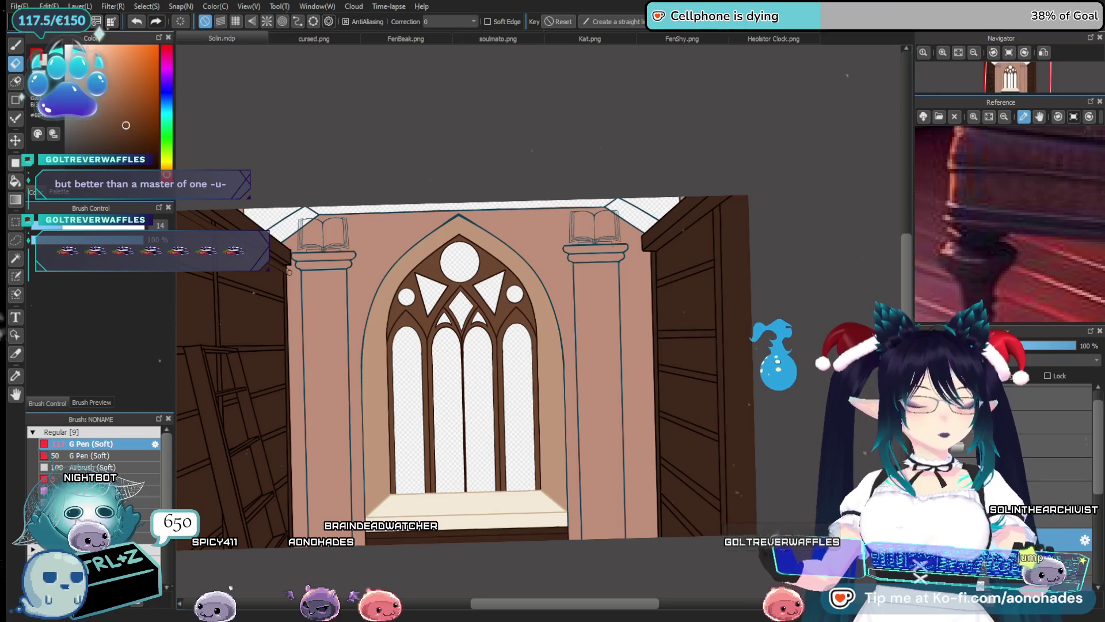
{"action": "scroll", "coordinate": [367, 273], "scroll_direction": "up", "scroll_amount": 3}
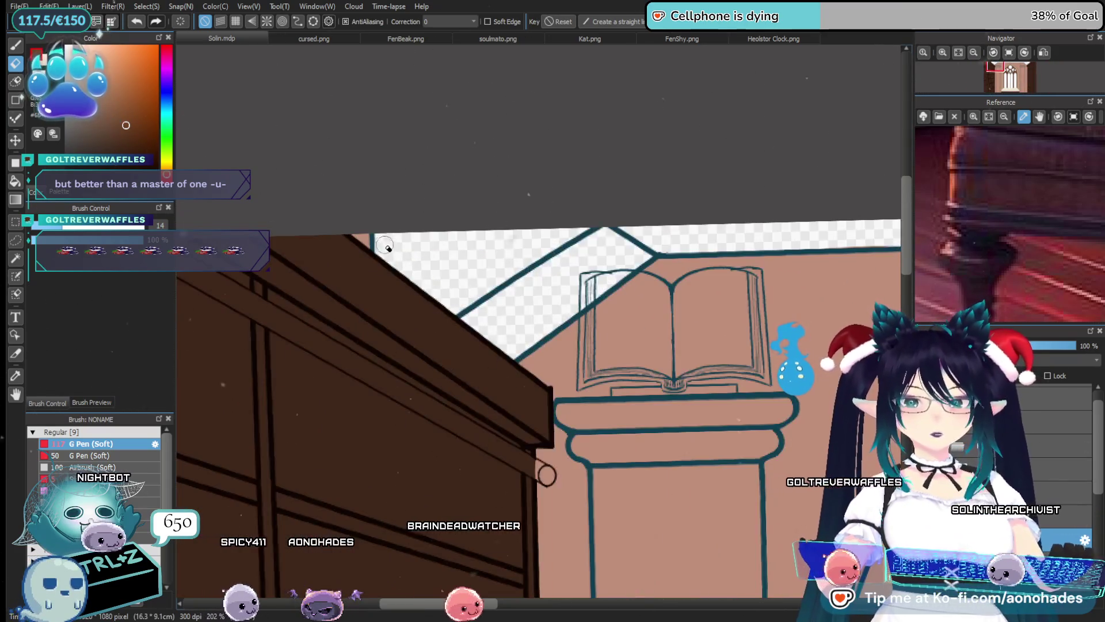
Paint the top beam band and upper-right diagonal beam brown with the large pen, covering the gap under the teal line
{"action": "key", "text": "b"}
{"action": "mouse_move", "coordinate": [394, 247]}
{"action": "left_mouse_down"}
{"action": "mouse_move", "coordinate": [459, 280]}
{"action": "mouse_move", "coordinate": [662, 233]}
{"action": "mouse_move", "coordinate": [251, 214]}
{"action": "mouse_move", "coordinate": [567, 209]}
{"action": "mouse_move", "coordinate": [253, 200]}
{"action": "left_mouse_up"}
{"action": "left_click_drag", "start_coordinate": [403, 279], "coordinate": [363, 280]}
{"action": "left_click_drag", "start_coordinate": [308, 161], "coordinate": [777, 184]}
{"action": "left_click_drag", "start_coordinate": [253, 184], "coordinate": [403, 190]}
{"action": "left_click_drag", "start_coordinate": [691, 233], "coordinate": [403, 235]}
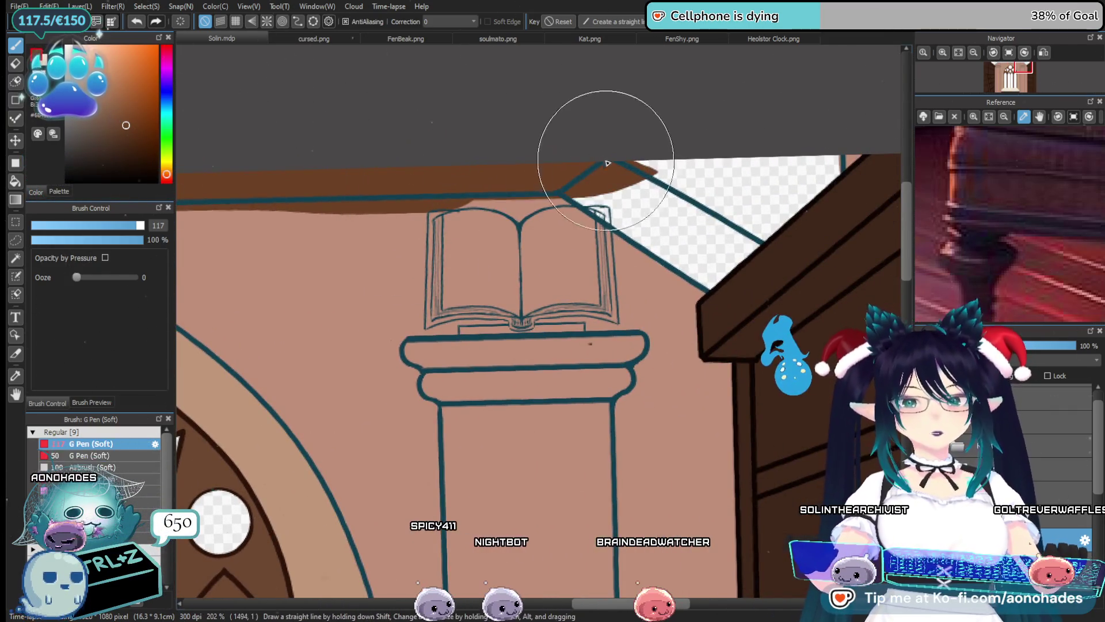
{"action": "left_click_drag", "start_coordinate": [597, 195], "coordinate": [714, 266]}
{"action": "left_click_drag", "start_coordinate": [547, 185], "coordinate": [661, 247]}
{"action": "mouse_move", "coordinate": [651, 207]}
{"action": "left_mouse_down"}
{"action": "mouse_move", "coordinate": [762, 223]}
{"action": "mouse_move", "coordinate": [742, 236]}
{"action": "mouse_move", "coordinate": [816, 150]}
{"action": "left_mouse_up"}
Erase the brown overspill with the small eraser, restoring the pink wall
{"action": "scroll", "coordinate": [703, 279], "scroll_direction": "up", "scroll_amount": 3}
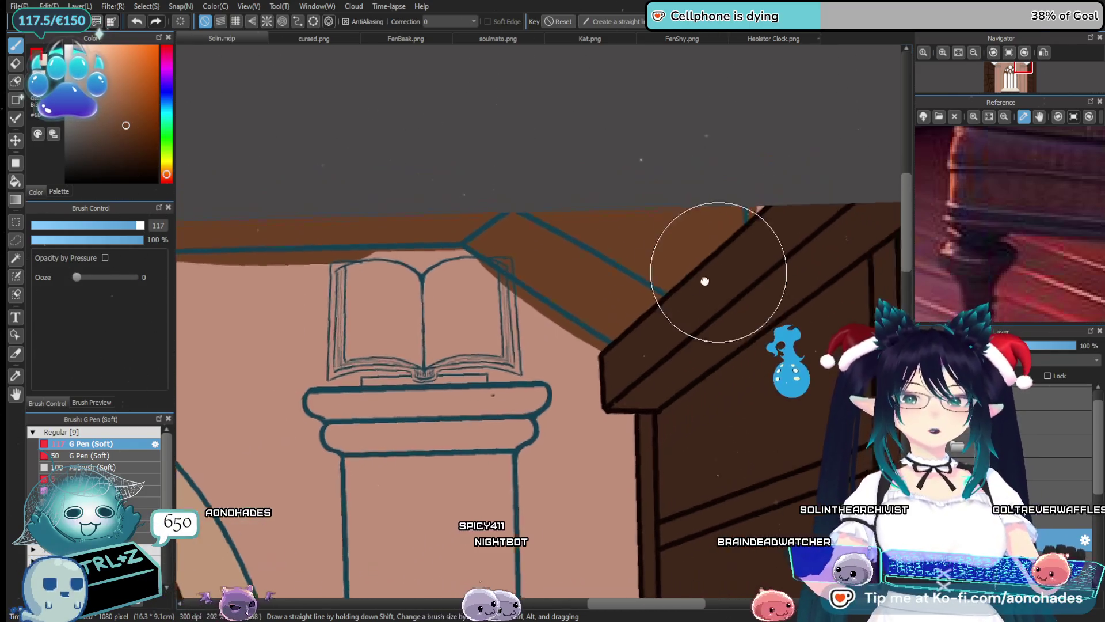
{"action": "scroll", "coordinate": [712, 299], "scroll_direction": "up", "scroll_amount": 3}
{"action": "scroll", "coordinate": [712, 298], "scroll_direction": "up", "scroll_amount": 1}
{"action": "key", "text": "e"}
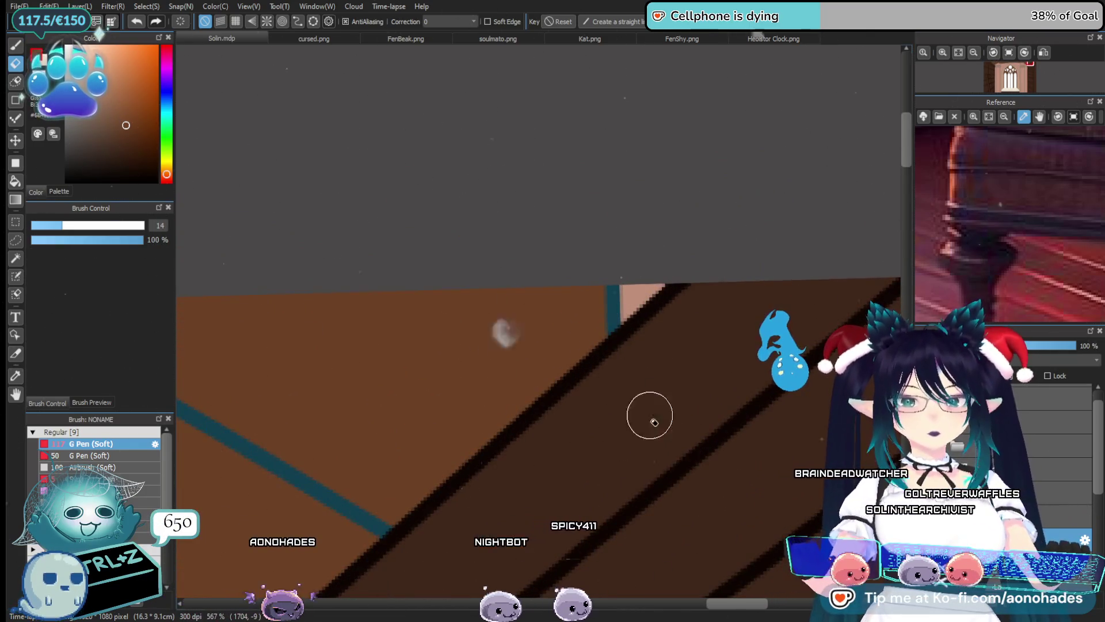
{"action": "scroll", "coordinate": [581, 293], "scroll_direction": "down", "scroll_amount": 2}
{"action": "scroll", "coordinate": [717, 234], "scroll_direction": "down", "scroll_amount": 2}
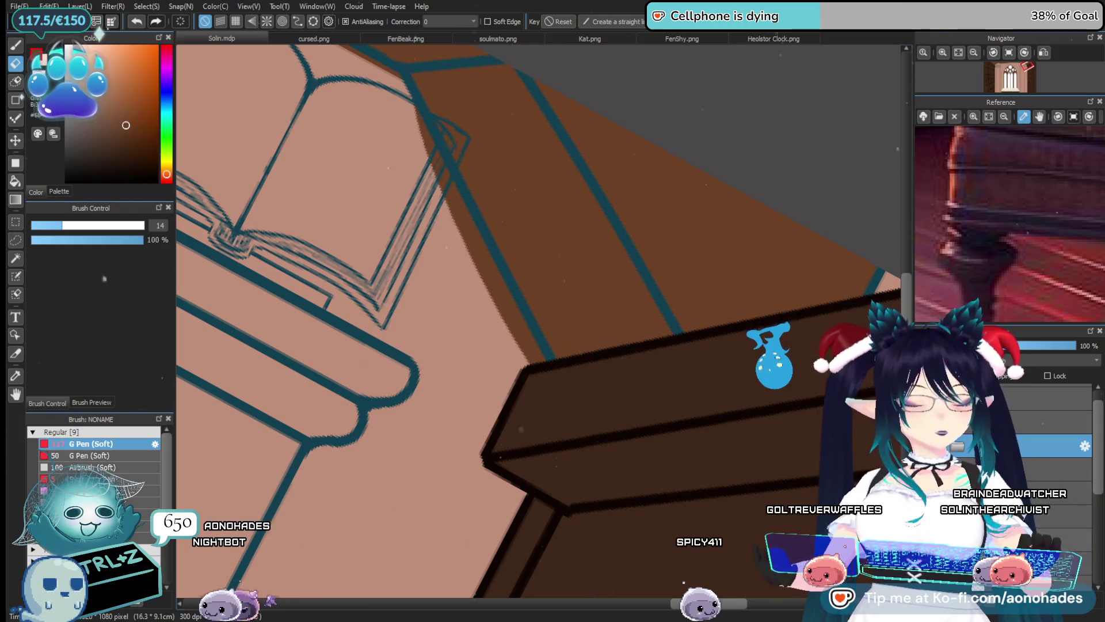
{"action": "scroll", "coordinate": [444, 259], "scroll_direction": "up", "scroll_amount": 1}
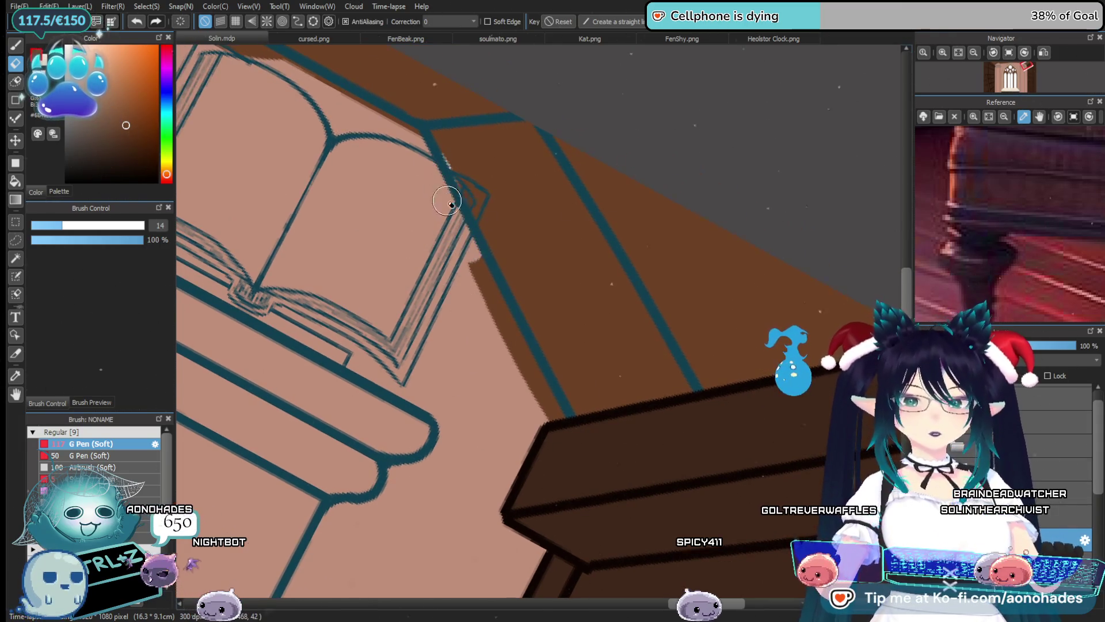
{"action": "left_click_drag", "start_coordinate": [456, 241], "coordinate": [489, 307]}
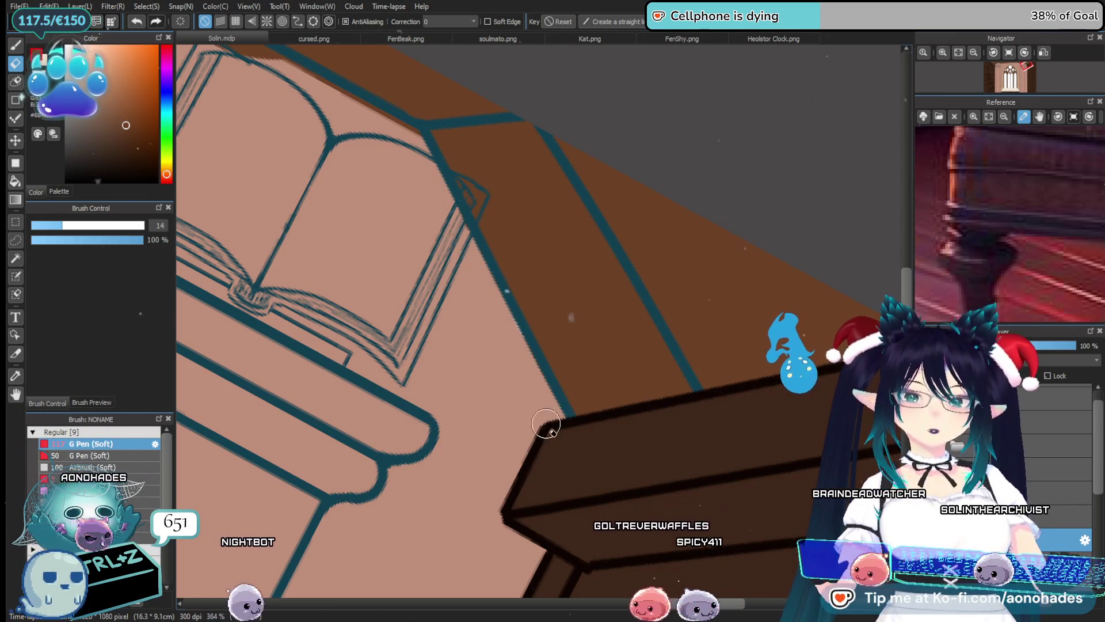
Flip the view horizontally and touch up the book edge, painting dark brown and erasing the overspill beneath
{"action": "key", "text": "h"}
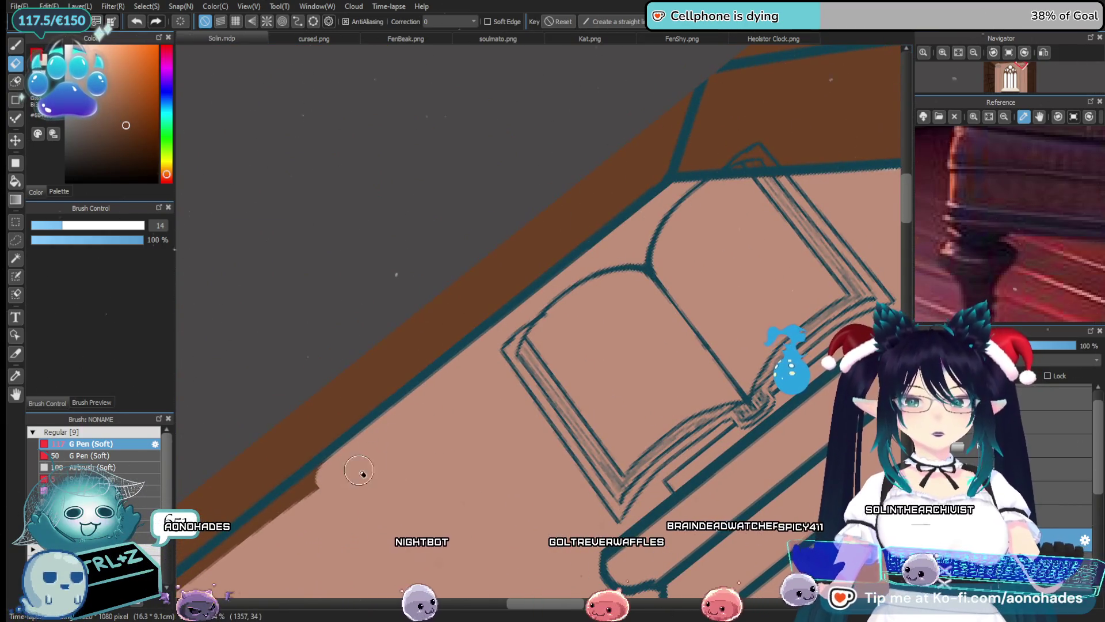
{"action": "scroll", "coordinate": [638, 235], "scroll_direction": "down", "scroll_amount": 2}
{"action": "scroll", "coordinate": [444, 387], "scroll_direction": "up", "scroll_amount": 5}
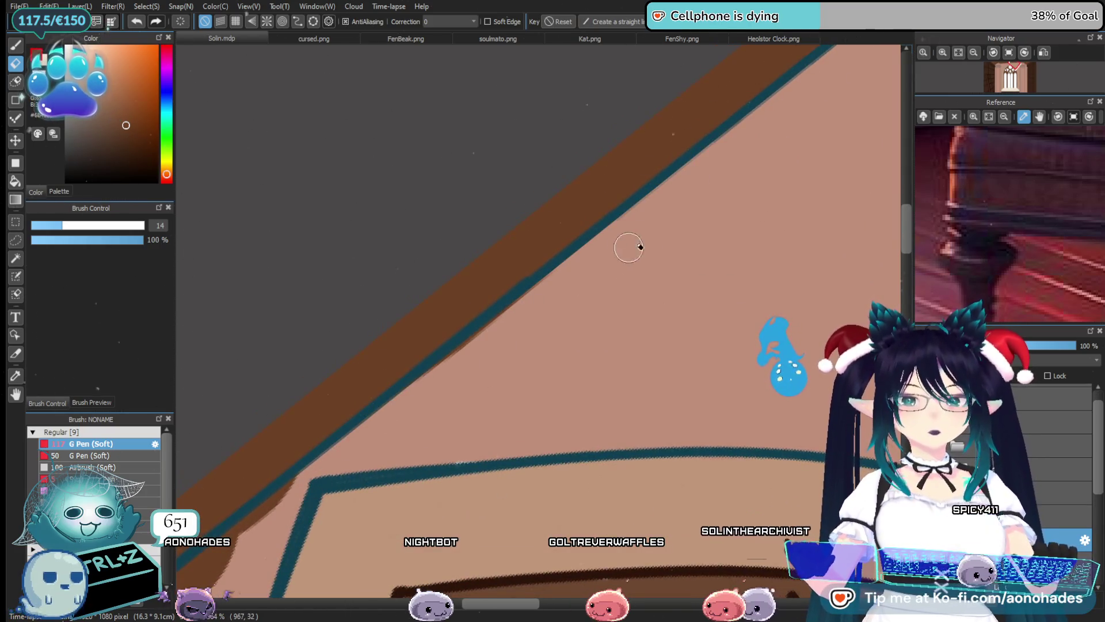
{"action": "scroll", "coordinate": [514, 326], "scroll_direction": "down", "scroll_amount": 2}
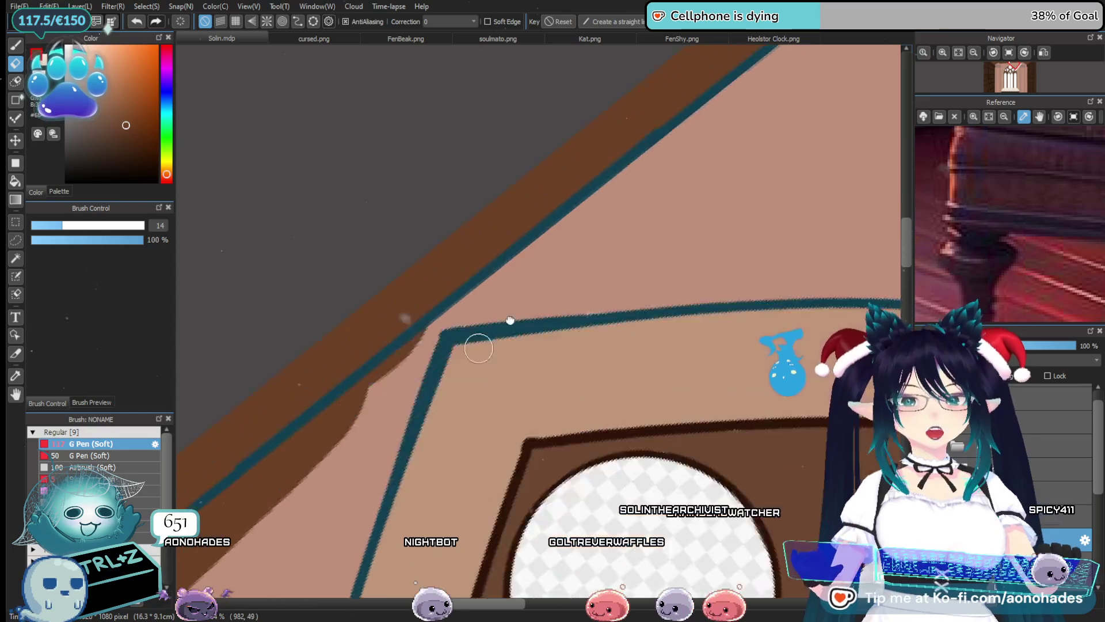
{"action": "scroll", "coordinate": [478, 337], "scroll_direction": "up", "scroll_amount": 3}
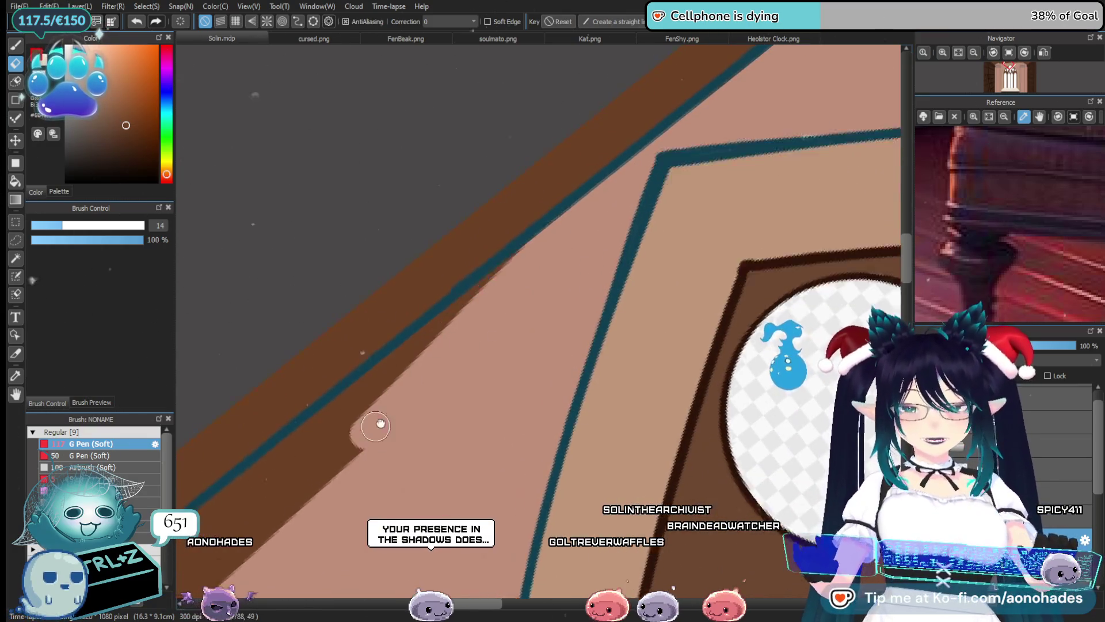
{"action": "left_click_drag", "start_coordinate": [378, 424], "coordinate": [699, 195]}
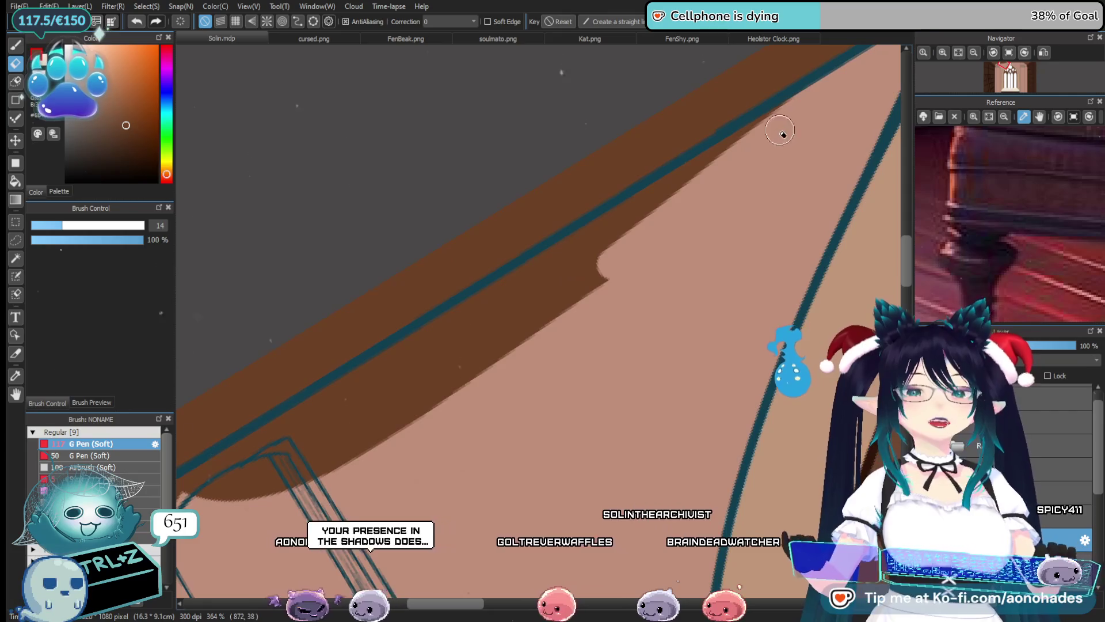
{"action": "mouse_move", "coordinate": [604, 256]}
{"action": "left_mouse_down"}
{"action": "mouse_move", "coordinate": [280, 453]}
{"action": "mouse_move", "coordinate": [452, 403]}
{"action": "mouse_move", "coordinate": [593, 268]}
{"action": "left_mouse_up"}
{"action": "left_click_drag", "start_coordinate": [295, 461], "coordinate": [530, 317]}
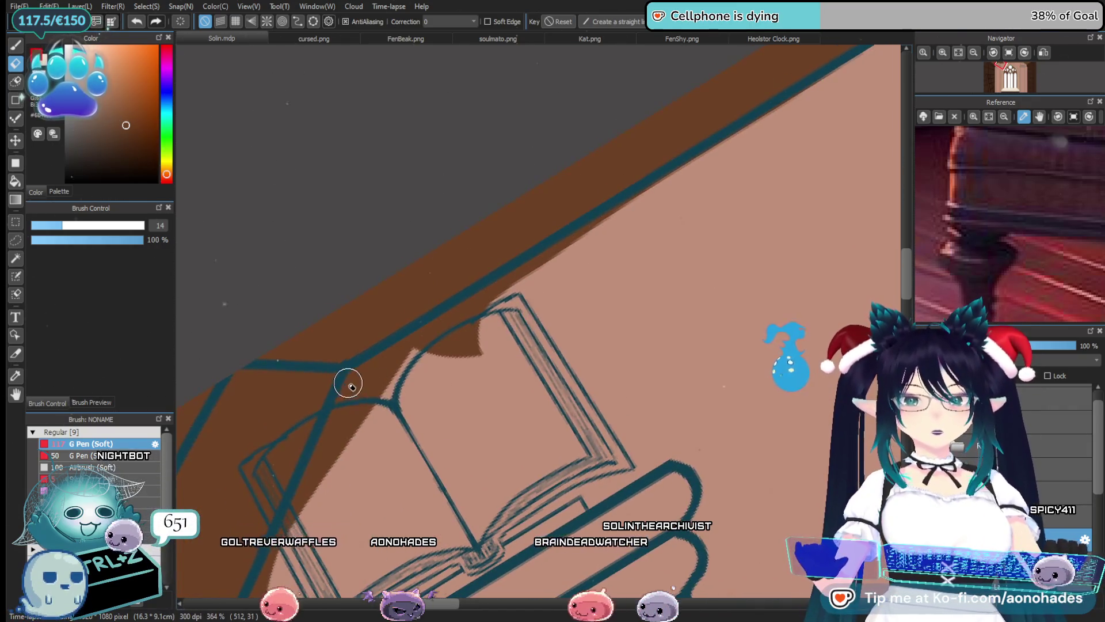
{"action": "left_click_drag", "start_coordinate": [357, 388], "coordinate": [483, 308]}
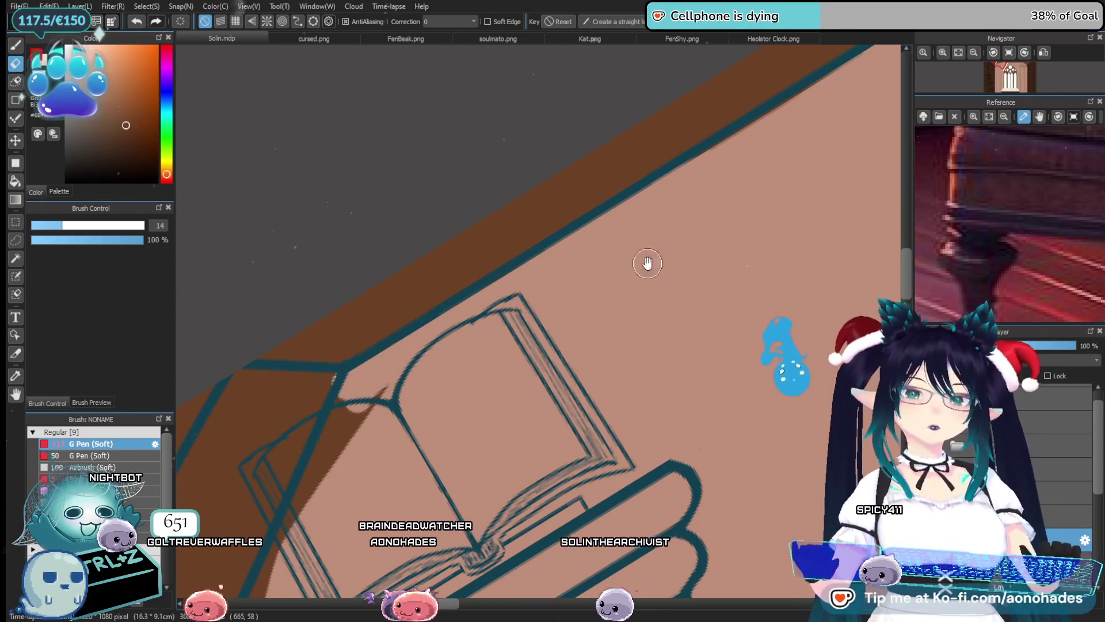
Pan and zoom to centre the open book sketch for review
{"action": "left_click_drag", "start_coordinate": [647, 263], "coordinate": [354, 446]}
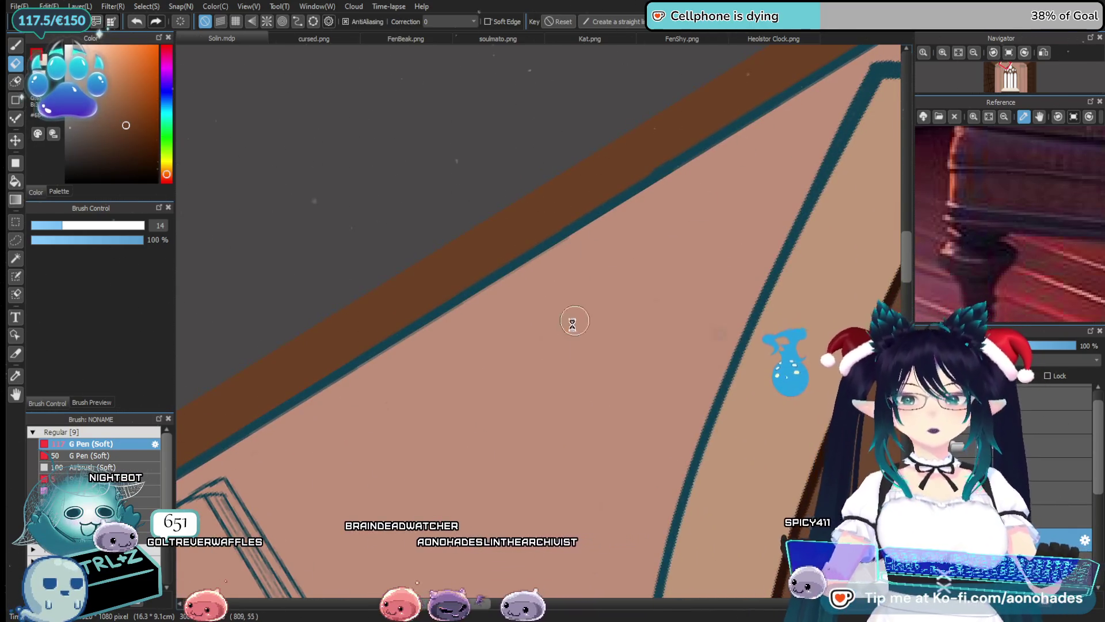
{"action": "left_click_drag", "start_coordinate": [572, 324], "coordinate": [503, 361]}
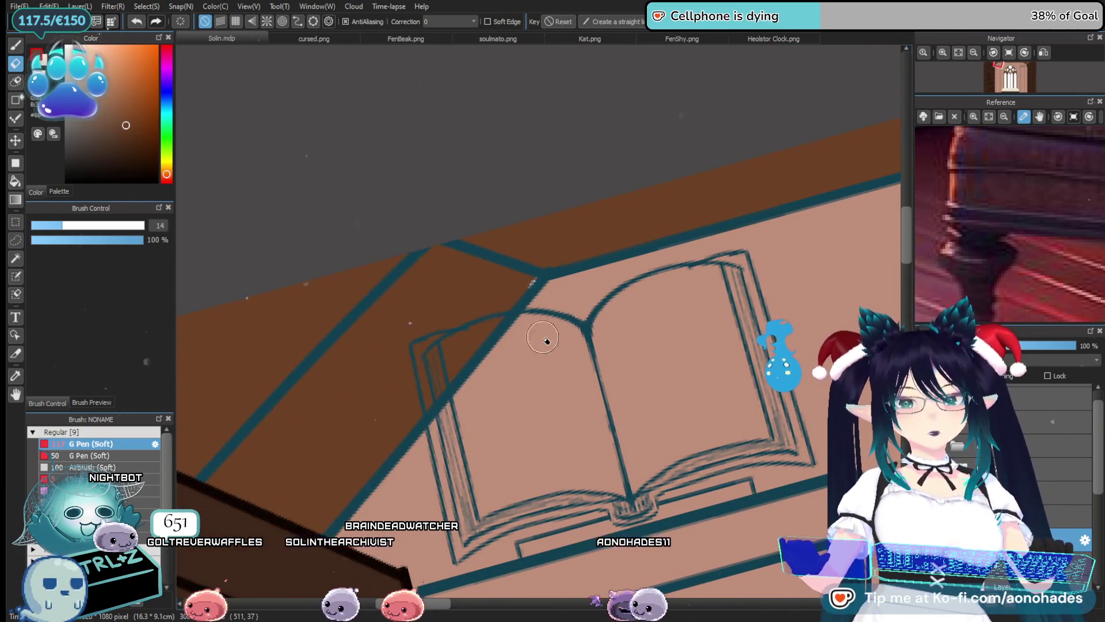
{"action": "left_click_drag", "start_coordinate": [544, 296], "coordinate": [507, 319]}
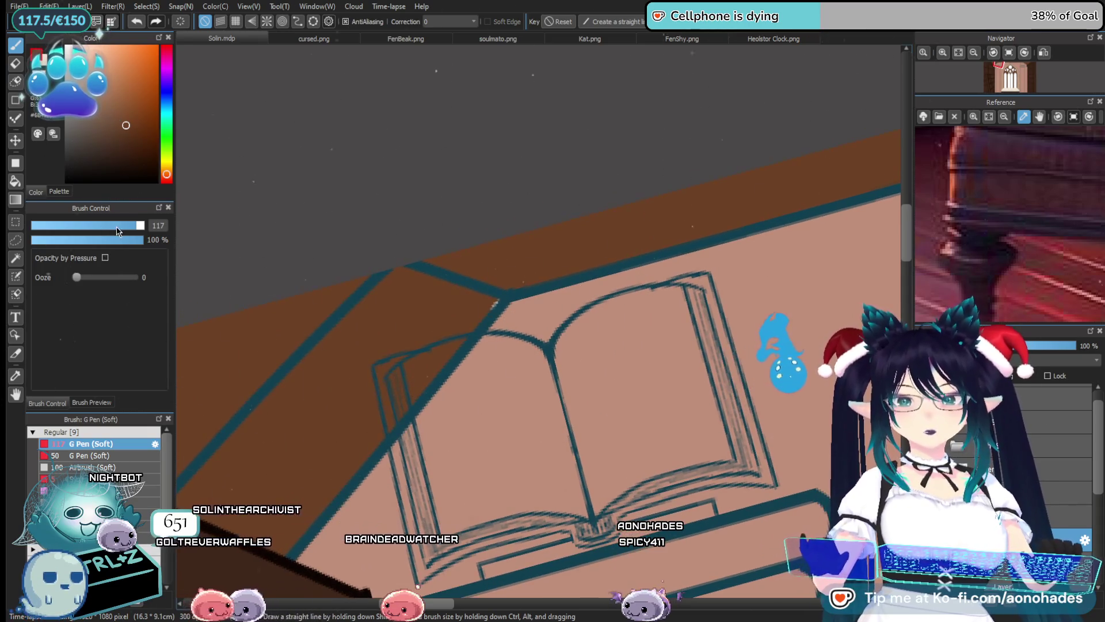
{"action": "scroll", "coordinate": [515, 286], "scroll_direction": "down", "scroll_amount": 5}
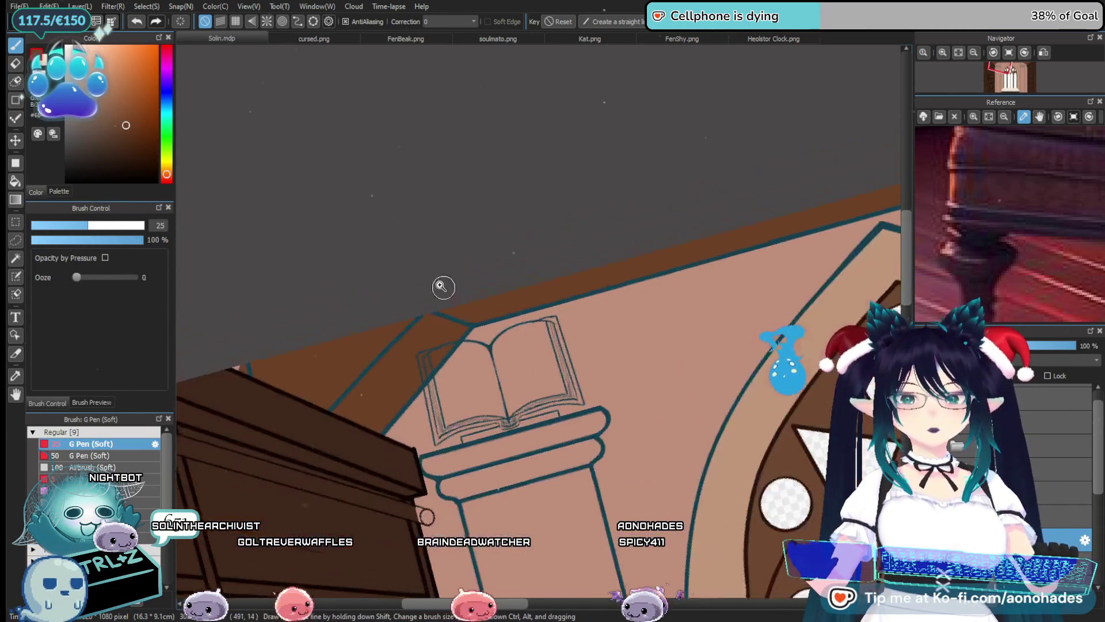
{"action": "scroll", "coordinate": [290, 315], "scroll_direction": "up", "scroll_amount": 2}
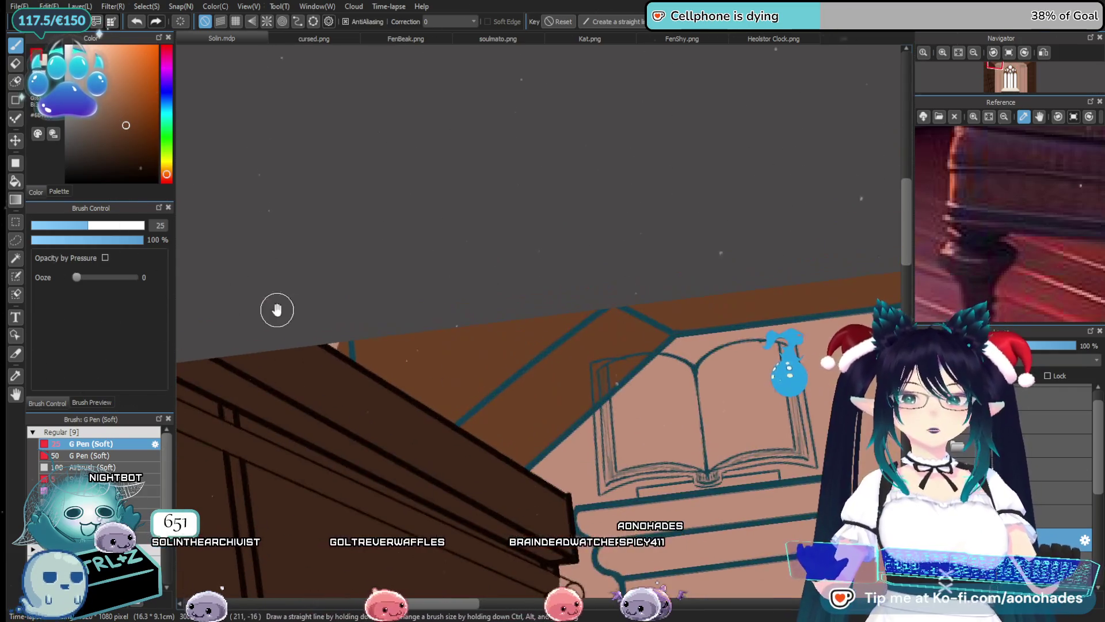
{"action": "scroll", "coordinate": [276, 308], "scroll_direction": "up", "scroll_amount": 4}
{"action": "scroll", "coordinate": [369, 472], "scroll_direction": "down", "scroll_amount": 5}
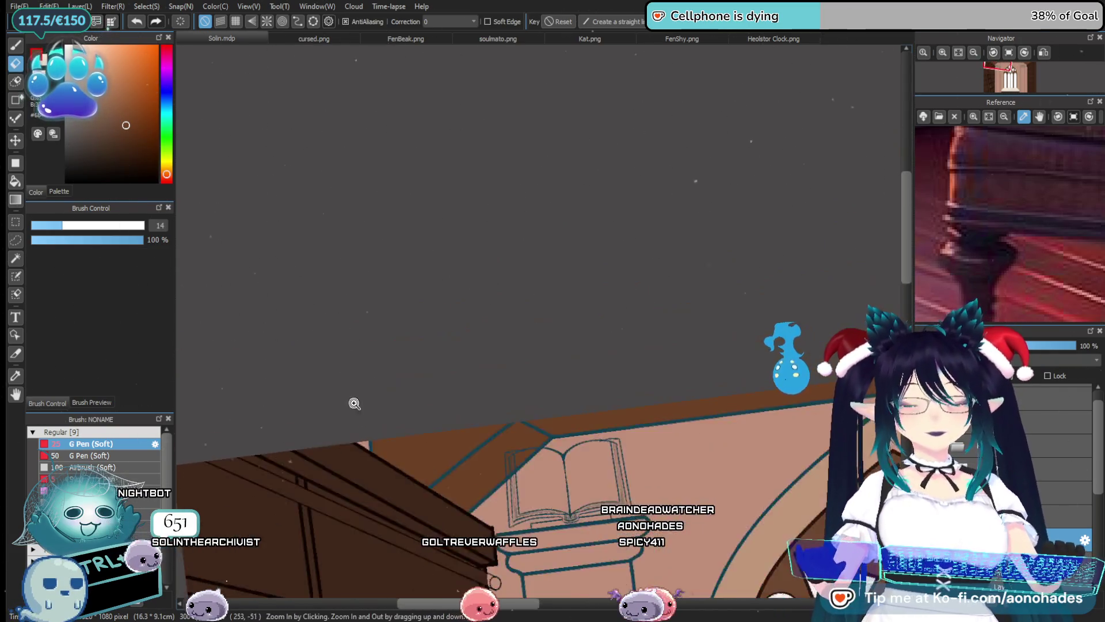
Zoom out to fit the whole library scene and undo the last stroke
{"action": "left_click_drag", "start_coordinate": [535, 483], "coordinate": [662, 240]}
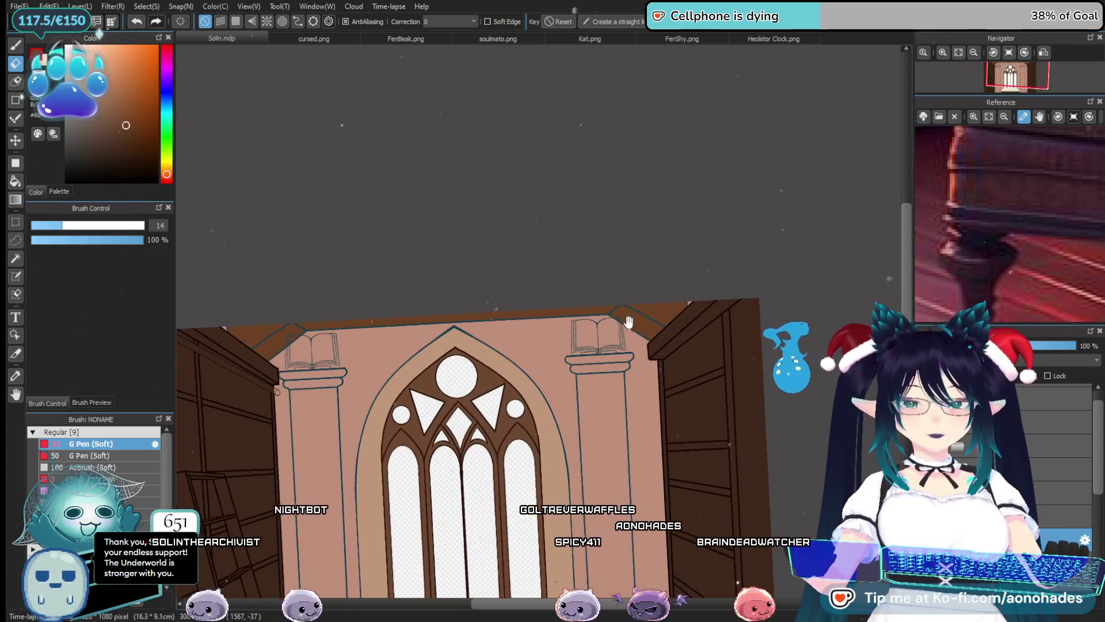
{"action": "scroll", "coordinate": [663, 240], "scroll_direction": "down", "scroll_amount": 3}
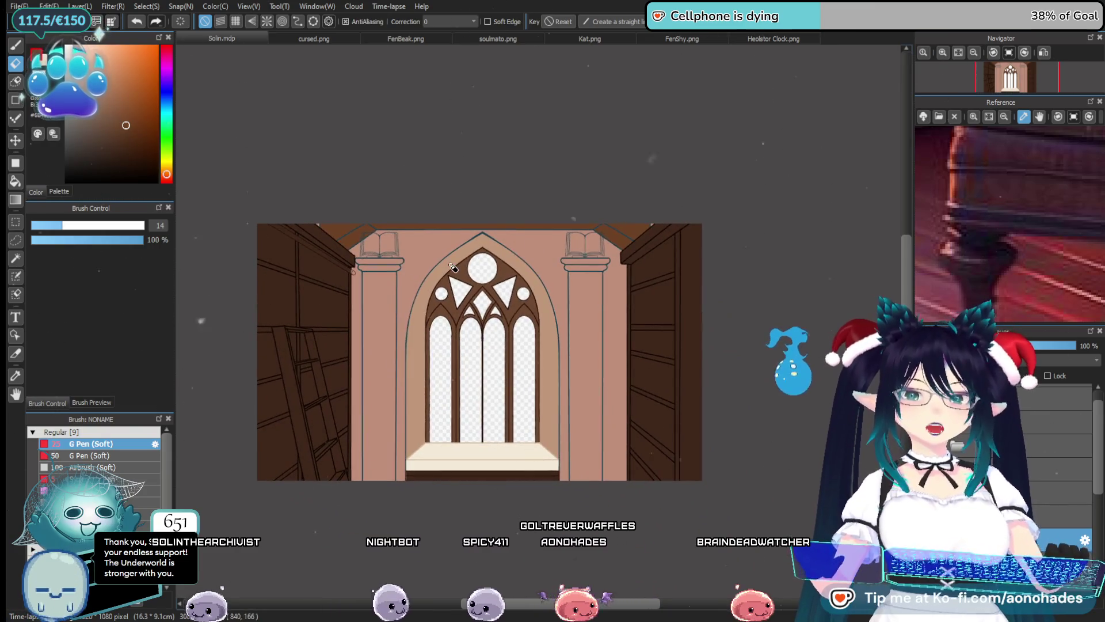
{"action": "key", "text": "ctrl+z"}
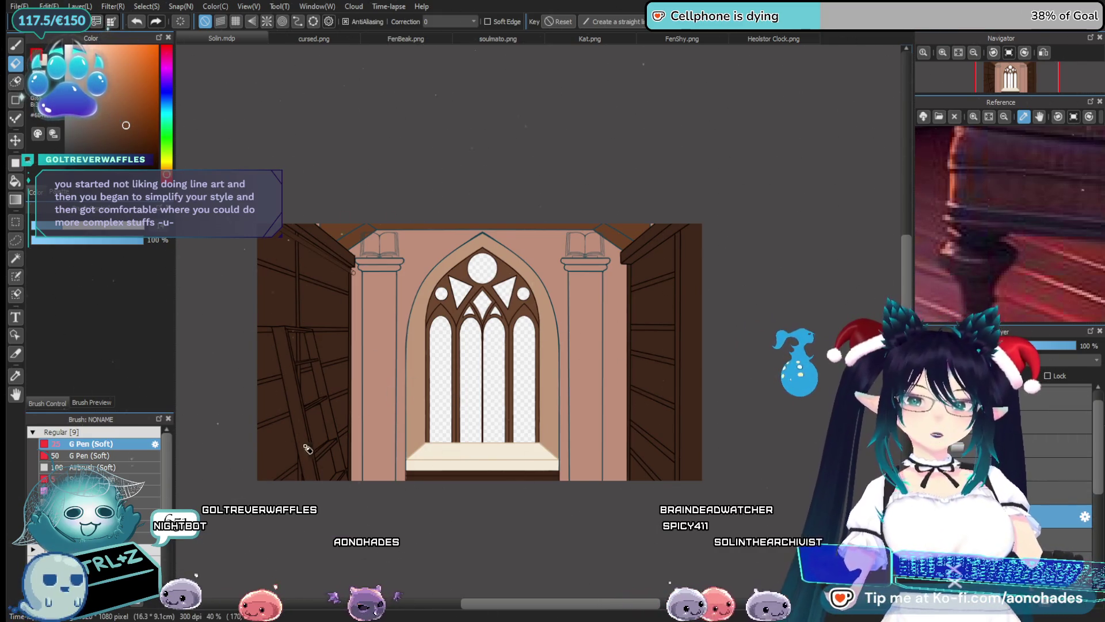
Choose a warm red-orange brown from the Color panel's square and hue bar
{"action": "left_click", "coordinate": [133, 153]}
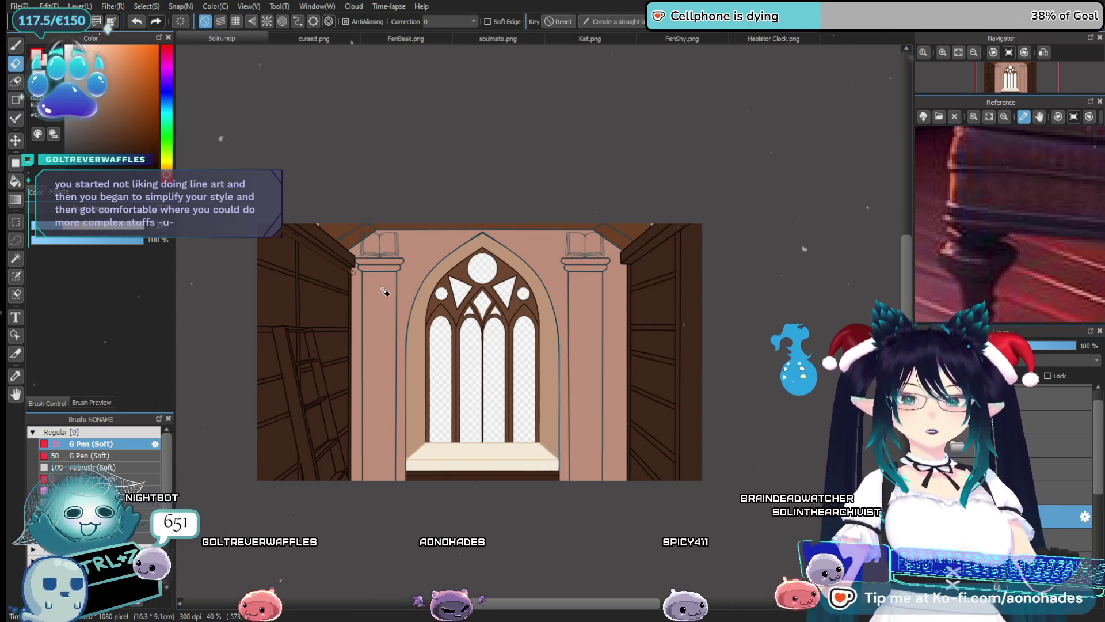
{"action": "left_click", "coordinate": [166, 115]}
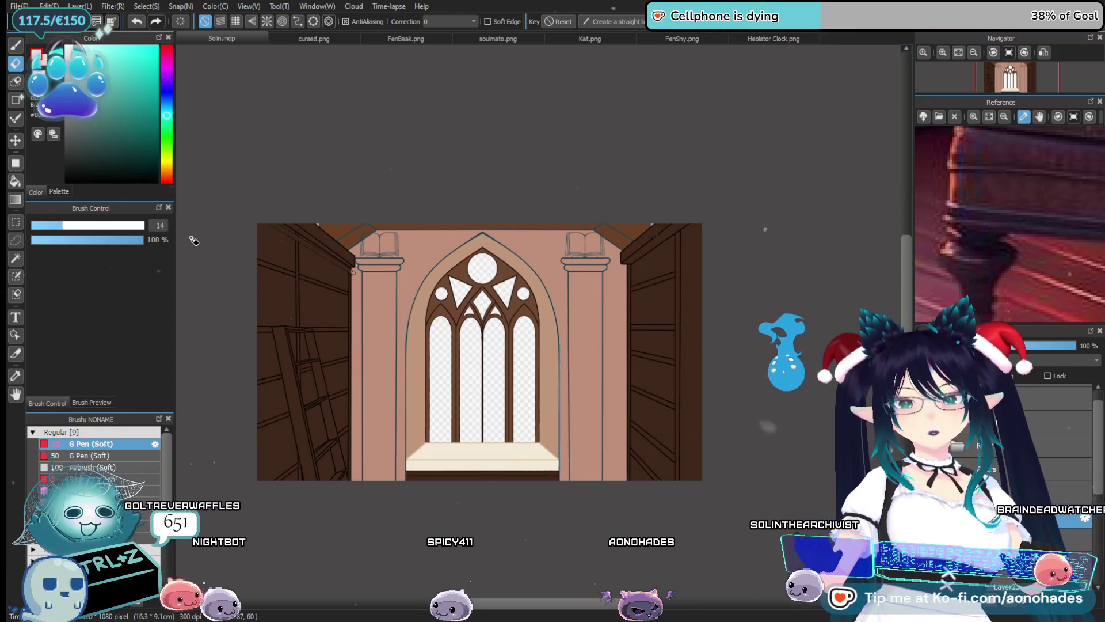
{"action": "left_click", "coordinate": [167, 175]}
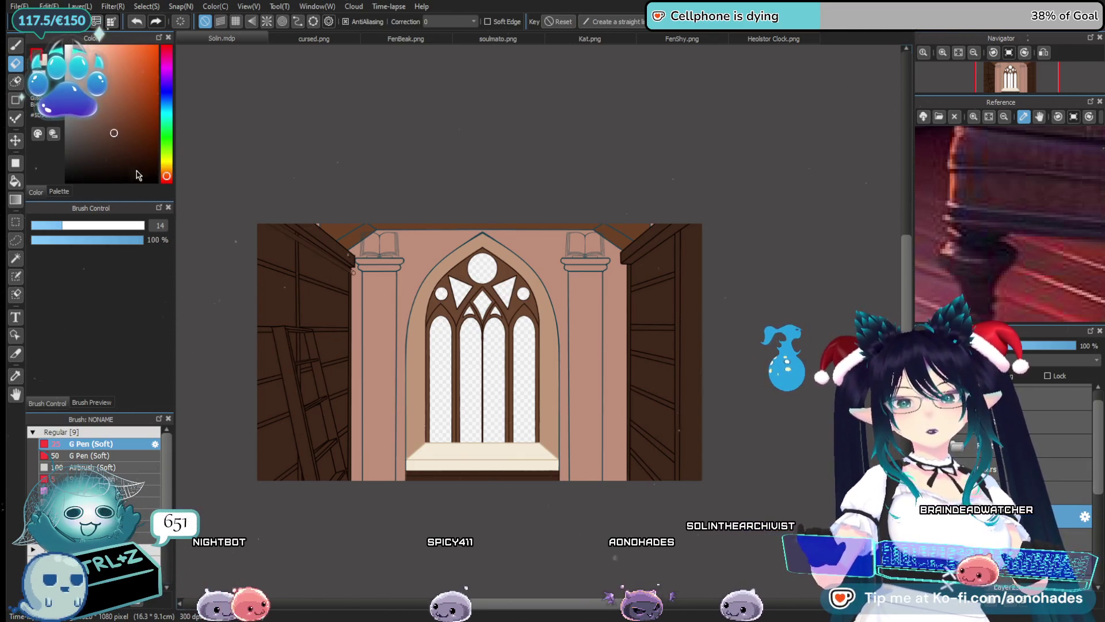
Zoom in and paint brown into the left end of the pillar's capital
{"action": "key", "text": "b"}
{"action": "scroll", "coordinate": [362, 335], "scroll_direction": "up", "scroll_amount": 5}
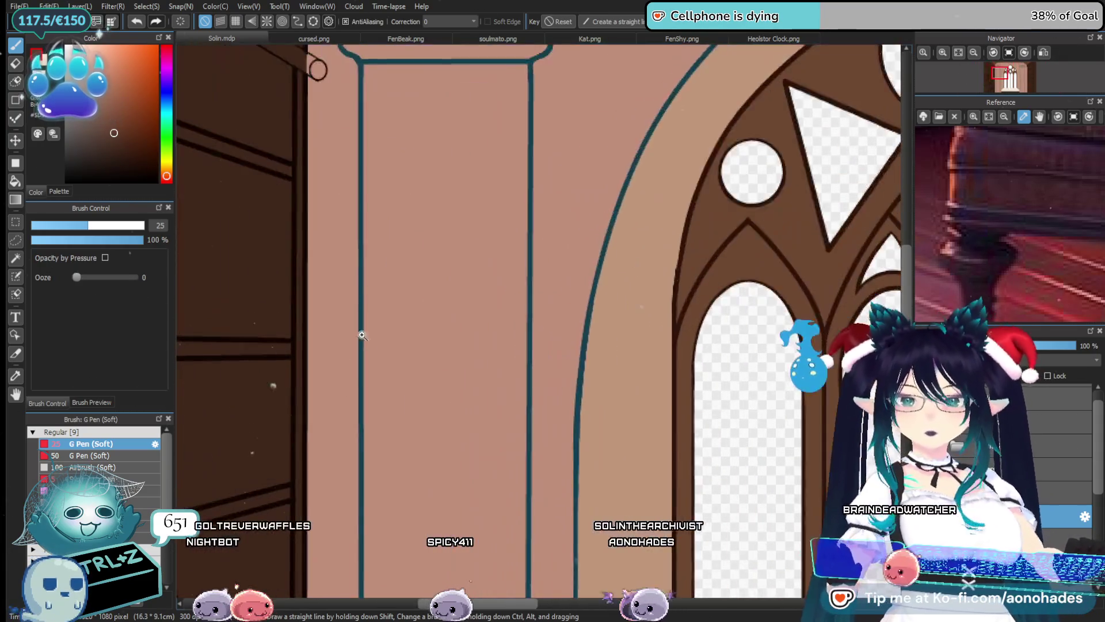
{"action": "scroll", "coordinate": [362, 346], "scroll_direction": "up", "scroll_amount": 3}
{"action": "scroll", "coordinate": [360, 321], "scroll_direction": "up", "scroll_amount": 2}
{"action": "scroll", "coordinate": [383, 362], "scroll_direction": "up", "scroll_amount": 2}
{"action": "scroll", "coordinate": [367, 358], "scroll_direction": "up", "scroll_amount": 2}
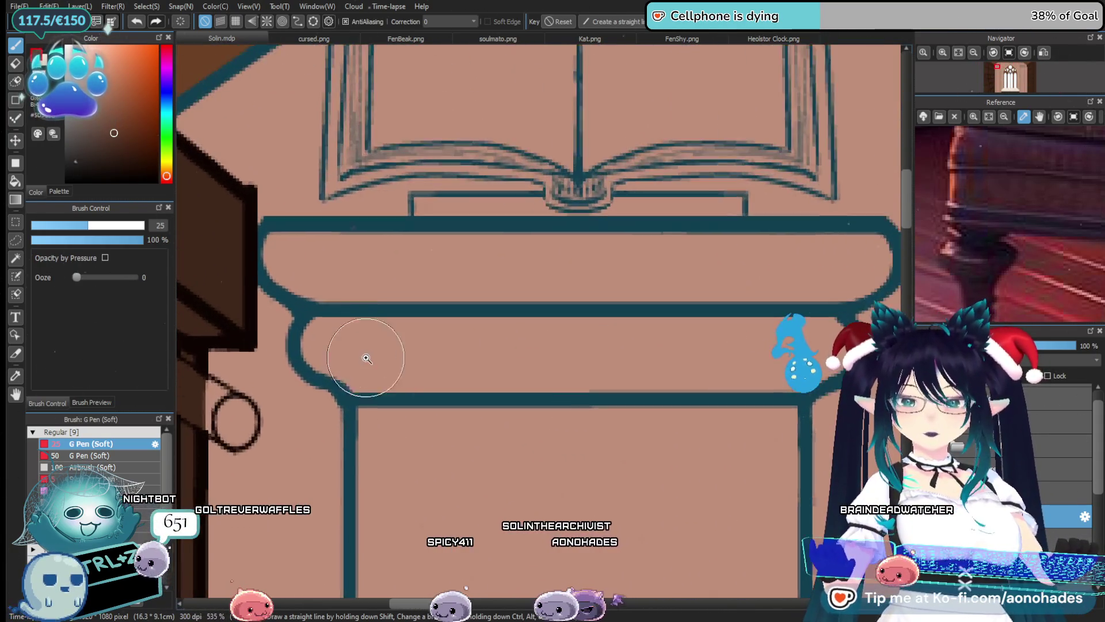
{"action": "scroll", "coordinate": [367, 358], "scroll_direction": "up", "scroll_amount": 1}
{"action": "scroll", "coordinate": [346, 338], "scroll_direction": "up", "scroll_amount": 1}
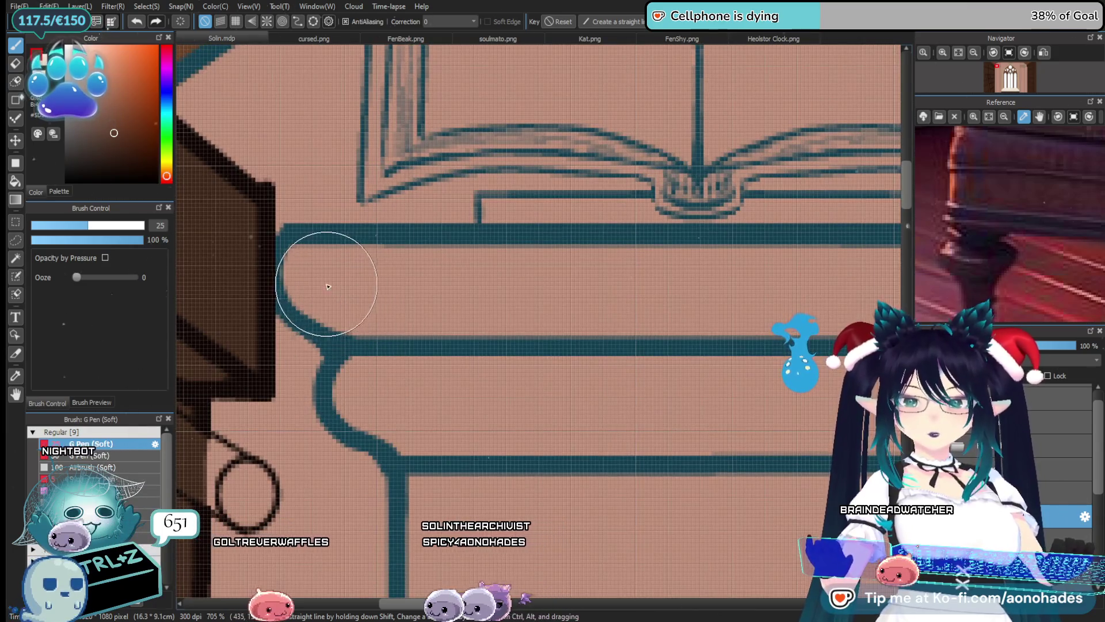
{"action": "mouse_move", "coordinate": [295, 249]}
{"action": "left_mouse_down"}
{"action": "mouse_move", "coordinate": [298, 291]}
{"action": "mouse_move", "coordinate": [308, 279]}
{"action": "mouse_move", "coordinate": [518, 383]}
{"action": "left_mouse_up"}
{"action": "scroll", "coordinate": [521, 397], "scroll_direction": "down", "scroll_amount": 2}
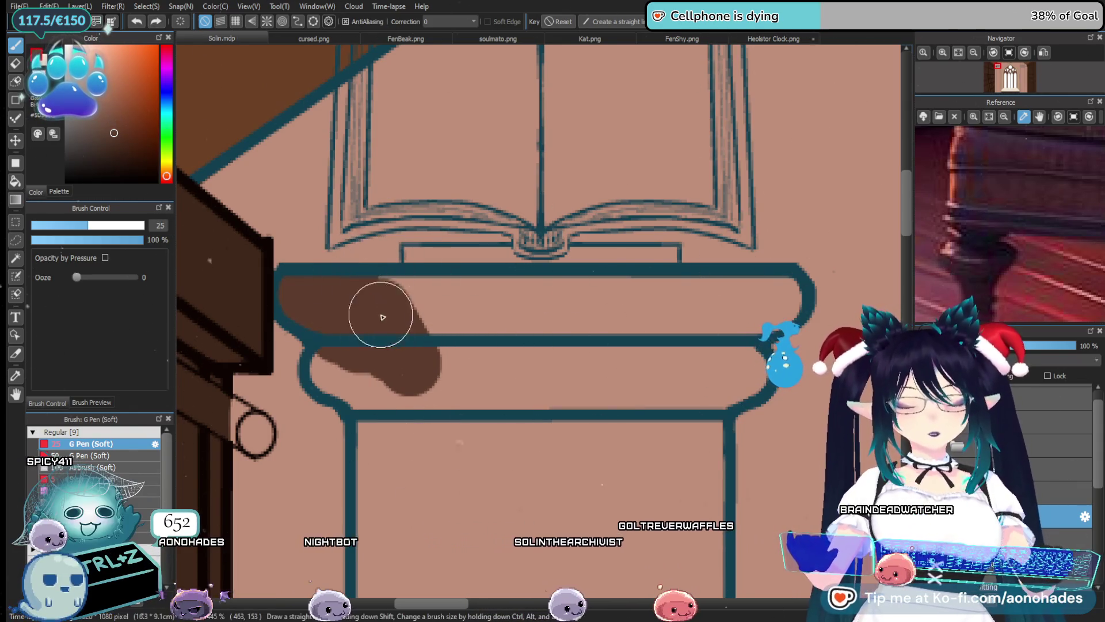
Add shading, then pick a much darker brown and paint the capital's upper band and the gap under the book base
{"action": "left_click_drag", "start_coordinate": [381, 303], "coordinate": [403, 377]}
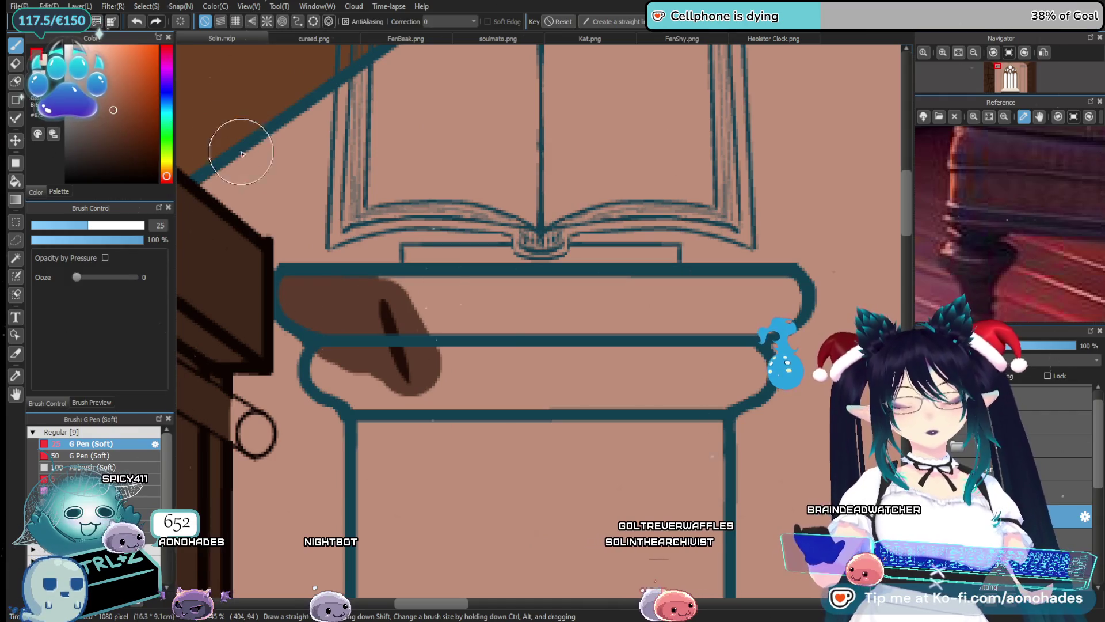
{"action": "left_click_drag", "start_coordinate": [373, 288], "coordinate": [395, 357]}
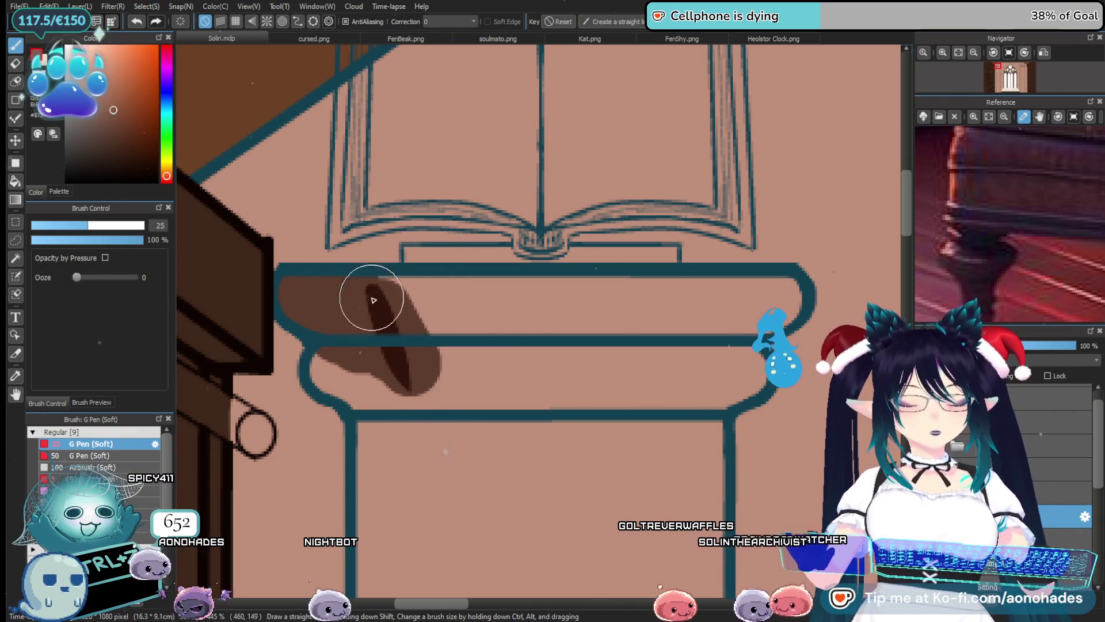
{"action": "left_click", "coordinate": [382, 329], "text": "alt"}
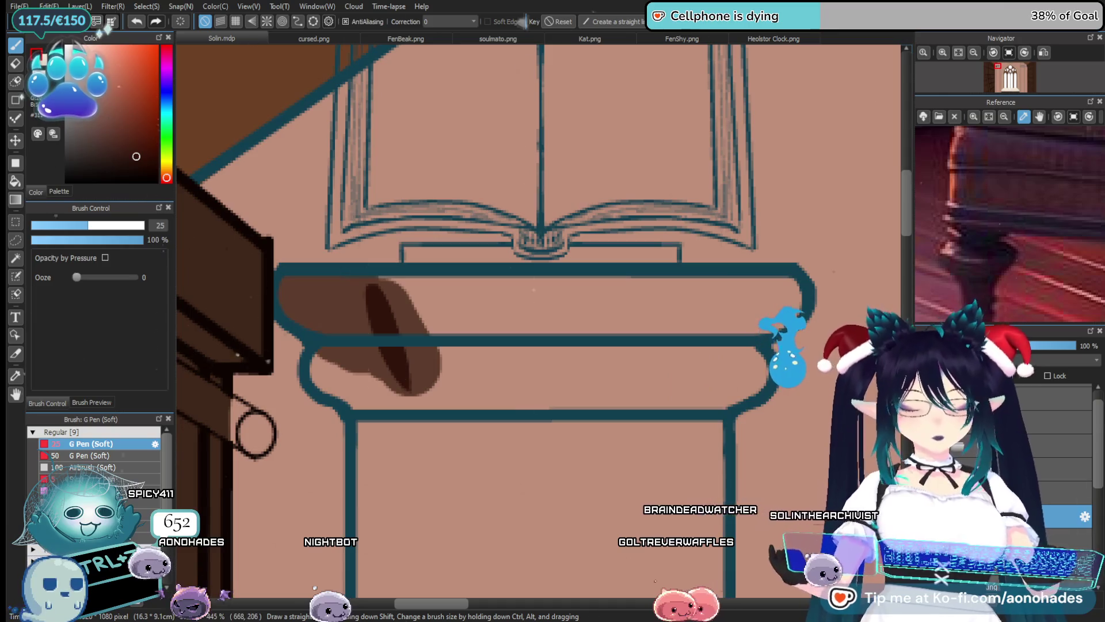
{"action": "mouse_move", "coordinate": [358, 291]}
{"action": "left_mouse_down"}
{"action": "mouse_move", "coordinate": [384, 363]}
{"action": "mouse_move", "coordinate": [318, 301]}
{"action": "left_mouse_up"}
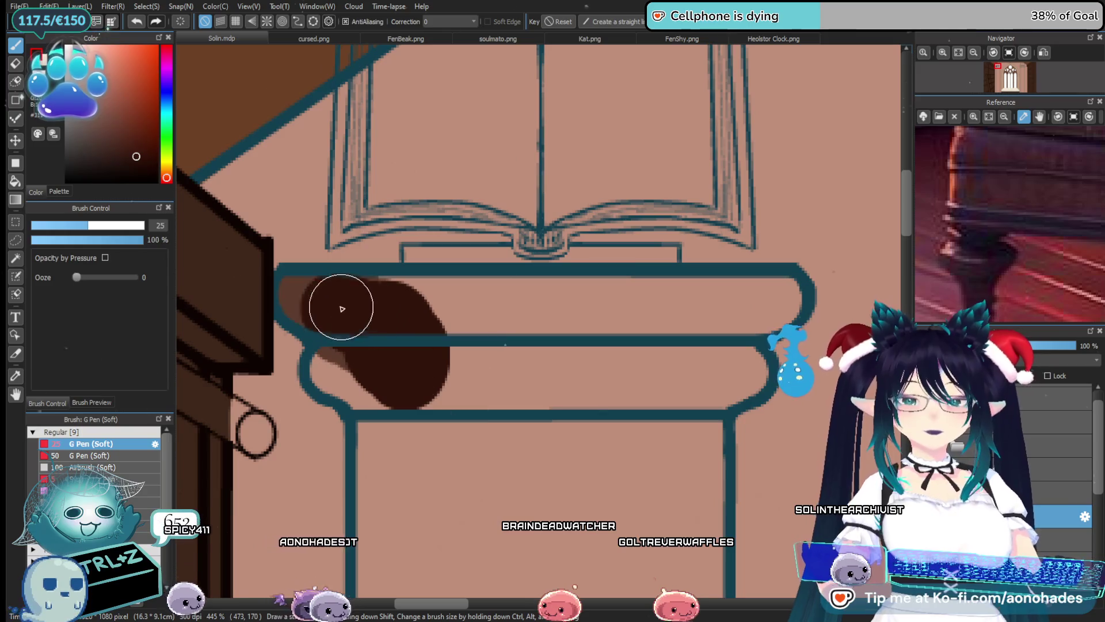
{"action": "left_click_drag", "start_coordinate": [318, 301], "coordinate": [564, 330]}
{"action": "mouse_move", "coordinate": [461, 331]}
{"action": "left_mouse_down"}
{"action": "mouse_move", "coordinate": [432, 315]}
{"action": "mouse_move", "coordinate": [585, 288]}
{"action": "mouse_move", "coordinate": [607, 303]}
{"action": "mouse_move", "coordinate": [674, 299]}
{"action": "mouse_move", "coordinate": [574, 290]}
{"action": "mouse_move", "coordinate": [734, 287]}
{"action": "mouse_move", "coordinate": [723, 301]}
{"action": "left_mouse_up"}
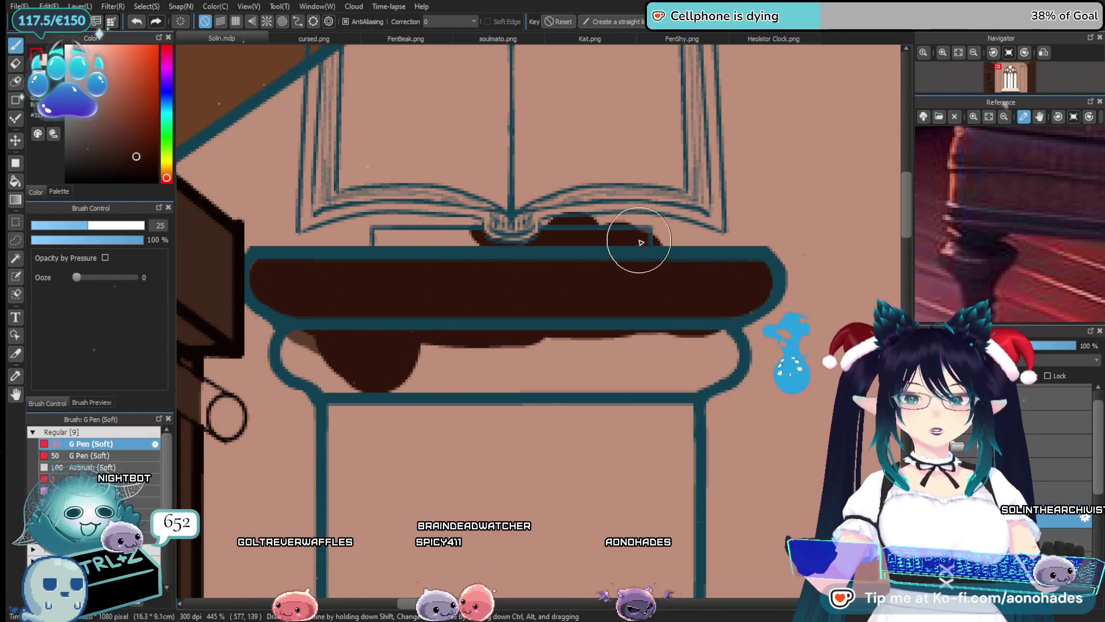
{"action": "left_click_drag", "start_coordinate": [430, 245], "coordinate": [406, 241]}
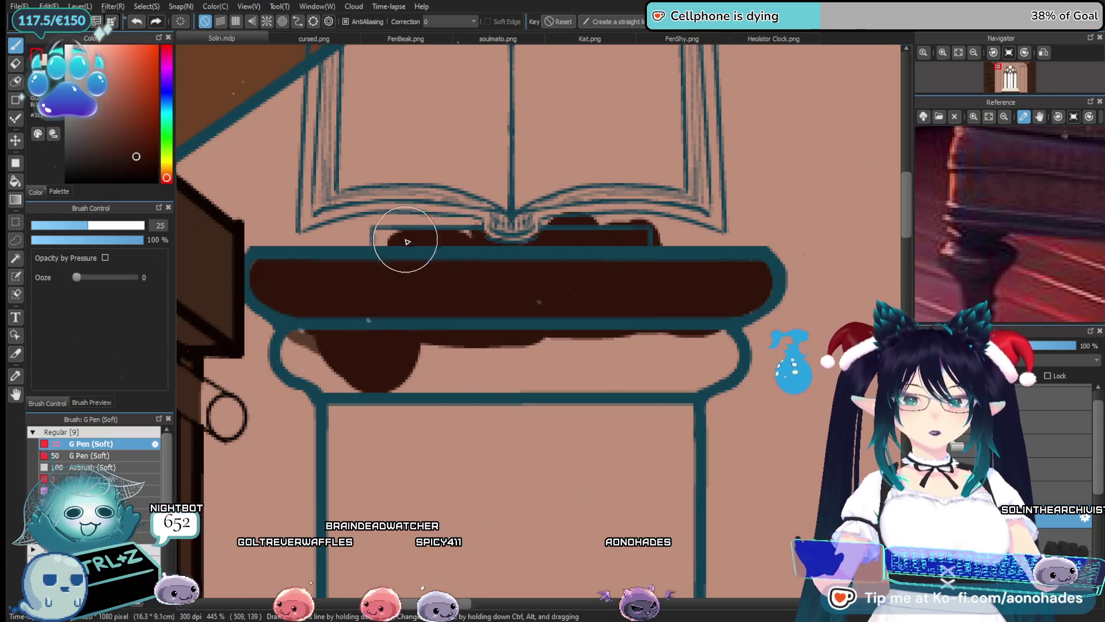
Undo a stray erase under the book and fill the lower capital band dark brown
{"action": "key", "text": "e"}
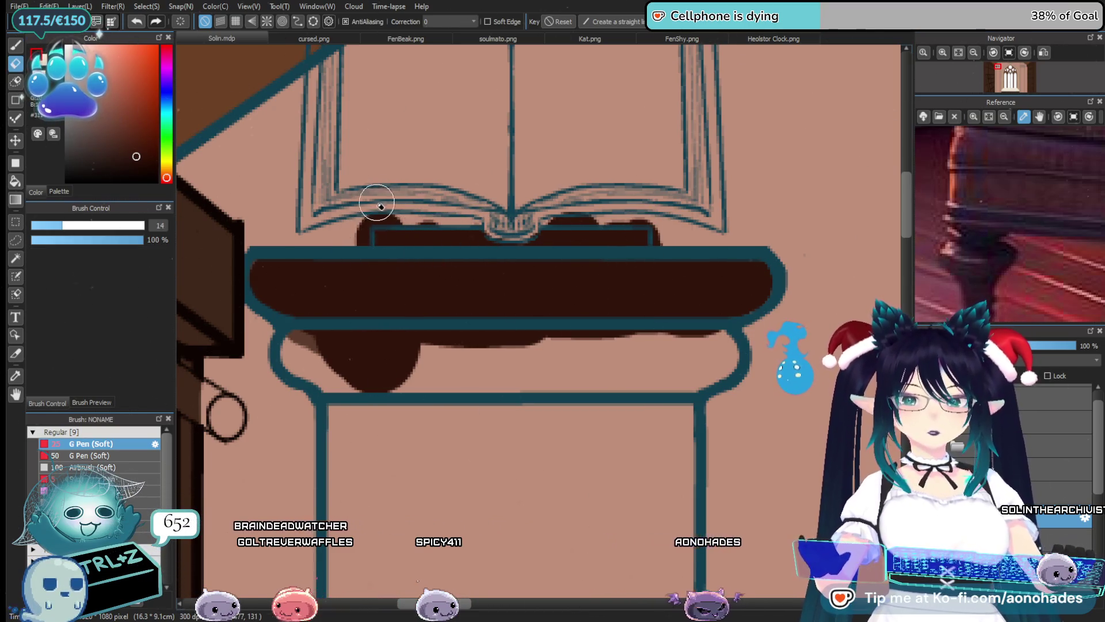
{"action": "scroll", "coordinate": [386, 242], "scroll_direction": "up", "scroll_amount": 2}
{"action": "key", "text": "ctrl+z"}
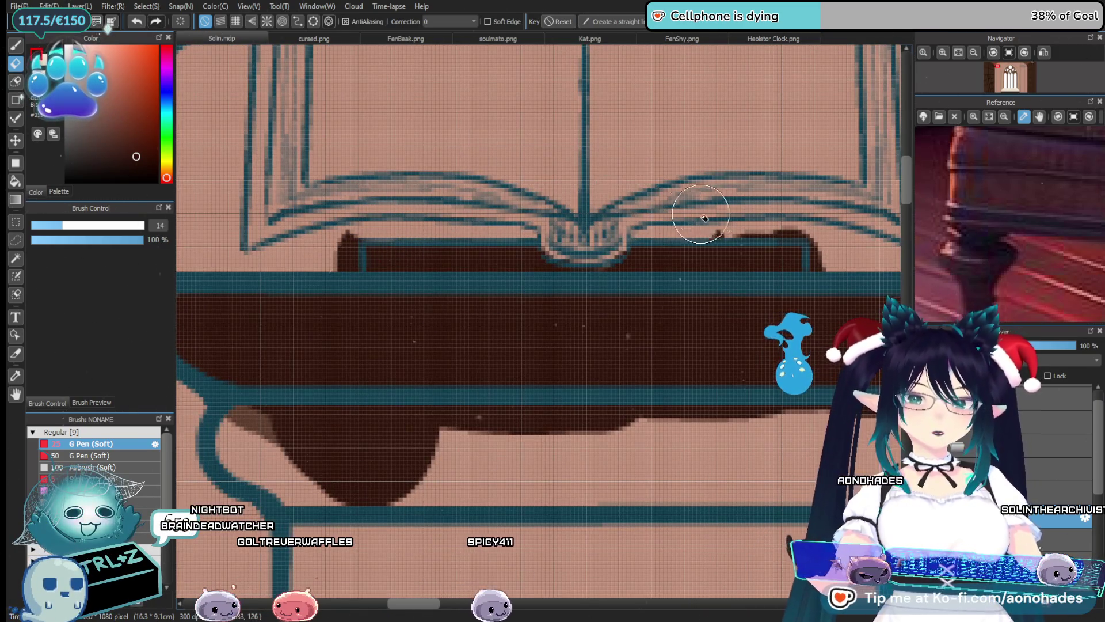
{"action": "left_click_drag", "start_coordinate": [829, 225], "coordinate": [728, 230]}
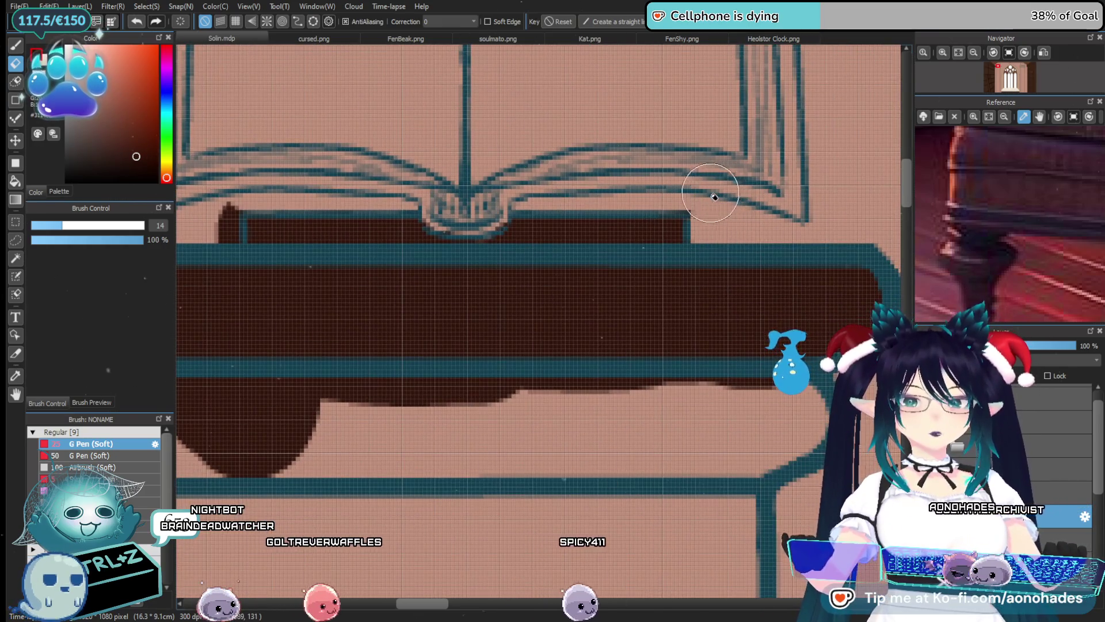
{"action": "left_click_drag", "start_coordinate": [234, 207], "coordinate": [409, 187]}
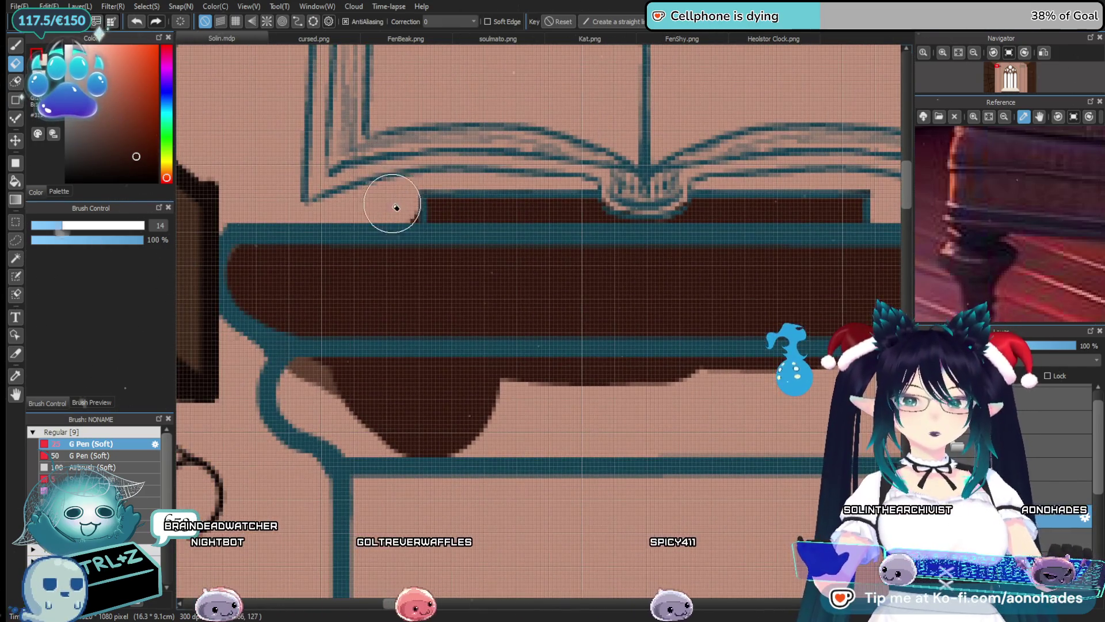
{"action": "key", "text": "b"}
{"action": "scroll", "coordinate": [585, 415], "scroll_direction": "down", "scroll_amount": 2}
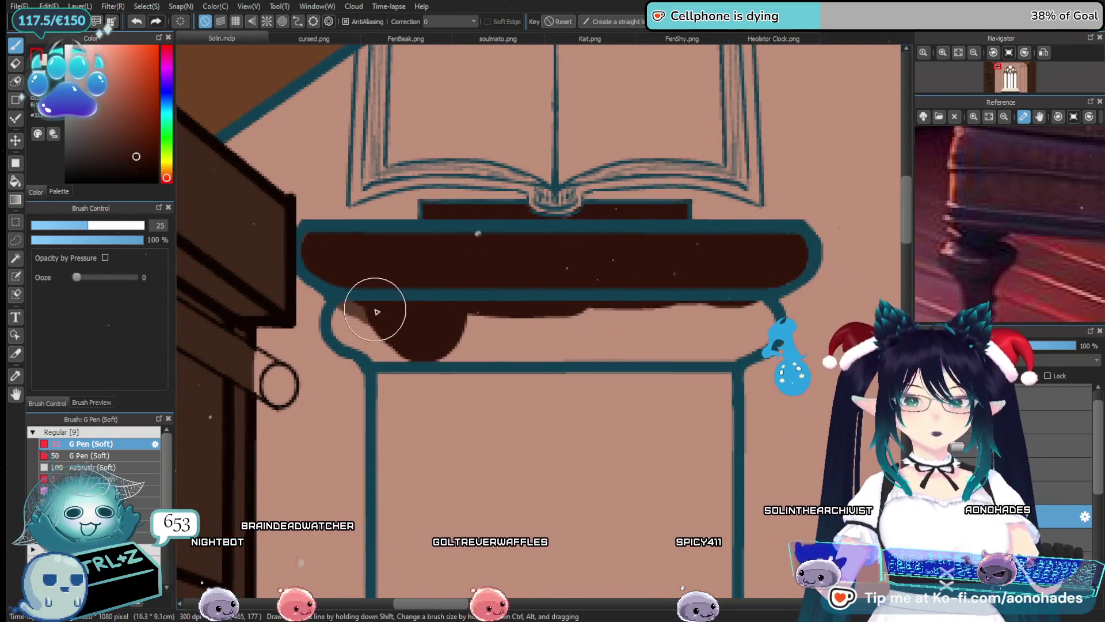
{"action": "mouse_move", "coordinate": [394, 349]}
{"action": "left_mouse_down"}
{"action": "mouse_move", "coordinate": [464, 385]}
{"action": "mouse_move", "coordinate": [538, 306]}
{"action": "mouse_move", "coordinate": [614, 397]}
{"action": "mouse_move", "coordinate": [702, 326]}
{"action": "mouse_move", "coordinate": [740, 321]}
{"action": "mouse_move", "coordinate": [698, 348]}
{"action": "mouse_move", "coordinate": [661, 395]}
{"action": "left_mouse_up"}
Paint the upper pillar shaft dark brown, extending it downward into a tapered point
{"action": "scroll", "coordinate": [593, 403], "scroll_direction": "down", "scroll_amount": 2}
{"action": "left_click_drag", "start_coordinate": [572, 442], "coordinate": [547, 359]}
{"action": "mouse_move", "coordinate": [452, 309]}
{"action": "left_mouse_down"}
{"action": "mouse_move", "coordinate": [445, 386]}
{"action": "mouse_move", "coordinate": [620, 333]}
{"action": "left_mouse_up"}
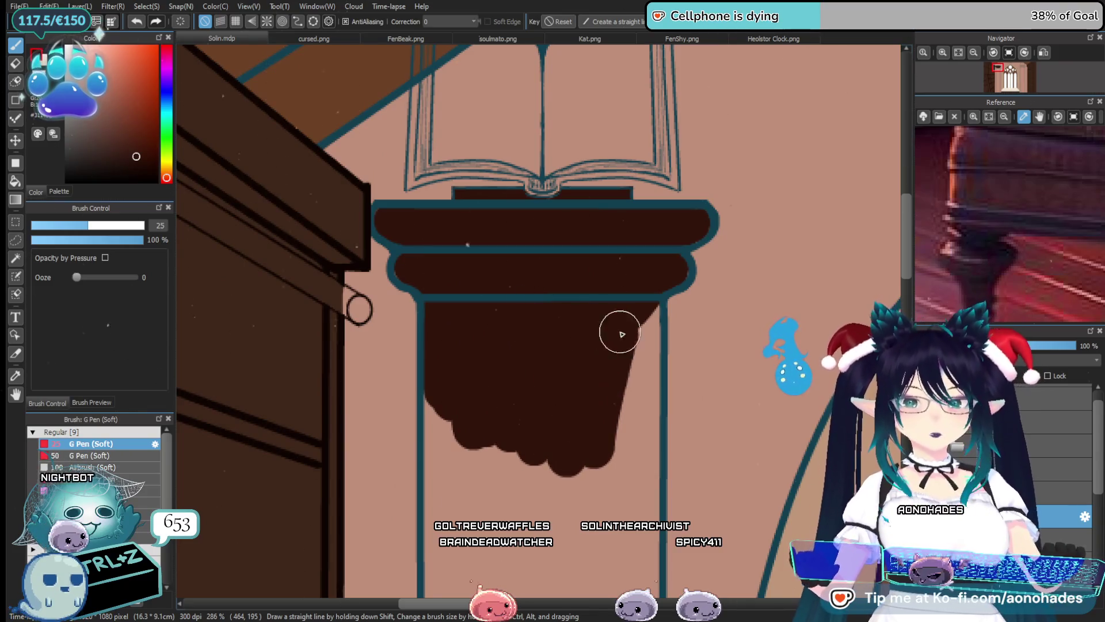
{"action": "scroll", "coordinate": [634, 419], "scroll_direction": "down", "scroll_amount": 2}
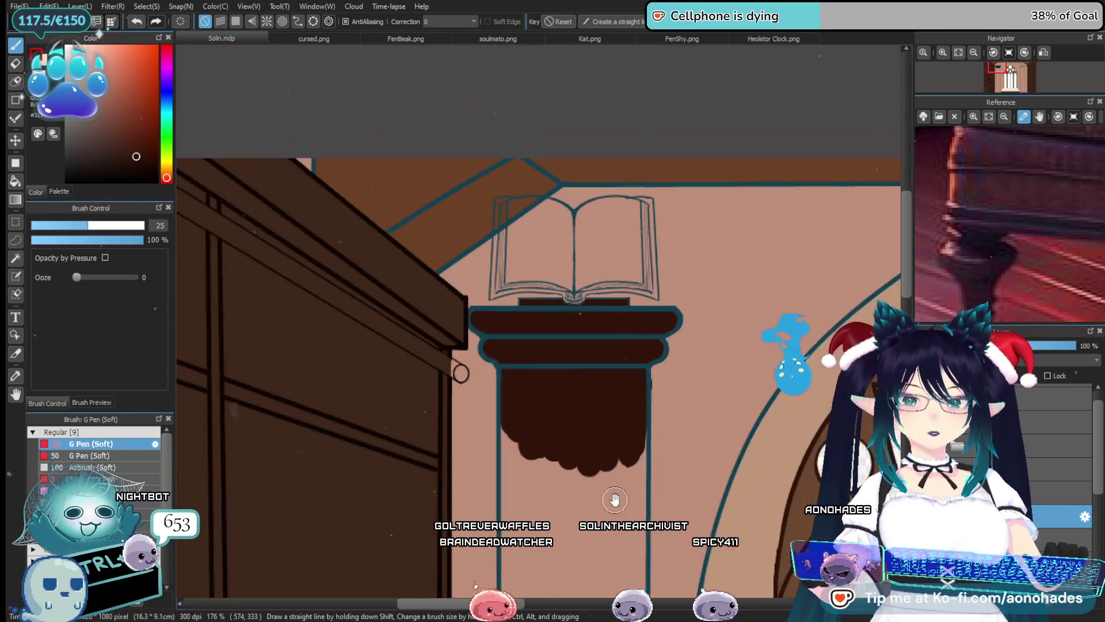
{"action": "scroll", "coordinate": [616, 374], "scroll_direction": "up", "scroll_amount": 2}
{"action": "key", "text": "e"}
{"action": "key", "text": "p"}
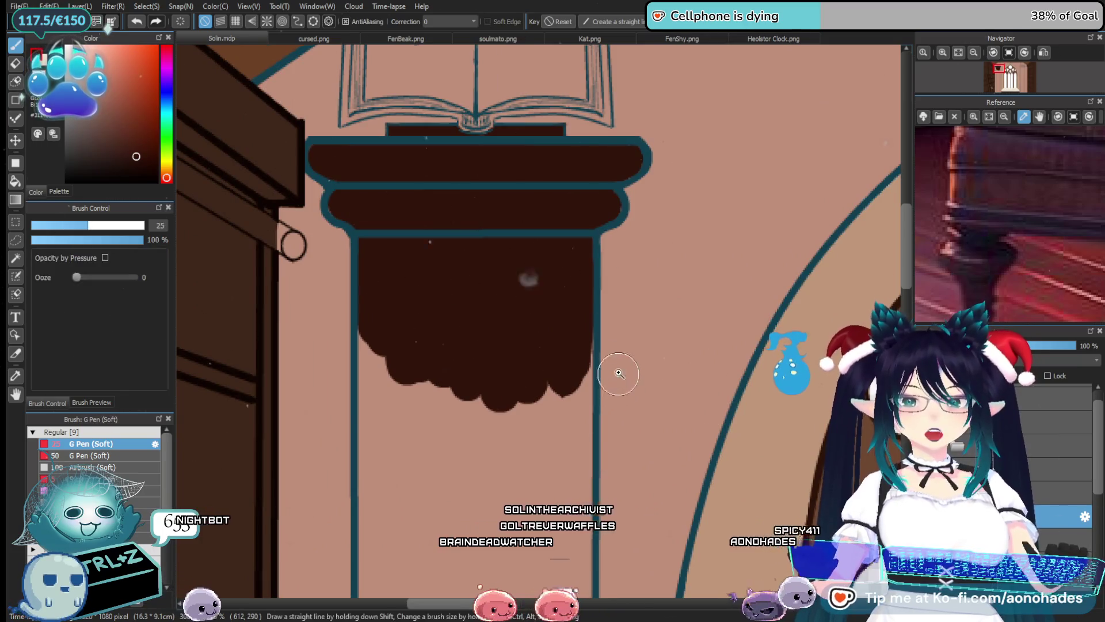
{"action": "scroll", "coordinate": [616, 369], "scroll_direction": "down", "scroll_amount": 3}
{"action": "mouse_move", "coordinate": [518, 298]}
{"action": "left_mouse_down"}
{"action": "mouse_move", "coordinate": [537, 266]}
{"action": "mouse_move", "coordinate": [578, 264]}
{"action": "left_mouse_up"}
{"action": "left_click_drag", "start_coordinate": [576, 357], "coordinate": [574, 385]}
{"action": "scroll", "coordinate": [571, 462], "scroll_direction": "down", "scroll_amount": 4}
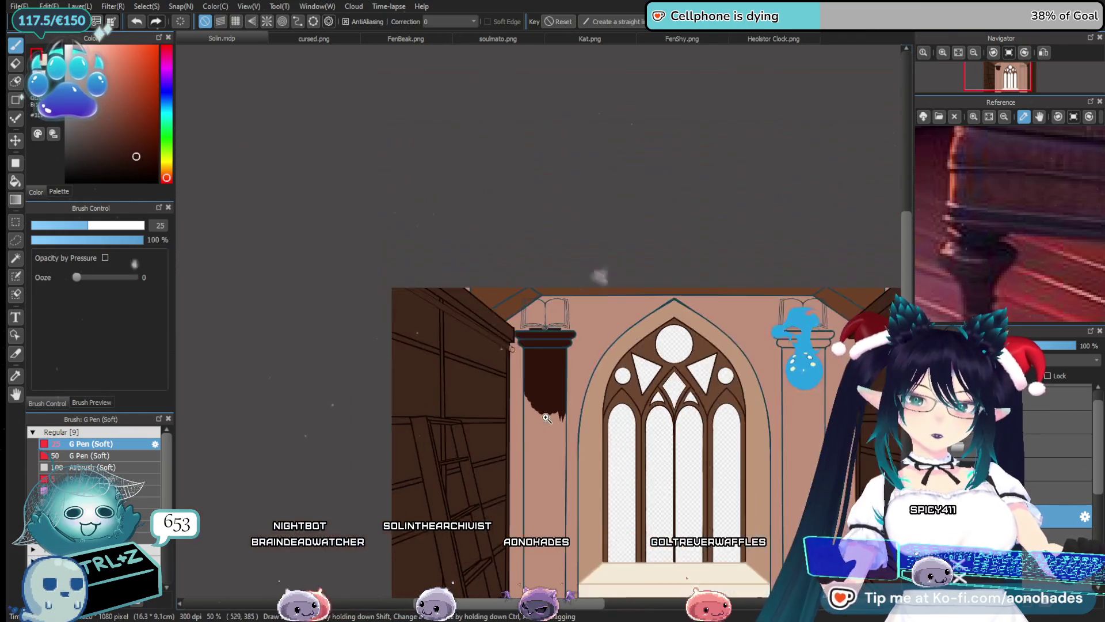
Magic Wand-select the left pillar's unpainted strip and fill it dark brown with an enlarged pen
{"action": "scroll", "coordinate": [503, 284], "scroll_direction": "up", "scroll_amount": 2}
{"action": "key", "text": "w"}
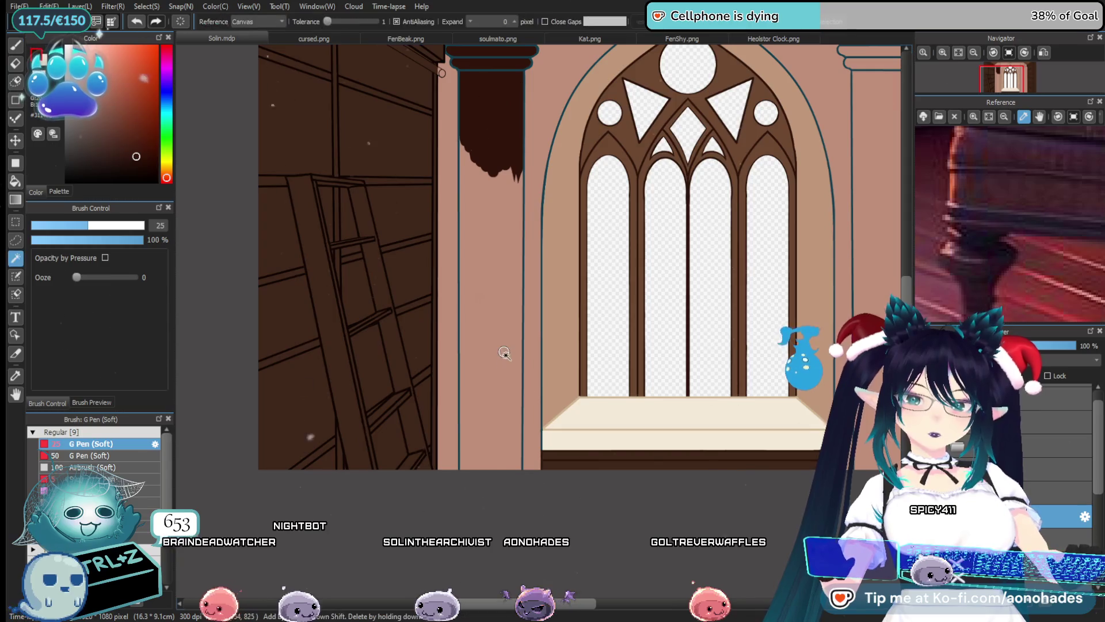
{"action": "left_click", "coordinate": [503, 352]}
{"action": "scroll", "coordinate": [505, 363], "scroll_direction": "up", "scroll_amount": 3}
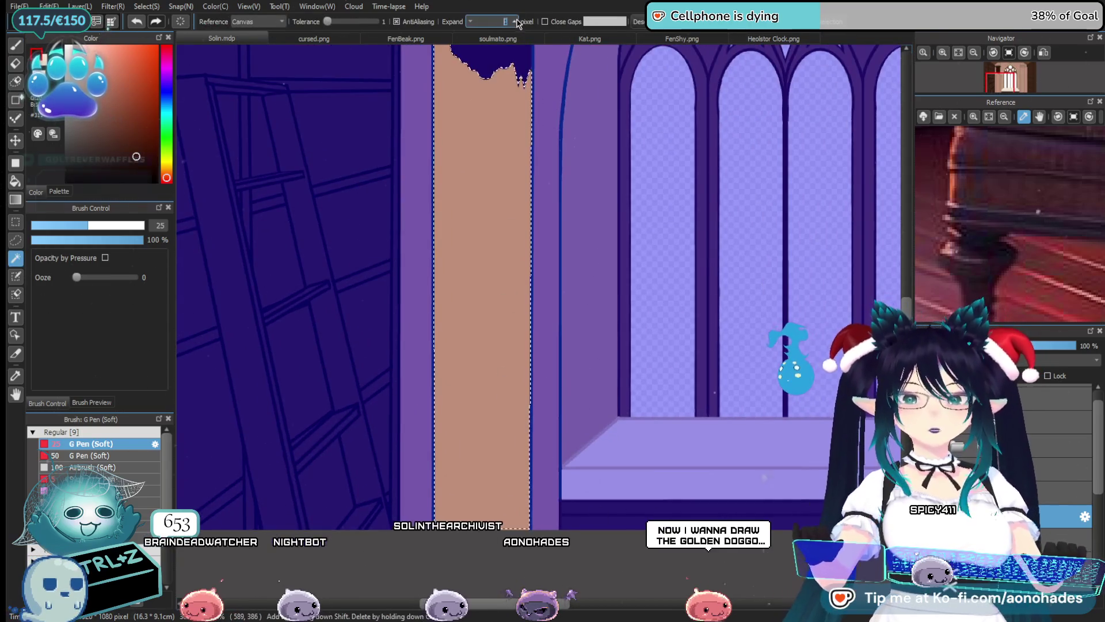
{"action": "key", "text": "ctrl+d"}
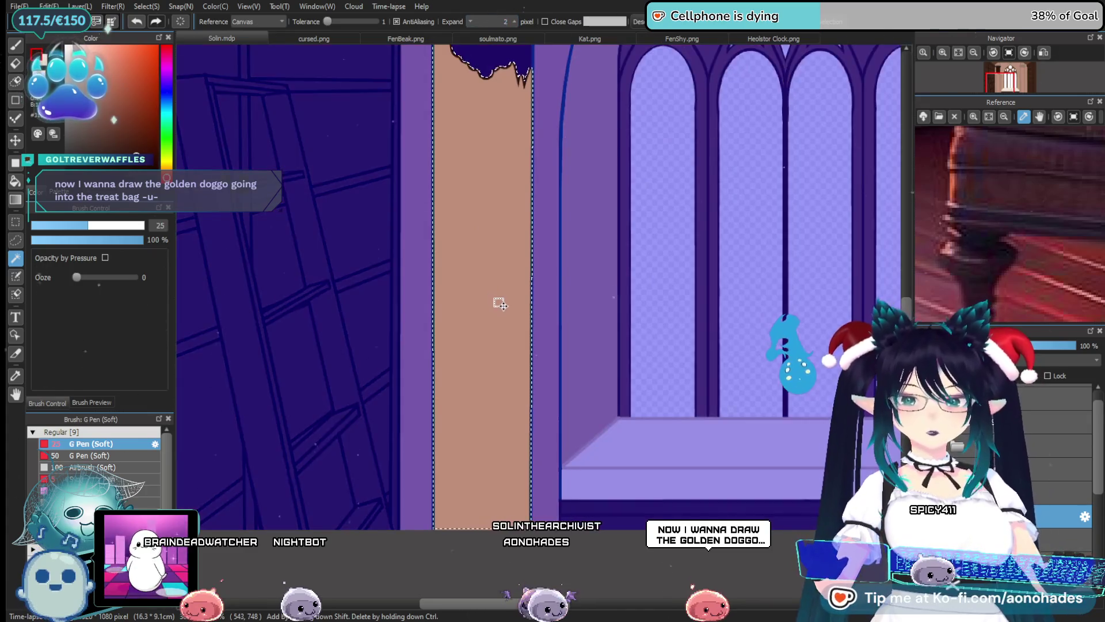
{"action": "key", "text": "p"}
{"action": "scroll", "coordinate": [491, 294], "scroll_direction": "down", "scroll_amount": 3}
{"action": "left_click", "coordinate": [126, 226]}
{"action": "left_click_drag", "start_coordinate": [485, 148], "coordinate": [505, 377]}
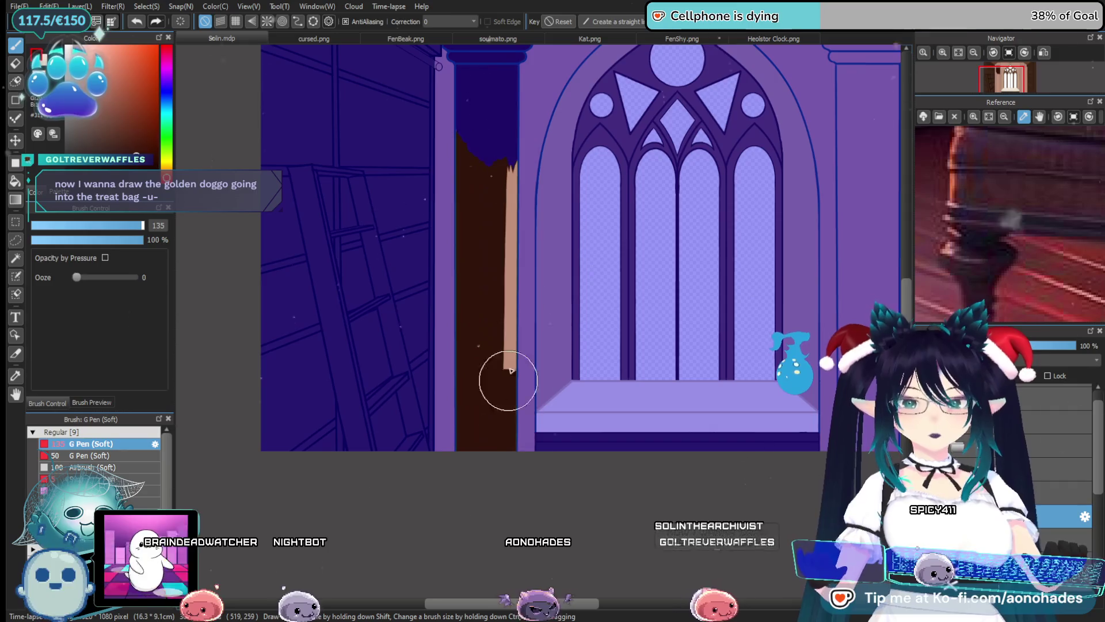
{"action": "key", "text": "ctrl+d"}
Select the right pillar's shaft with the Magic Wand, paint it dark brown, then deselect
{"action": "scroll", "coordinate": [518, 254], "scroll_direction": "down", "scroll_amount": 2}
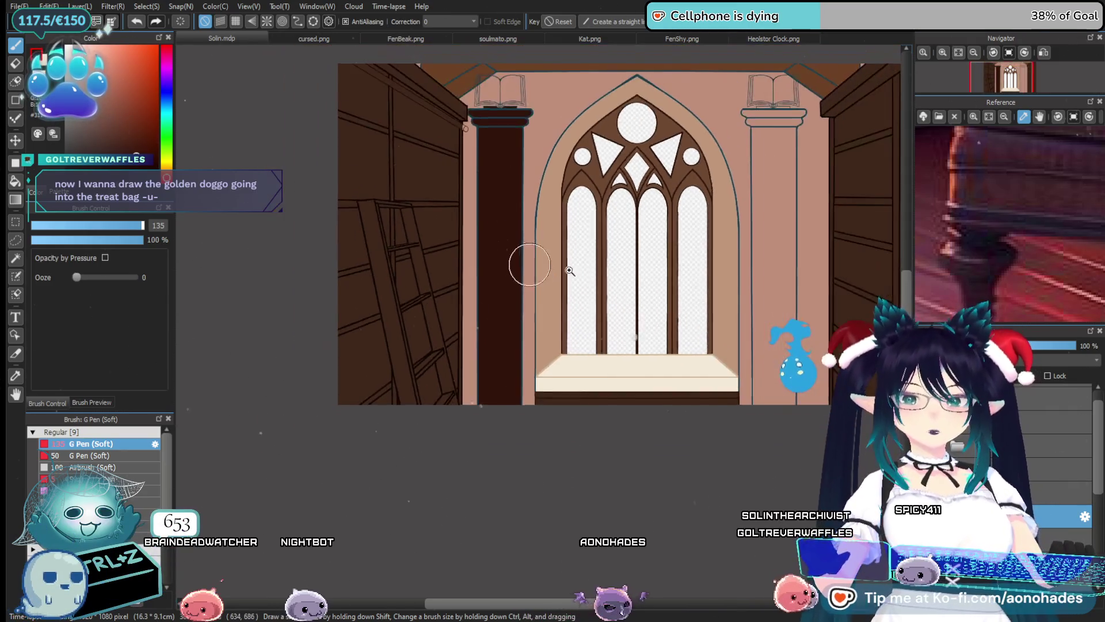
{"action": "left_click_drag", "start_coordinate": [530, 264], "coordinate": [432, 338]}
{"action": "key", "text": "w"}
{"action": "left_click", "coordinate": [458, 318]}
{"action": "scroll", "coordinate": [506, 407], "scroll_direction": "up", "scroll_amount": 1}
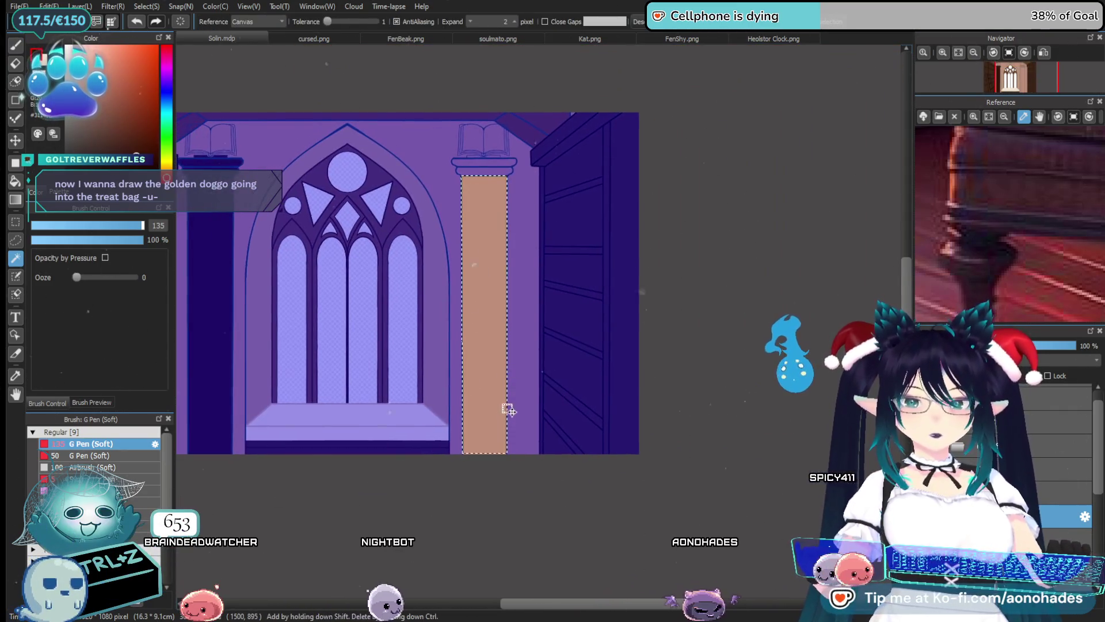
{"action": "key", "text": "p"}
{"action": "left_click_drag", "start_coordinate": [486, 419], "coordinate": [483, 170]}
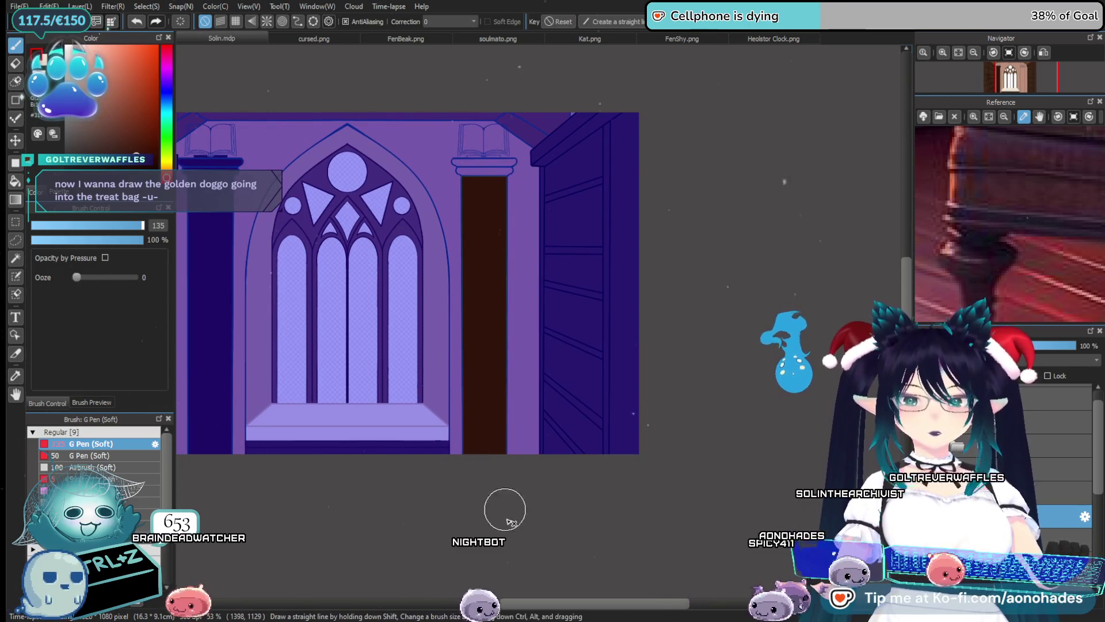
{"action": "key", "text": "ctrl+d"}
{"action": "scroll", "coordinate": [504, 371], "scroll_direction": "up", "scroll_amount": 3}
{"action": "scroll", "coordinate": [504, 371], "scroll_direction": "up", "scroll_amount": 2}
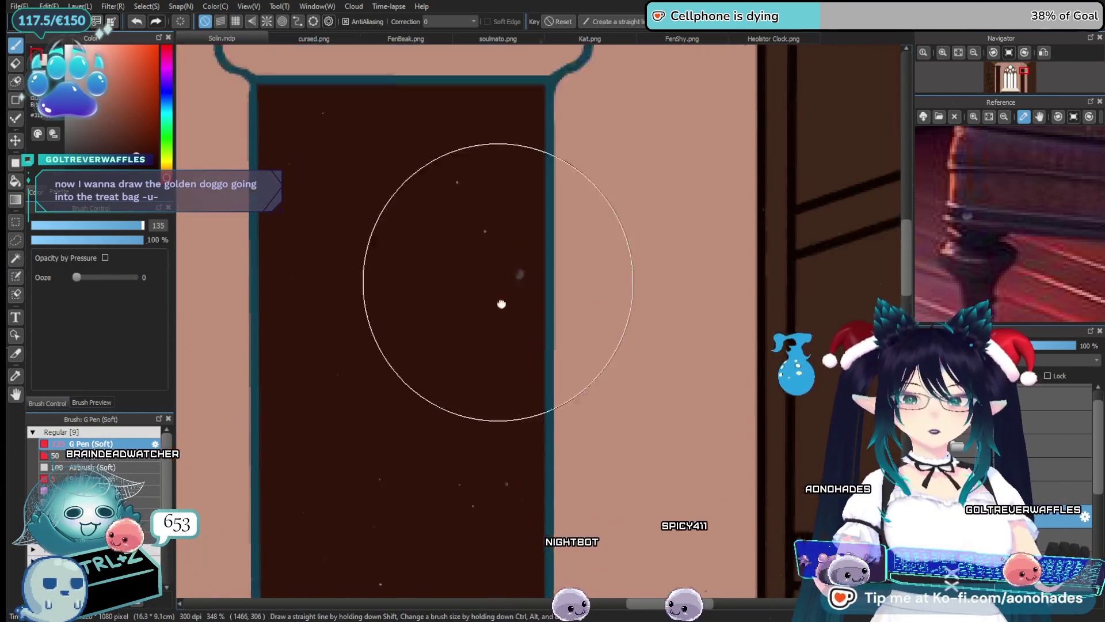
Magic Wand-select the right capital's lower and upper bands plus both halves of the book's base strip
{"action": "left_click_drag", "start_coordinate": [501, 303], "coordinate": [487, 467]}
{"action": "key", "text": "w"}
{"action": "left_click", "coordinate": [466, 367]}
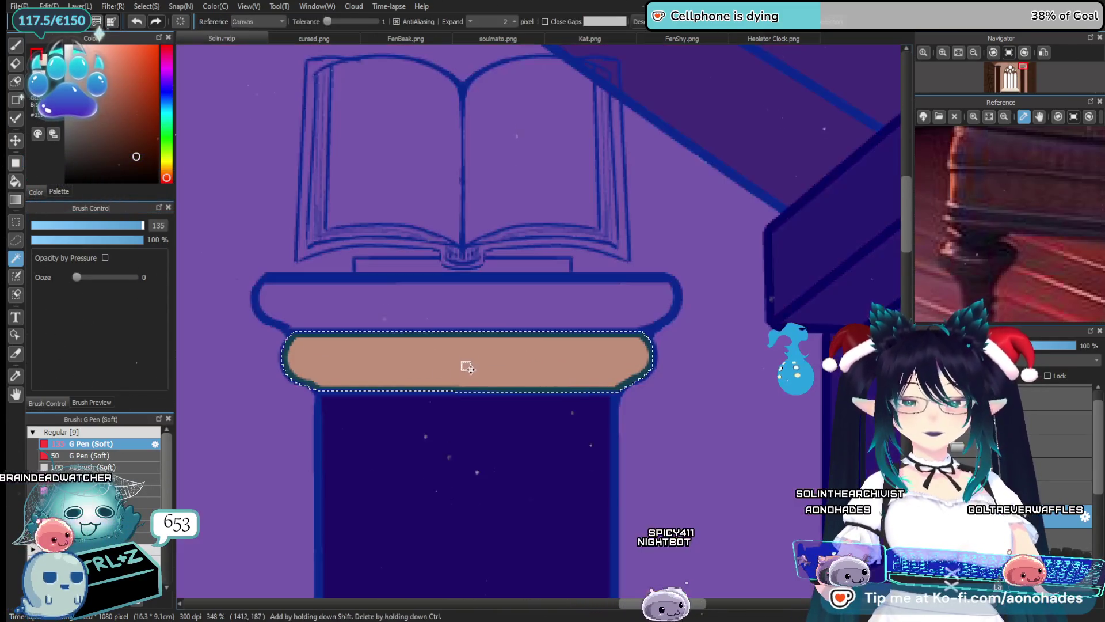
{"action": "left_click", "coordinate": [499, 313], "text": "shift"}
{"action": "left_click", "coordinate": [420, 272], "text": "shift"}
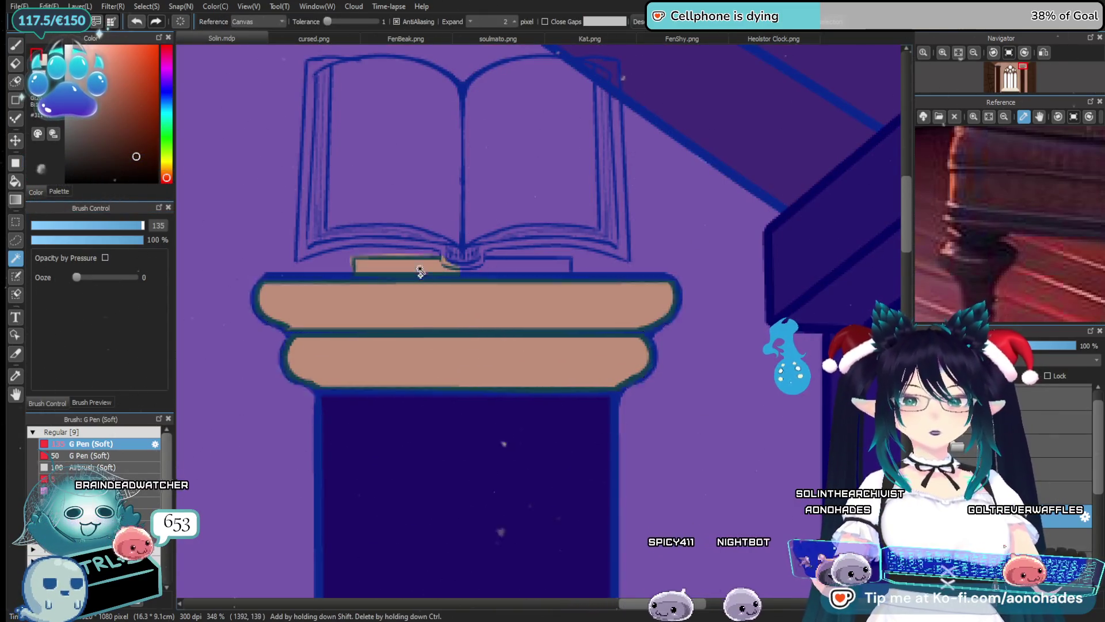
{"action": "left_click", "coordinate": [512, 266], "text": "shift"}
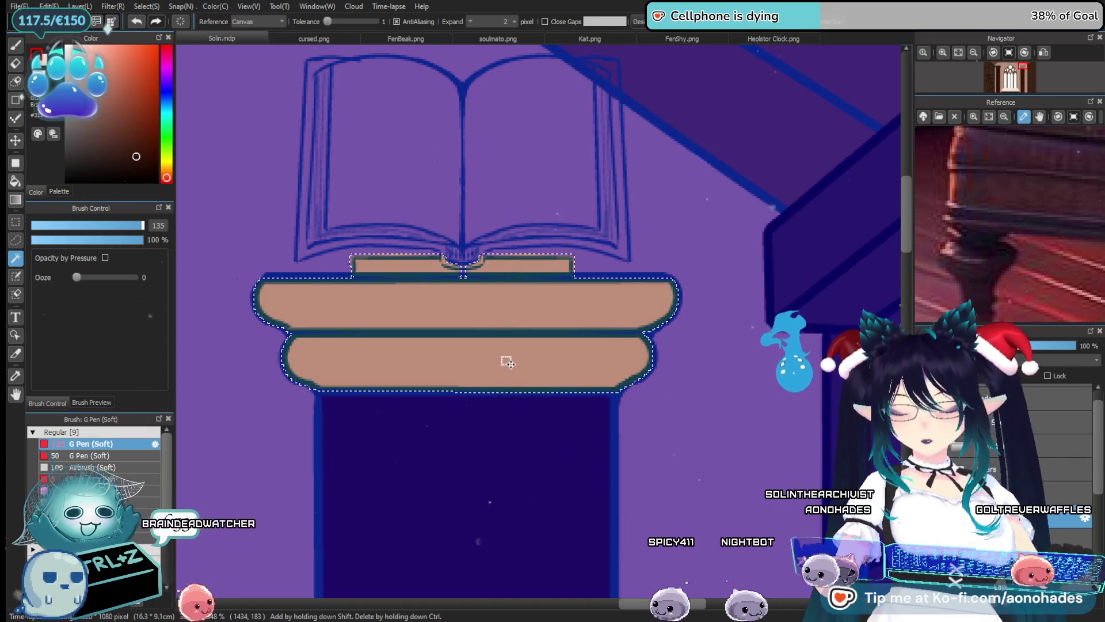
{"action": "key", "text": "b"}
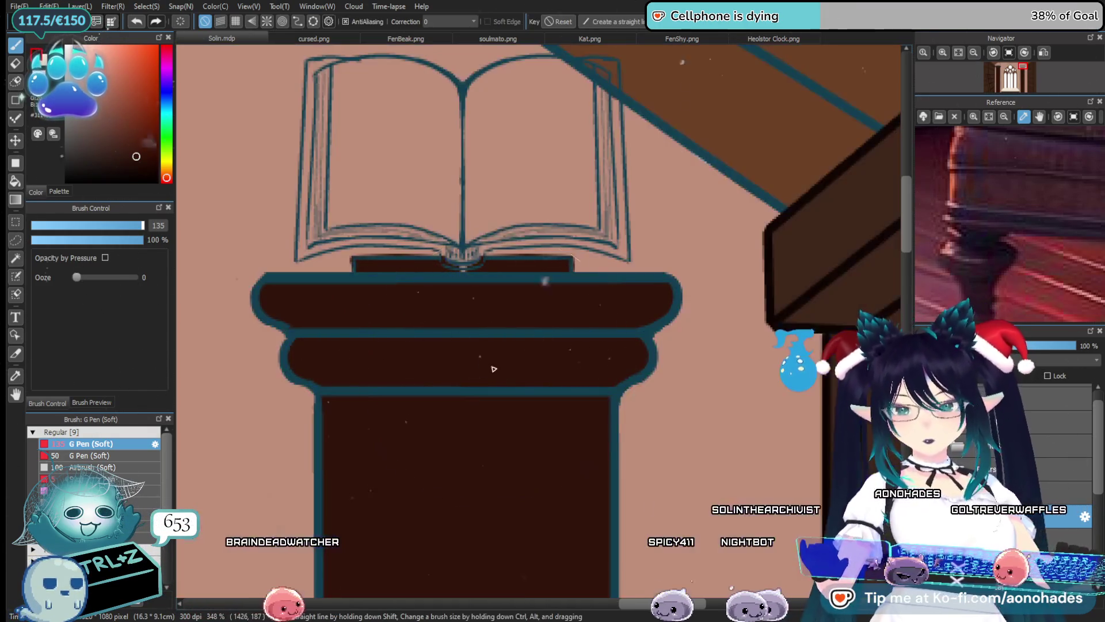
{"action": "key", "text": "e"}
{"action": "scroll", "coordinate": [459, 262], "scroll_direction": "up", "scroll_amount": 4}
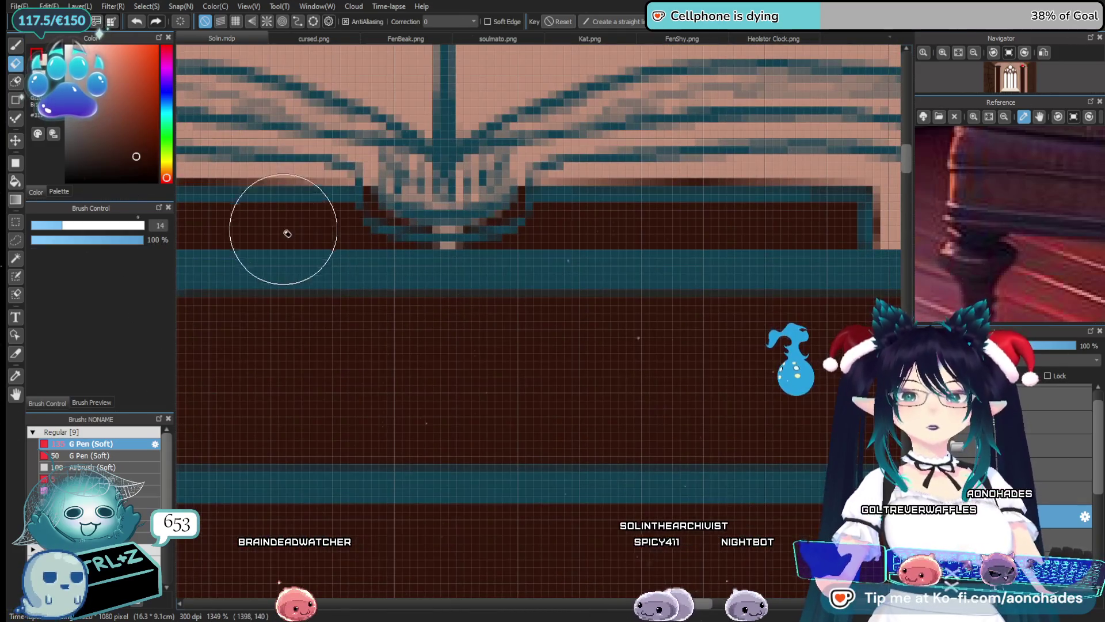
Erase the stray dark pixels under the book's spine with the eraser
{"action": "key", "text": "b"}
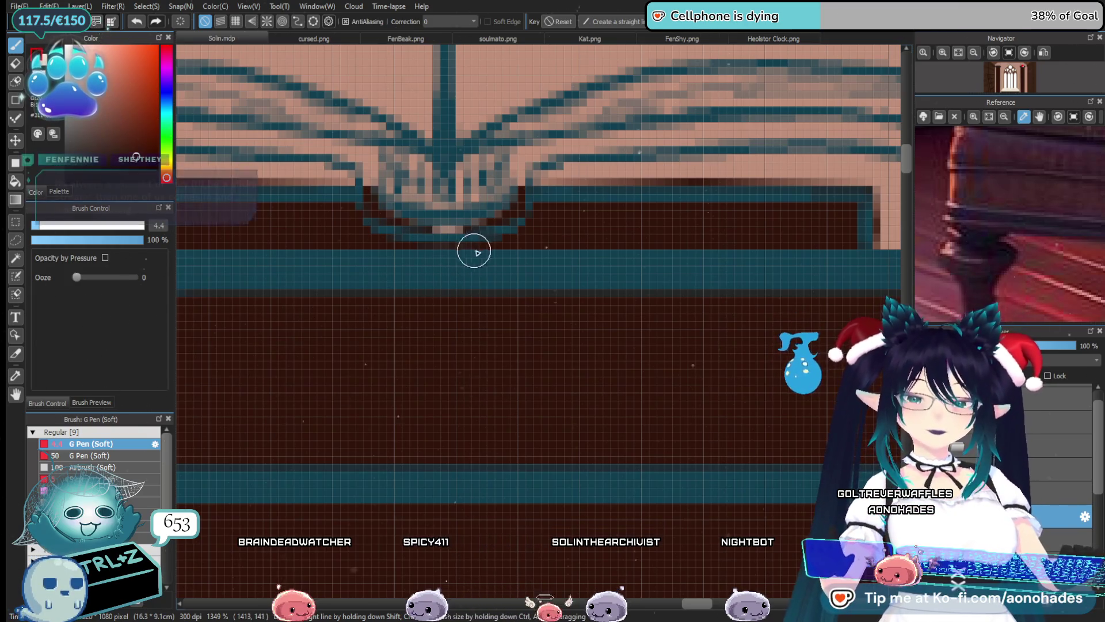
{"action": "key", "text": "e"}
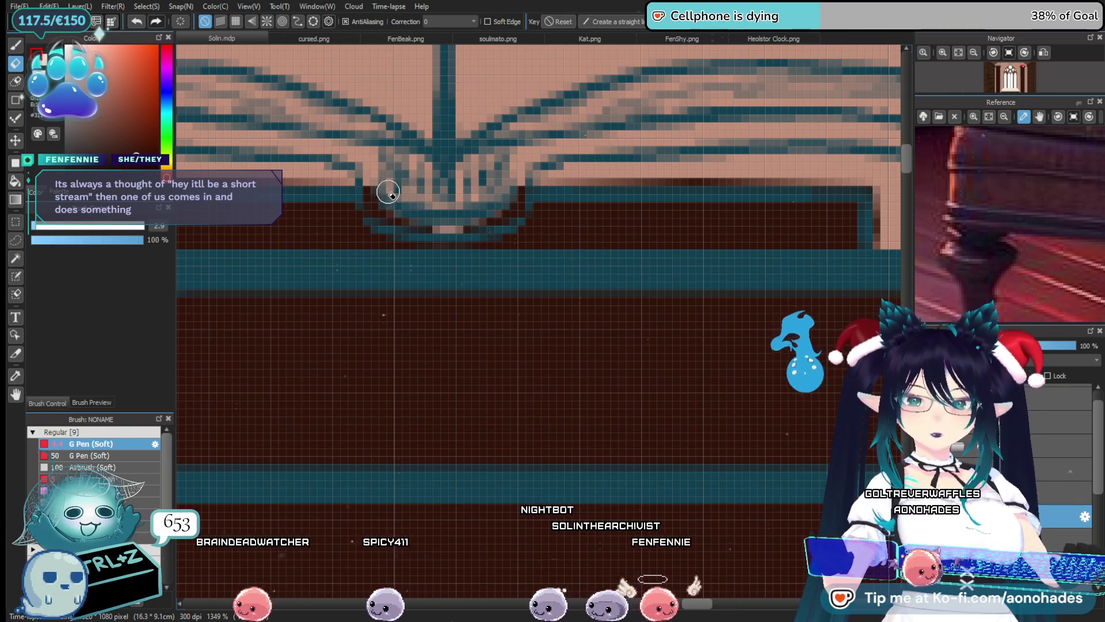
{"action": "mouse_move", "coordinate": [392, 213]}
{"action": "left_mouse_down"}
{"action": "mouse_move", "coordinate": [626, 176]}
{"action": "mouse_move", "coordinate": [771, 179]}
{"action": "left_mouse_up"}
Zoom out to review the whole library scene and pick a purple hue
{"action": "scroll", "coordinate": [662, 173], "scroll_direction": "right", "scroll_amount": 3}
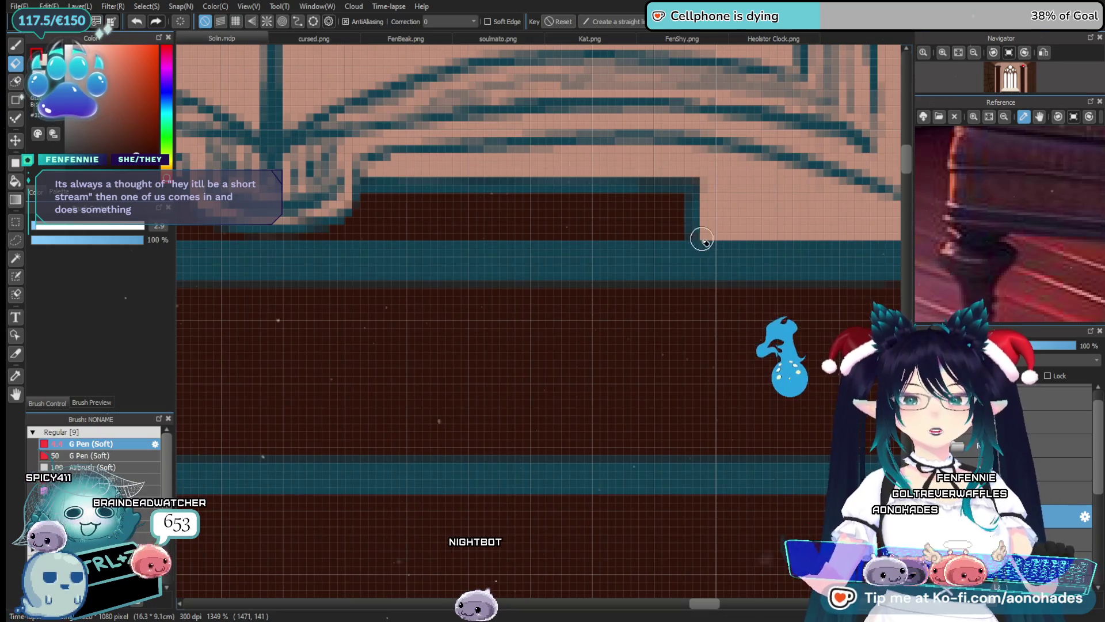
{"action": "scroll", "coordinate": [701, 236], "scroll_direction": "down", "scroll_amount": 1}
{"action": "scroll", "coordinate": [635, 234], "scroll_direction": "down", "scroll_amount": 1}
{"action": "scroll", "coordinate": [635, 234], "scroll_direction": "up", "scroll_amount": 1}
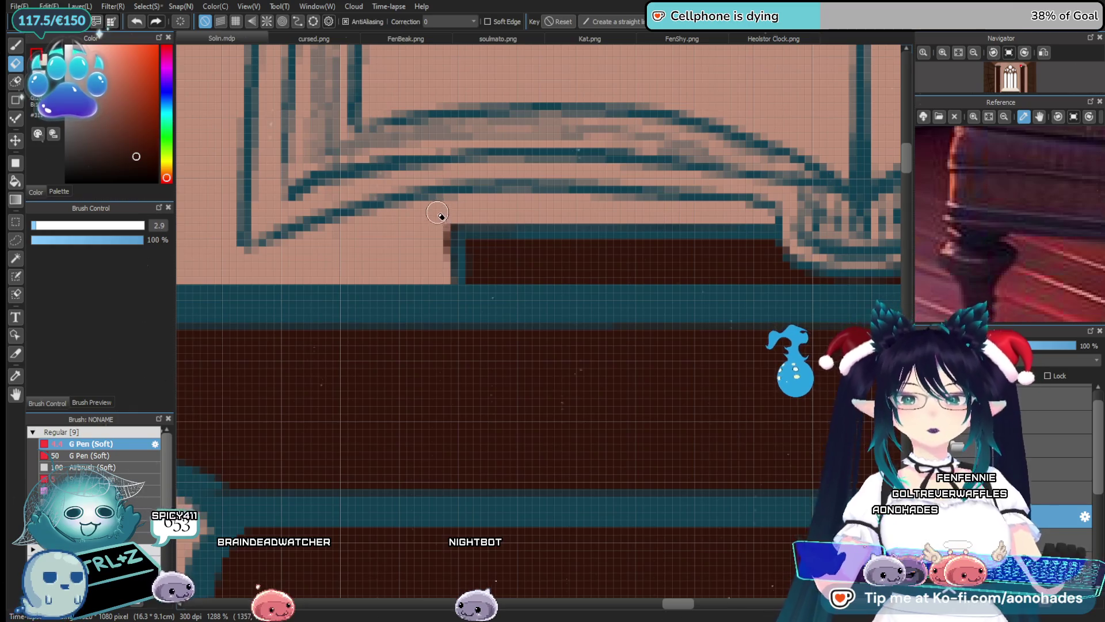
{"action": "scroll", "coordinate": [500, 306], "scroll_direction": "down", "scroll_amount": 5}
{"action": "scroll", "coordinate": [461, 329], "scroll_direction": "down", "scroll_amount": 3}
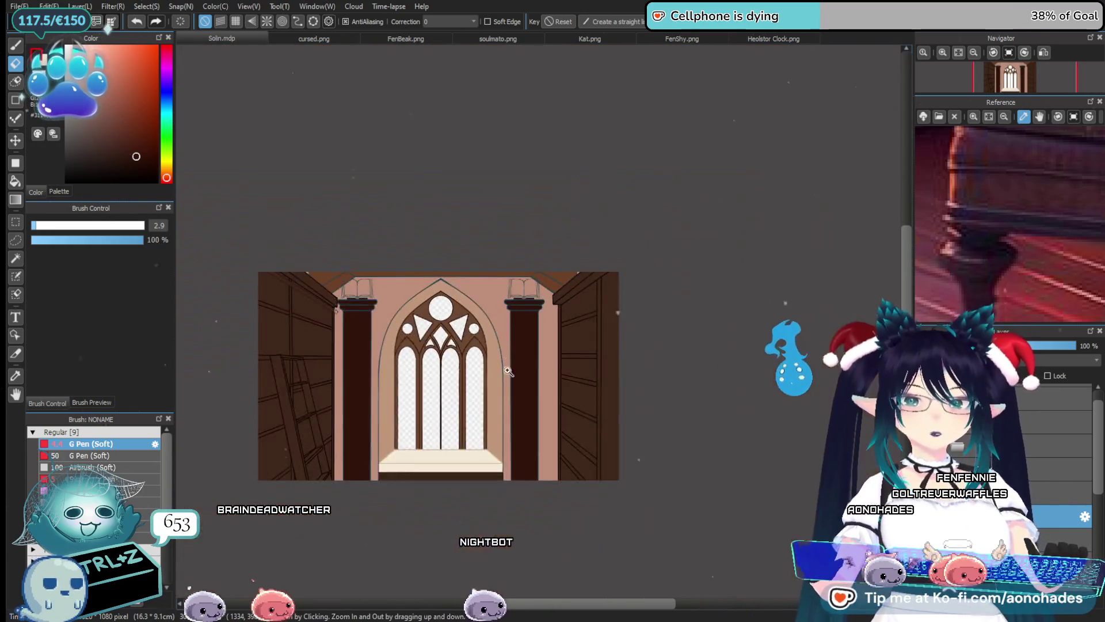
{"action": "scroll", "coordinate": [429, 356], "scroll_direction": "up", "scroll_amount": 3}
{"action": "scroll", "coordinate": [429, 356], "scroll_direction": "down", "scroll_amount": 3}
{"action": "scroll", "coordinate": [416, 324], "scroll_direction": "up", "scroll_amount": 3}
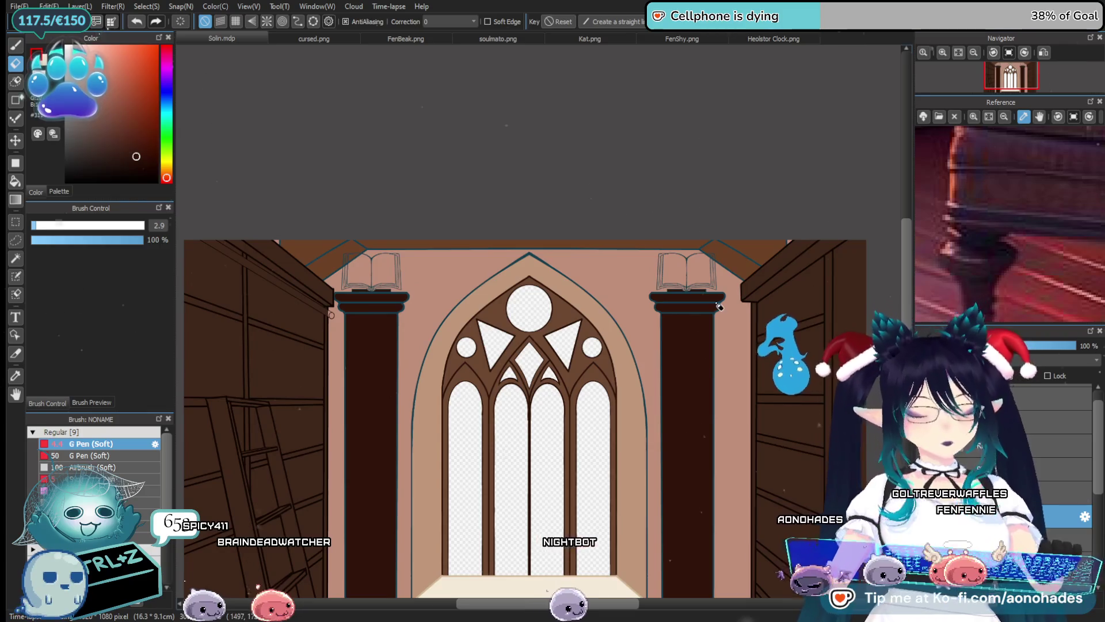
{"action": "scroll", "coordinate": [331, 315], "scroll_direction": "up", "scroll_amount": 1}
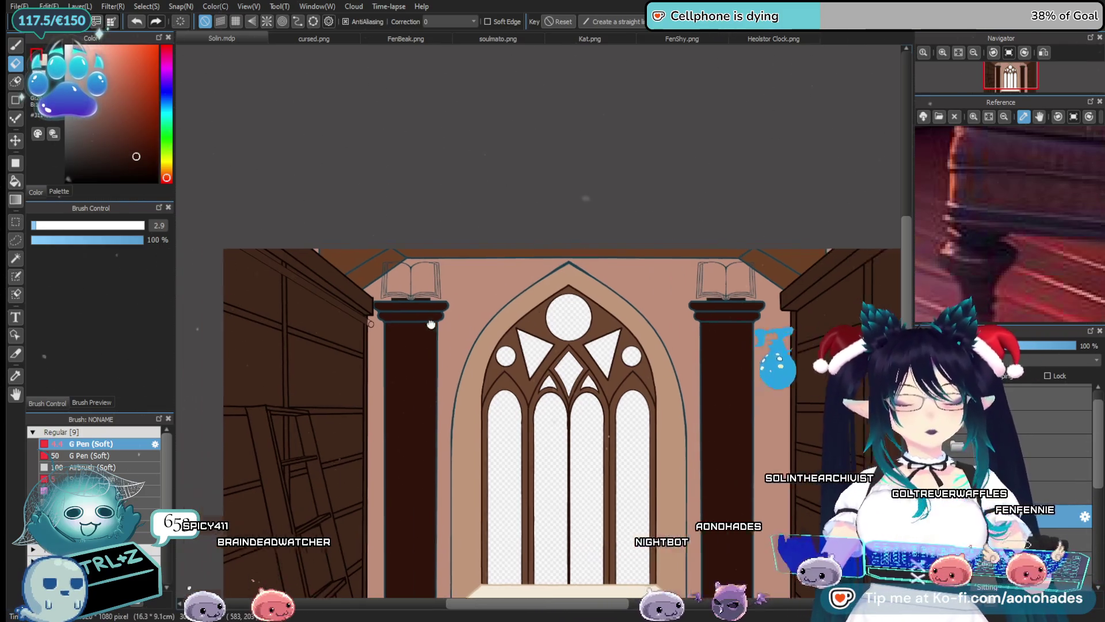
{"action": "scroll", "coordinate": [429, 316], "scroll_direction": "up", "scroll_amount": 2}
{"action": "scroll", "coordinate": [453, 390], "scroll_direction": "up", "scroll_amount": 2}
{"action": "scroll", "coordinate": [395, 395], "scroll_direction": "up", "scroll_amount": 1}
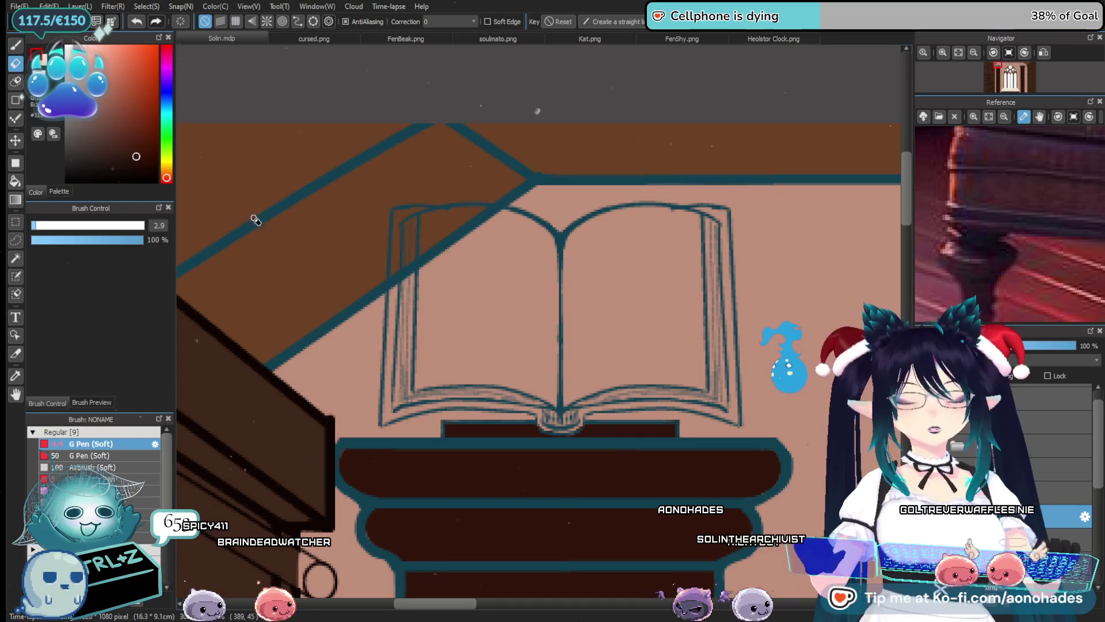
{"action": "left_click", "coordinate": [166, 76]}
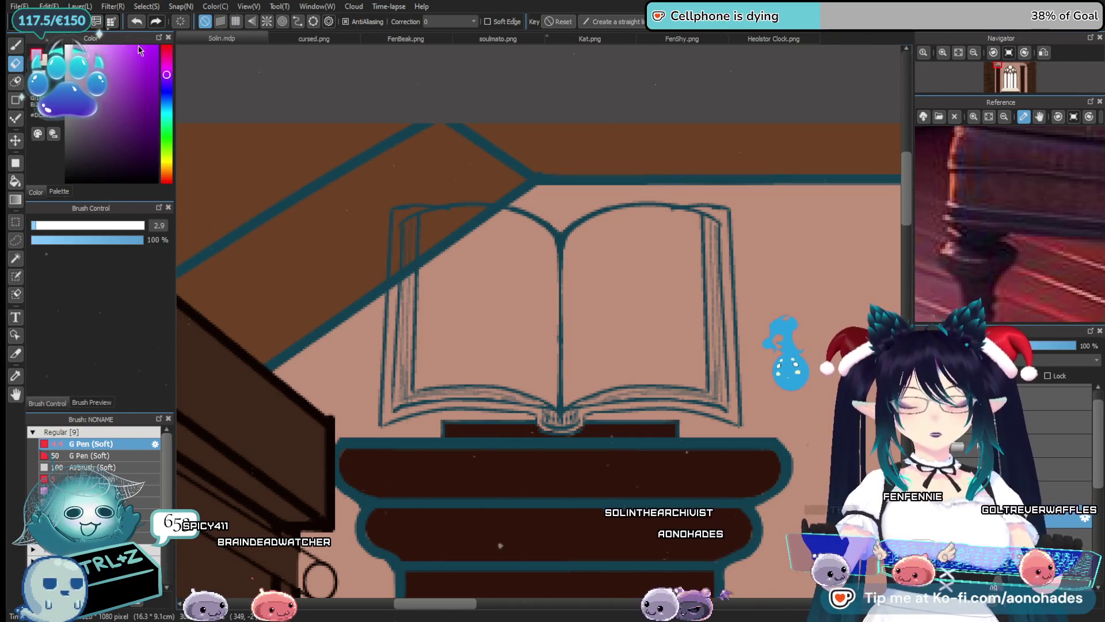
Fine-tune the purple and trace it along the book's top-left corner with the pen
{"action": "left_click_drag", "start_coordinate": [168, 77], "coordinate": [165, 72]}
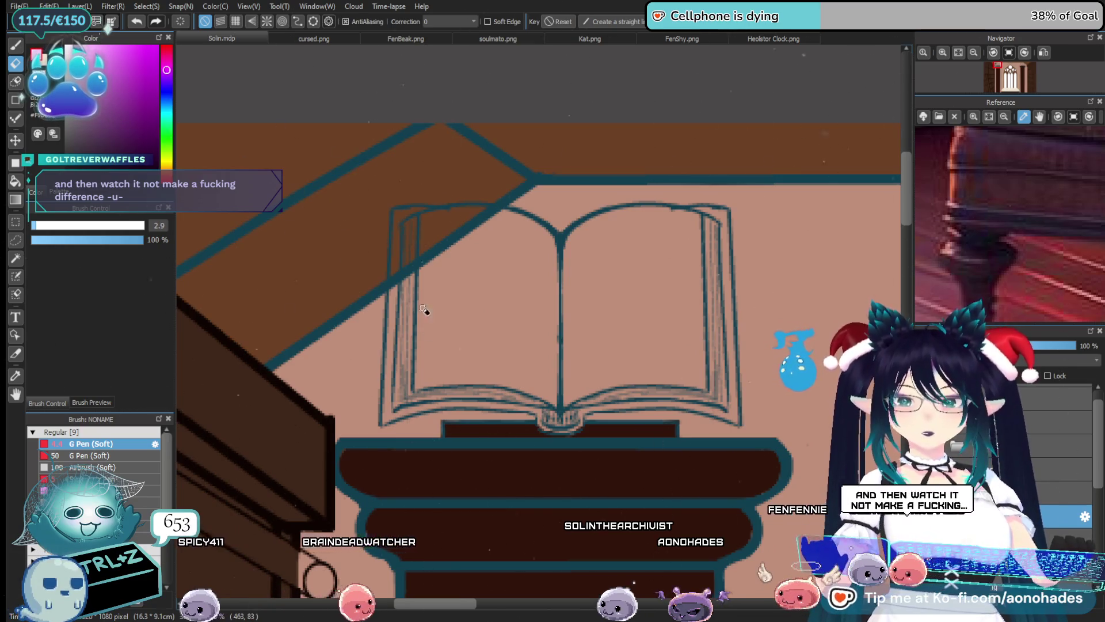
{"action": "key", "text": "b"}
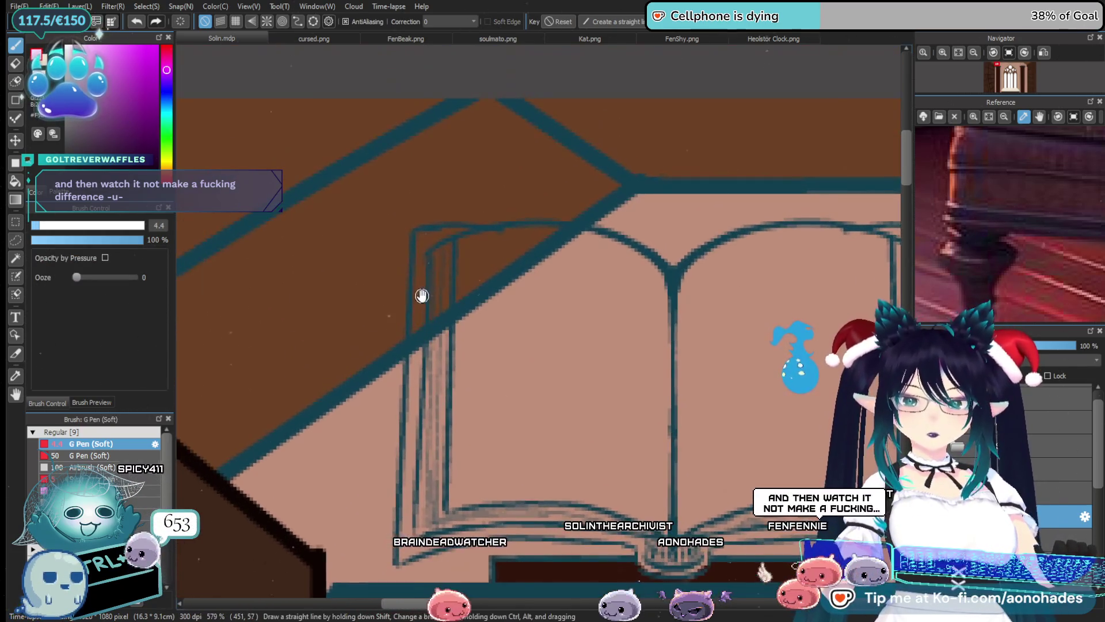
{"action": "left_click_drag", "start_coordinate": [403, 272], "coordinate": [420, 301]}
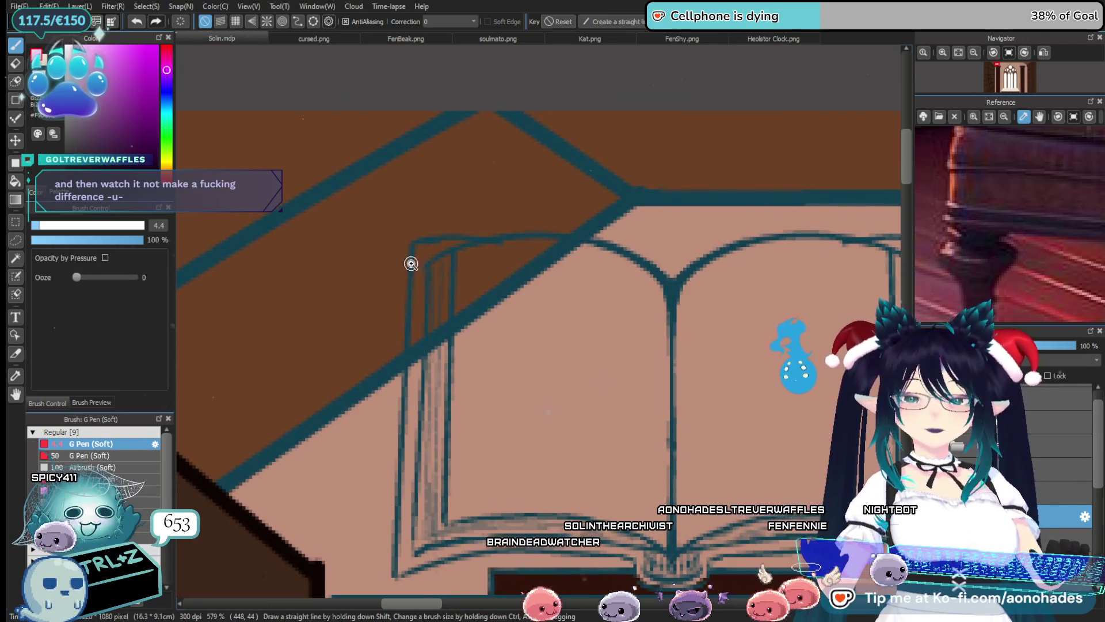
{"action": "left_click_drag", "start_coordinate": [411, 263], "coordinate": [457, 225]}
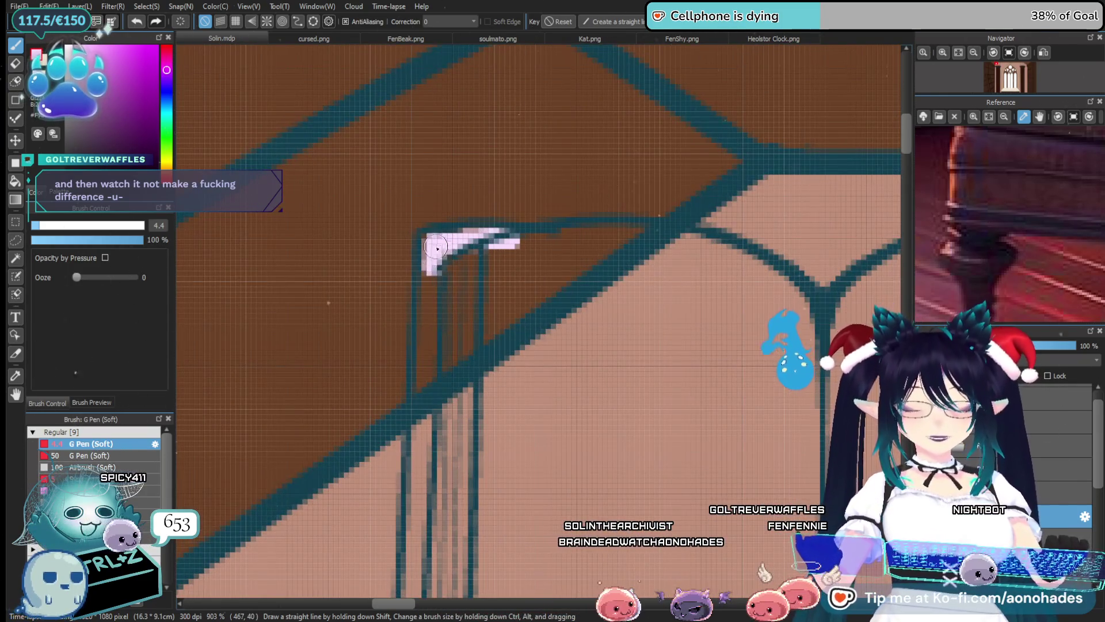
{"action": "left_click_drag", "start_coordinate": [431, 262], "coordinate": [517, 248]}
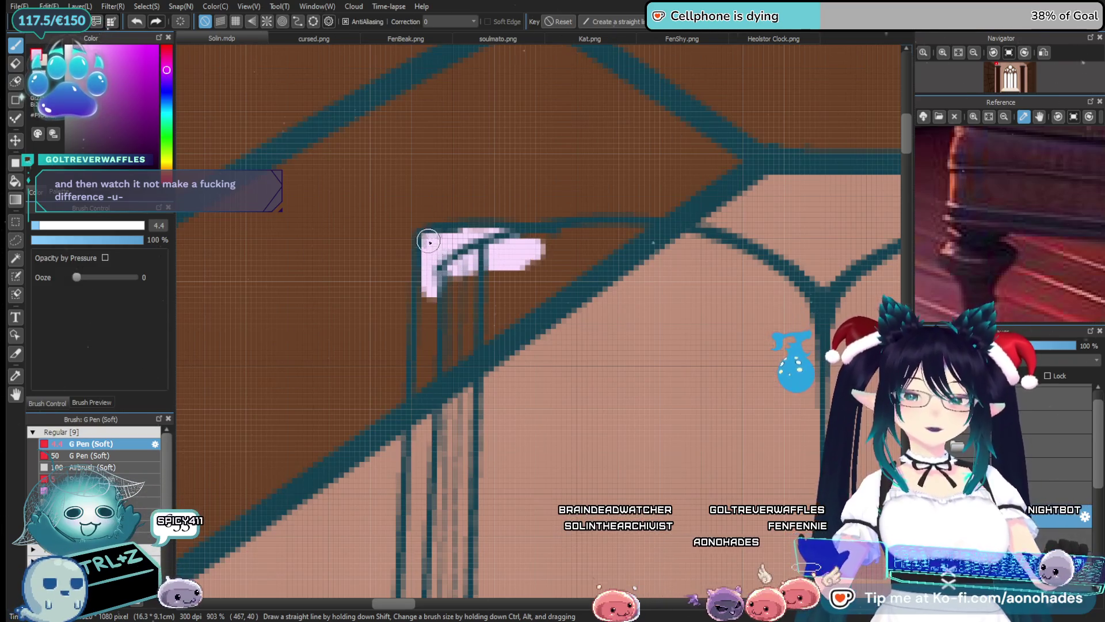
{"action": "mouse_move", "coordinate": [533, 246]}
{"action": "left_mouse_down"}
{"action": "mouse_move", "coordinate": [456, 240]}
{"action": "mouse_move", "coordinate": [425, 370]}
{"action": "left_mouse_up"}
Extend the purple line down the book's left edge and along its bottom edge
{"action": "scroll", "coordinate": [426, 259], "scroll_direction": "down", "scroll_amount": 5}
{"action": "left_click_drag", "start_coordinate": [432, 158], "coordinate": [407, 530]}
{"action": "mouse_move", "coordinate": [558, 485]}
{"action": "left_mouse_down"}
{"action": "mouse_move", "coordinate": [506, 445]}
{"action": "mouse_move", "coordinate": [437, 341]}
{"action": "left_mouse_up"}
{"action": "mouse_move", "coordinate": [301, 395]}
{"action": "left_mouse_down"}
{"action": "mouse_move", "coordinate": [654, 382]}
{"action": "mouse_move", "coordinate": [516, 382]}
{"action": "left_mouse_up"}
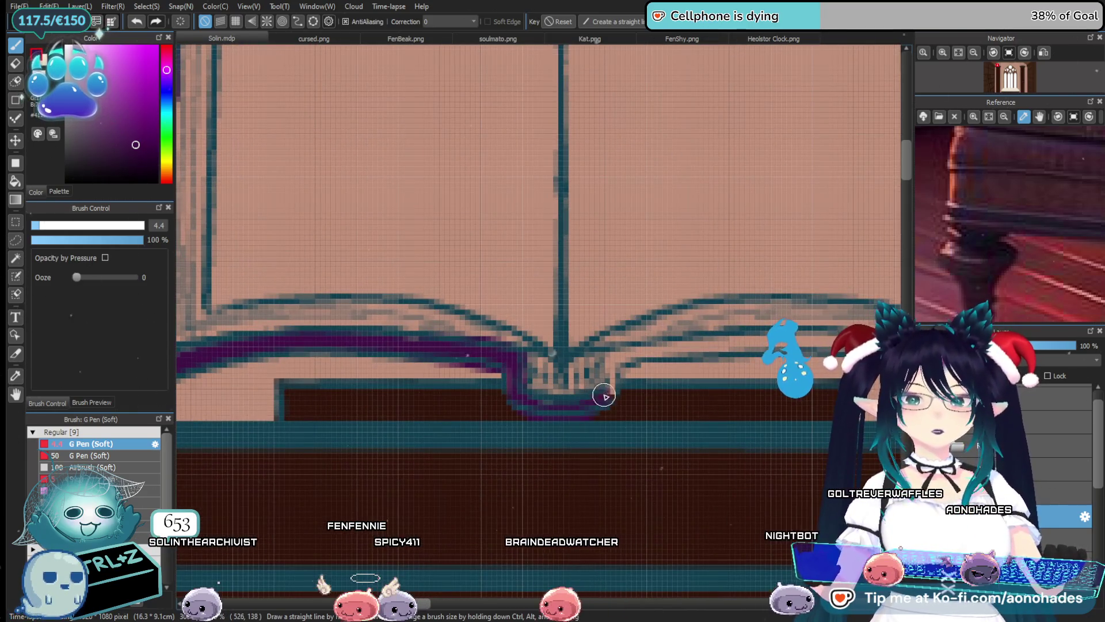
Paint purple along the right page's bottom edge, lower curve and right edge
{"action": "mouse_move", "coordinate": [617, 362]}
{"action": "left_mouse_down"}
{"action": "mouse_move", "coordinate": [457, 353]}
{"action": "mouse_move", "coordinate": [743, 353]}
{"action": "left_mouse_up"}
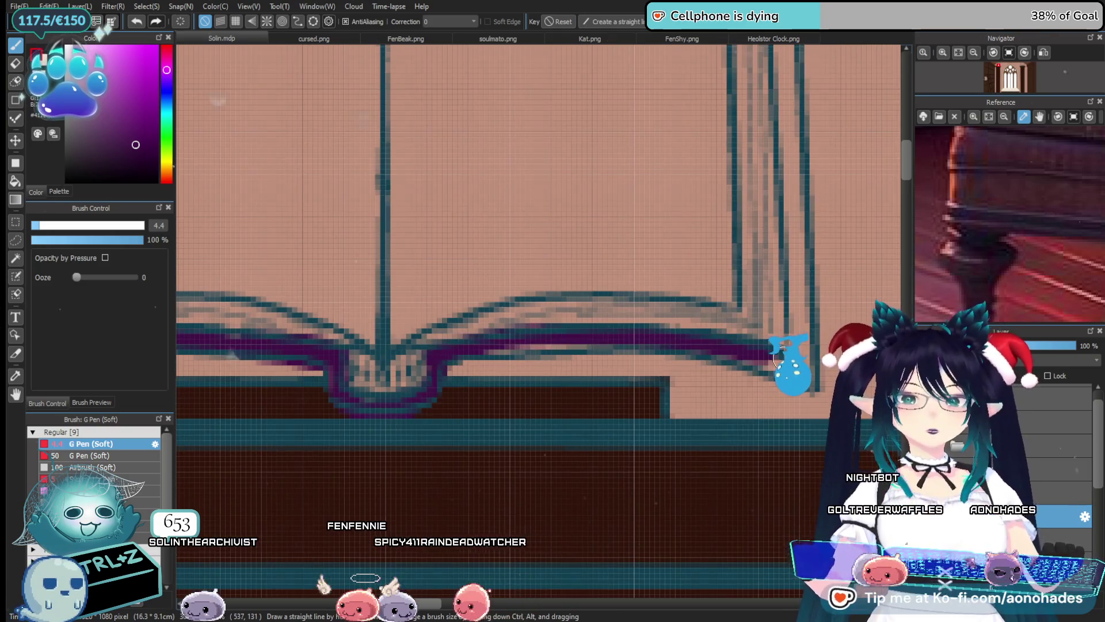
{"action": "left_click_drag", "start_coordinate": [635, 399], "coordinate": [526, 388]}
{"action": "left_click_drag", "start_coordinate": [518, 337], "coordinate": [634, 381]}
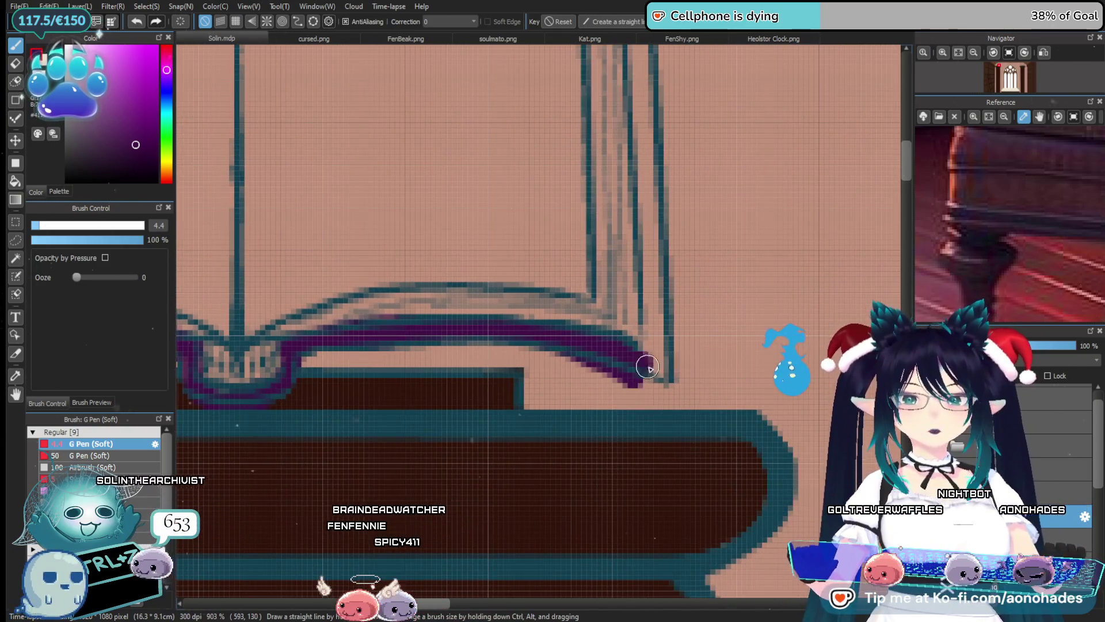
{"action": "scroll", "coordinate": [664, 365], "scroll_direction": "down", "scroll_amount": 3}
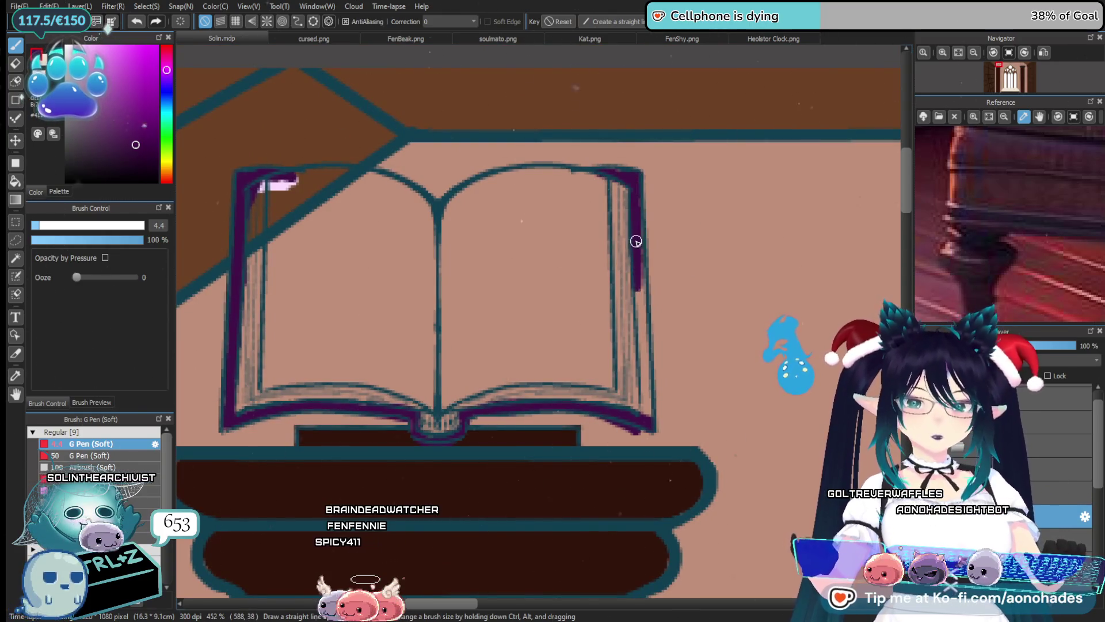
{"action": "left_click_drag", "start_coordinate": [637, 250], "coordinate": [642, 345]}
Use a darker purple at size 29 on the corners, then size 7.5 on the right page edge
{"action": "left_click", "coordinate": [115, 150]}
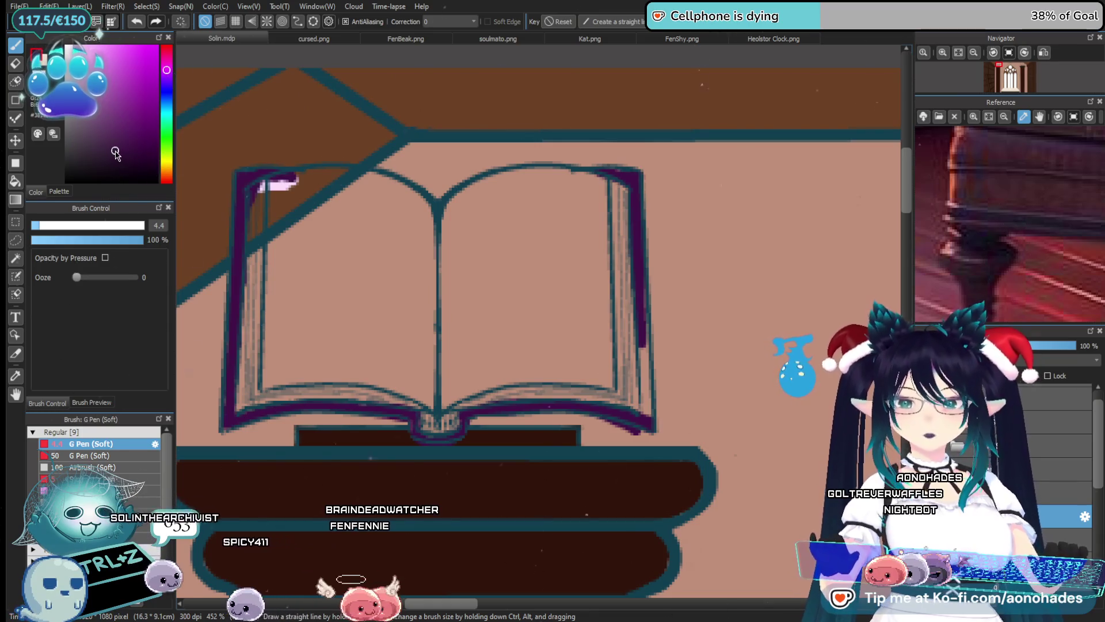
{"action": "left_click", "coordinate": [92, 225]}
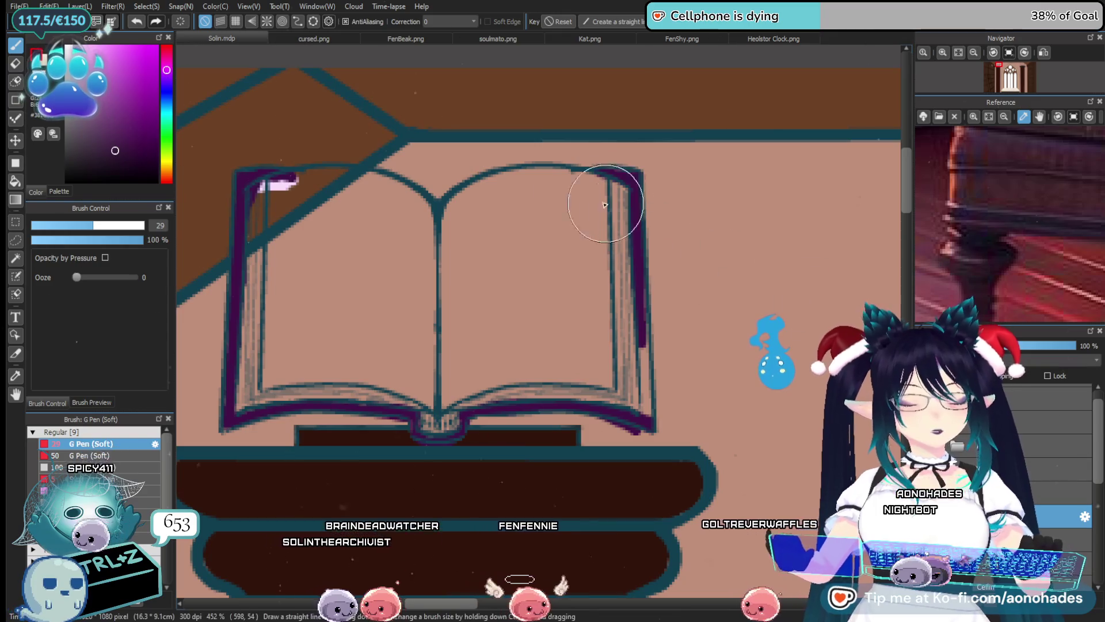
{"action": "left_click_drag", "start_coordinate": [654, 433], "coordinate": [648, 405]}
{"action": "left_click_drag", "start_coordinate": [262, 183], "coordinate": [295, 181]}
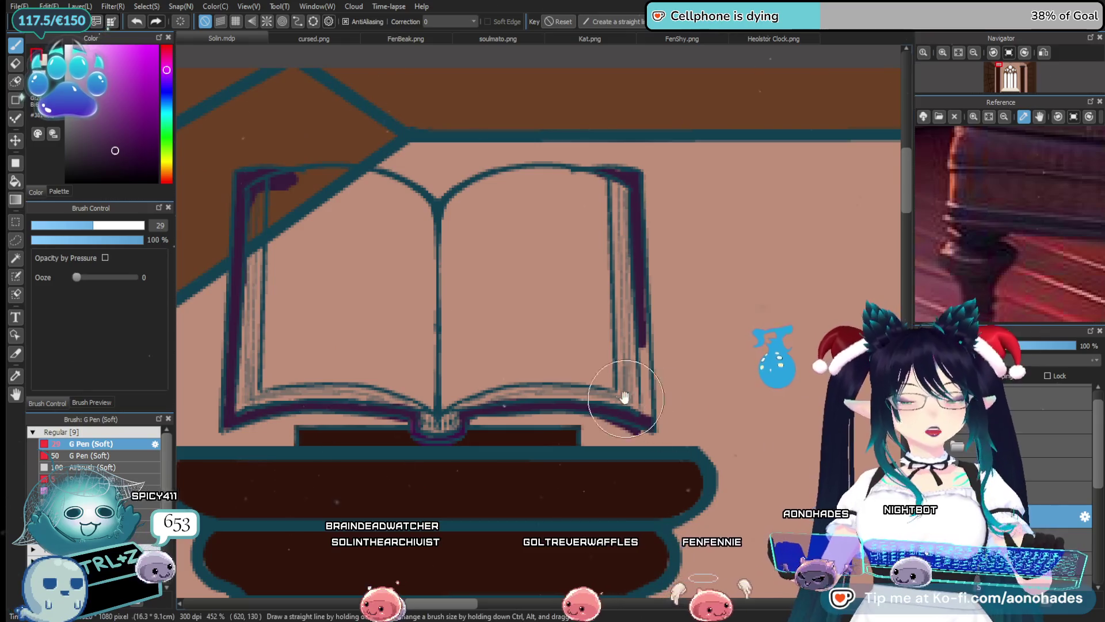
{"action": "scroll", "coordinate": [245, 267], "scroll_direction": "right", "scroll_amount": 1}
{"action": "left_click", "coordinate": [46, 226]}
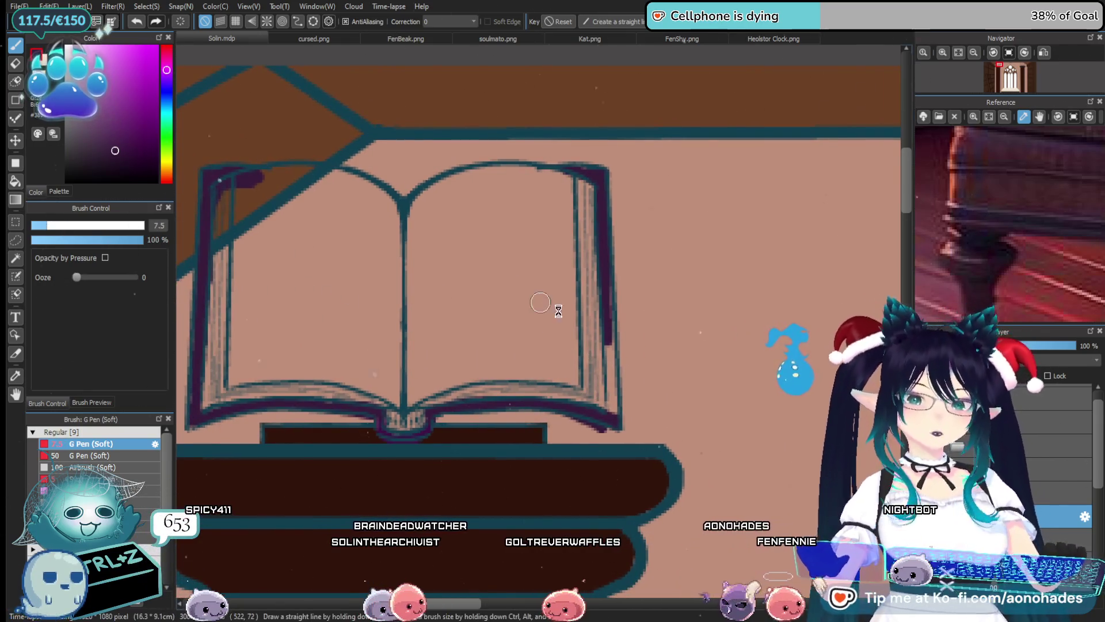
{"action": "scroll", "coordinate": [633, 375], "scroll_direction": "up", "scroll_amount": 2}
{"action": "left_click_drag", "start_coordinate": [593, 190], "coordinate": [602, 433]}
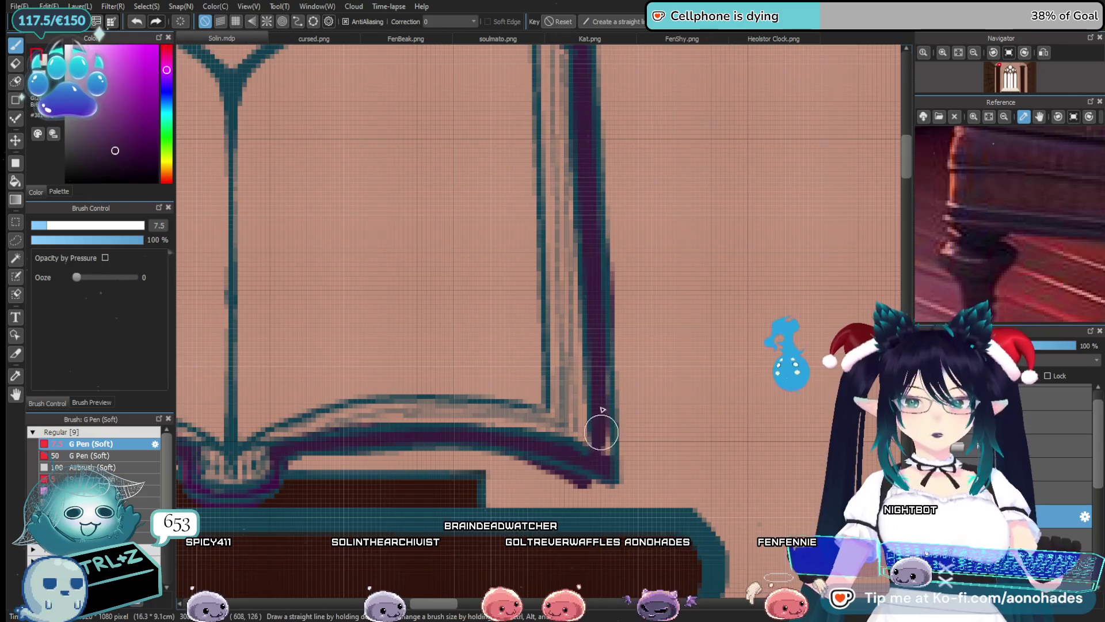
Erase excess purple at the stroke's bottom and stray purple near the top-left corner
{"action": "key", "text": "e"}
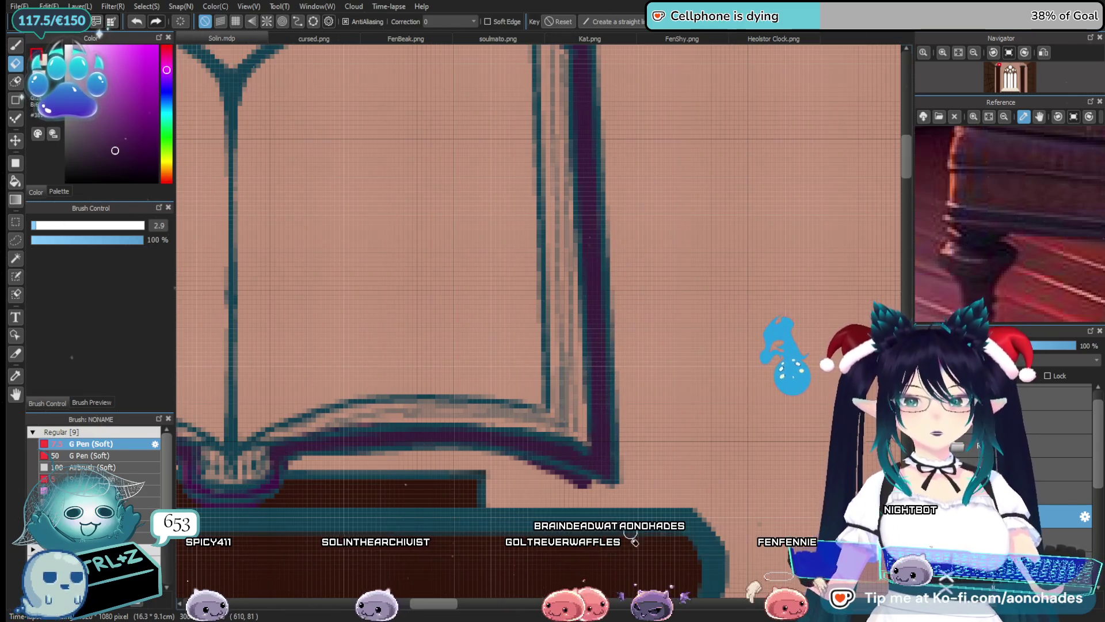
{"action": "left_click_drag", "start_coordinate": [478, 464], "coordinate": [547, 383]}
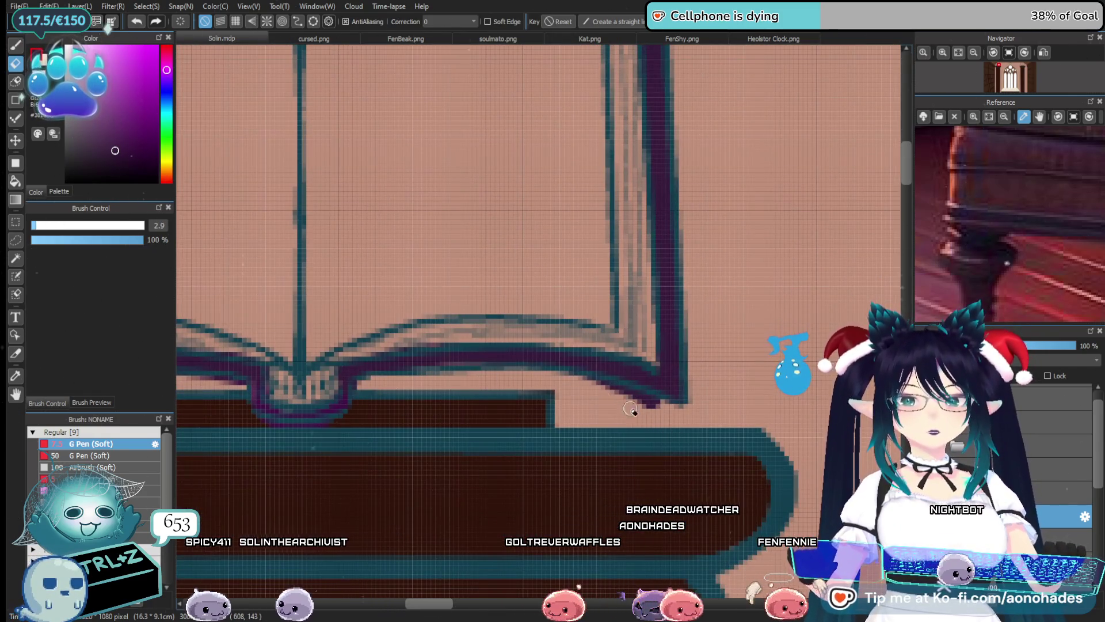
{"action": "left_click_drag", "start_coordinate": [630, 408], "coordinate": [677, 407]}
{"action": "scroll", "coordinate": [469, 407], "scroll_direction": "left", "scroll_amount": 3}
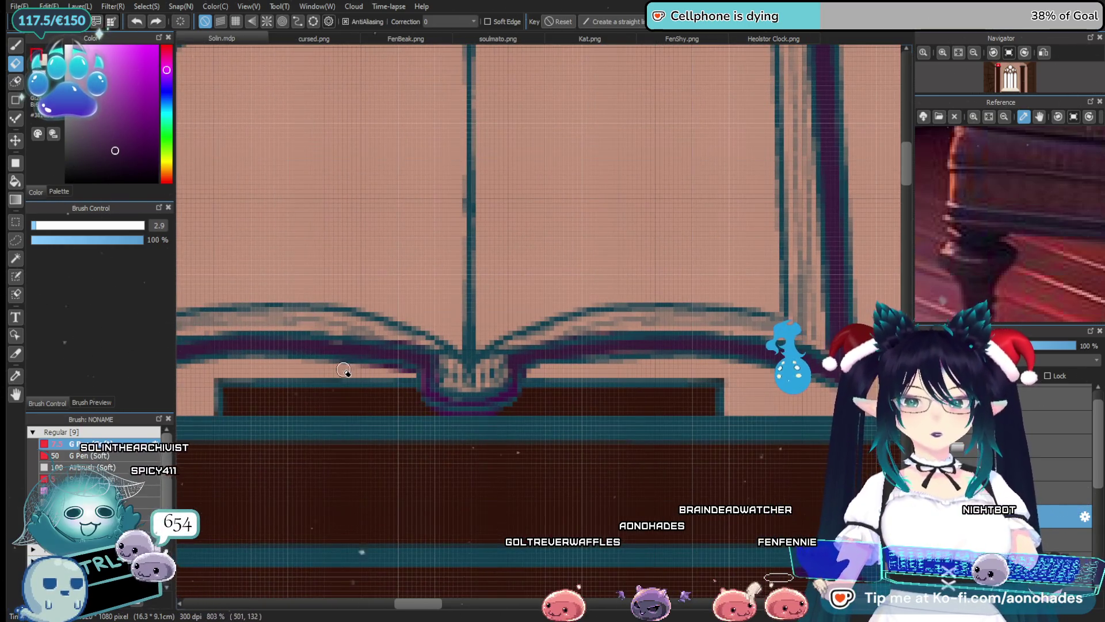
{"action": "key", "text": "b"}
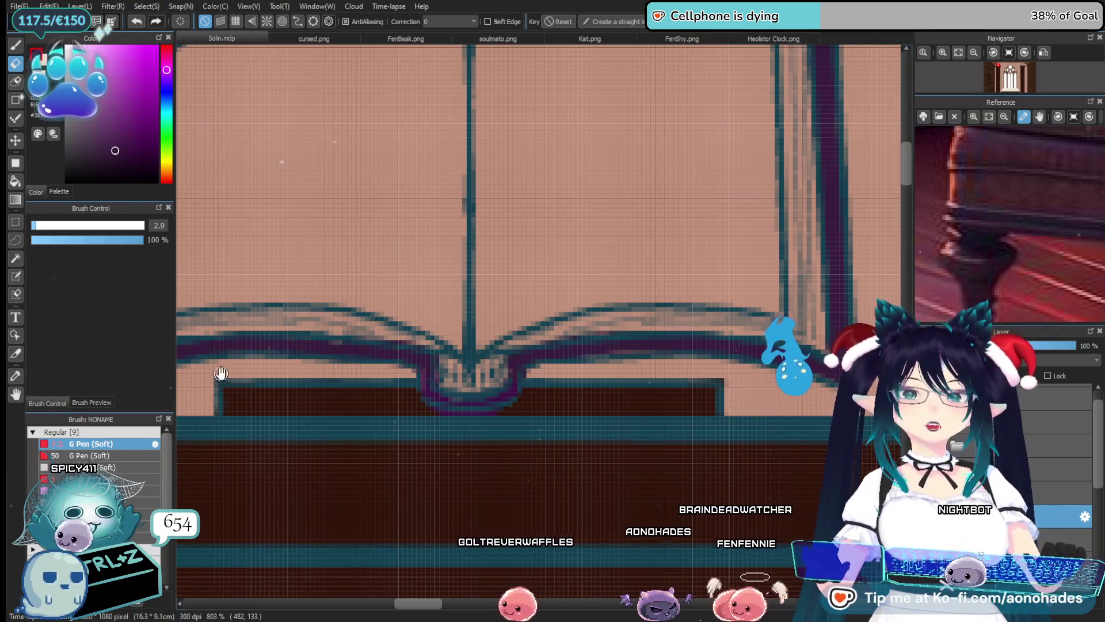
{"action": "scroll", "coordinate": [411, 376], "scroll_direction": "left", "scroll_amount": 5}
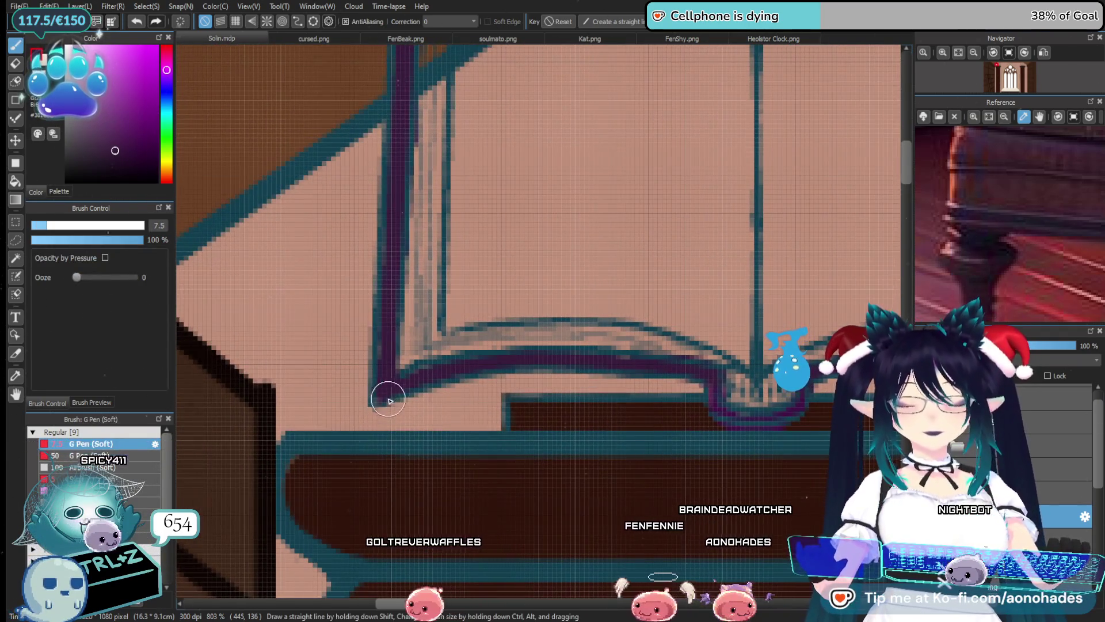
{"action": "left_click_drag", "start_coordinate": [395, 239], "coordinate": [410, 334]}
{"action": "key", "text": "e"}
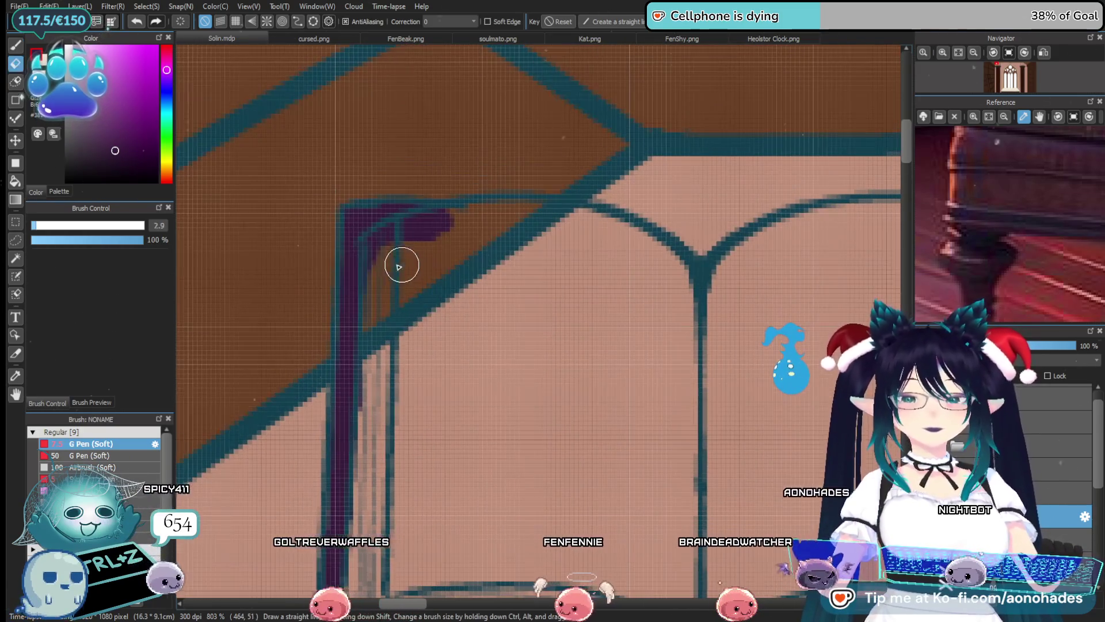
{"action": "left_click_drag", "start_coordinate": [444, 220], "coordinate": [387, 237]}
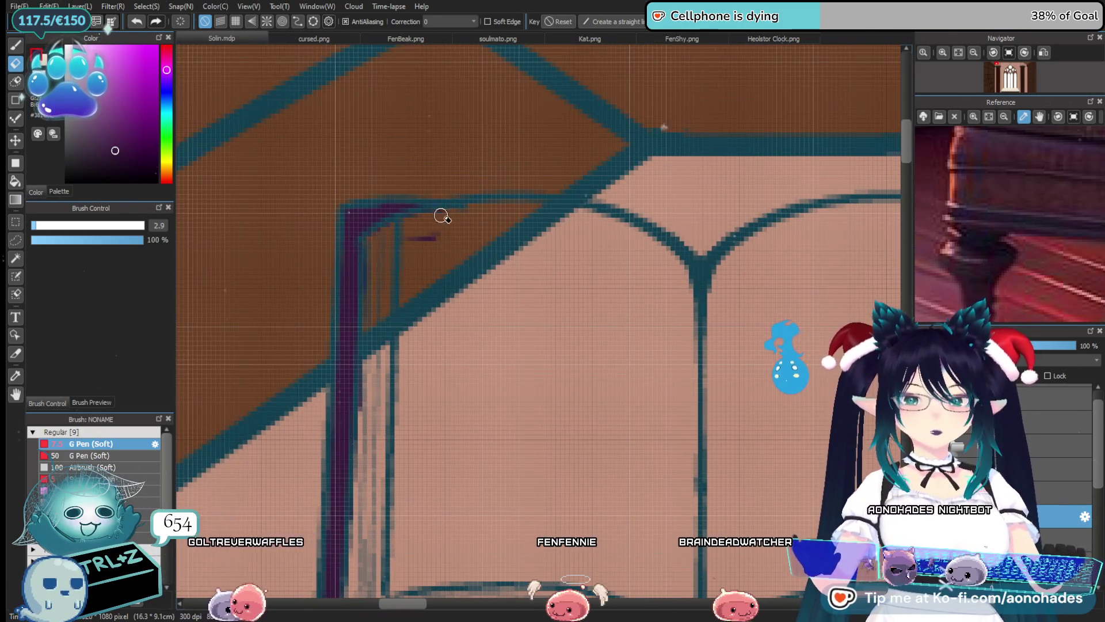
{"action": "scroll", "coordinate": [442, 239], "scroll_direction": "down", "scroll_amount": 5}
{"action": "scroll", "coordinate": [547, 338], "scroll_direction": "up", "scroll_amount": 5}
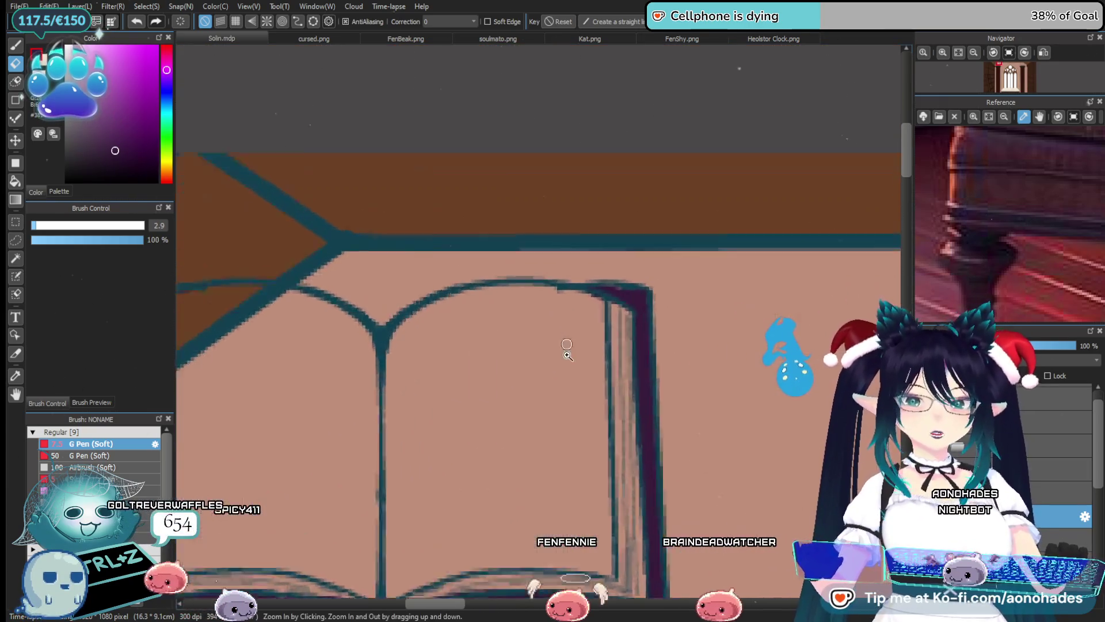
{"action": "scroll", "coordinate": [576, 357], "scroll_direction": "down", "scroll_amount": 3}
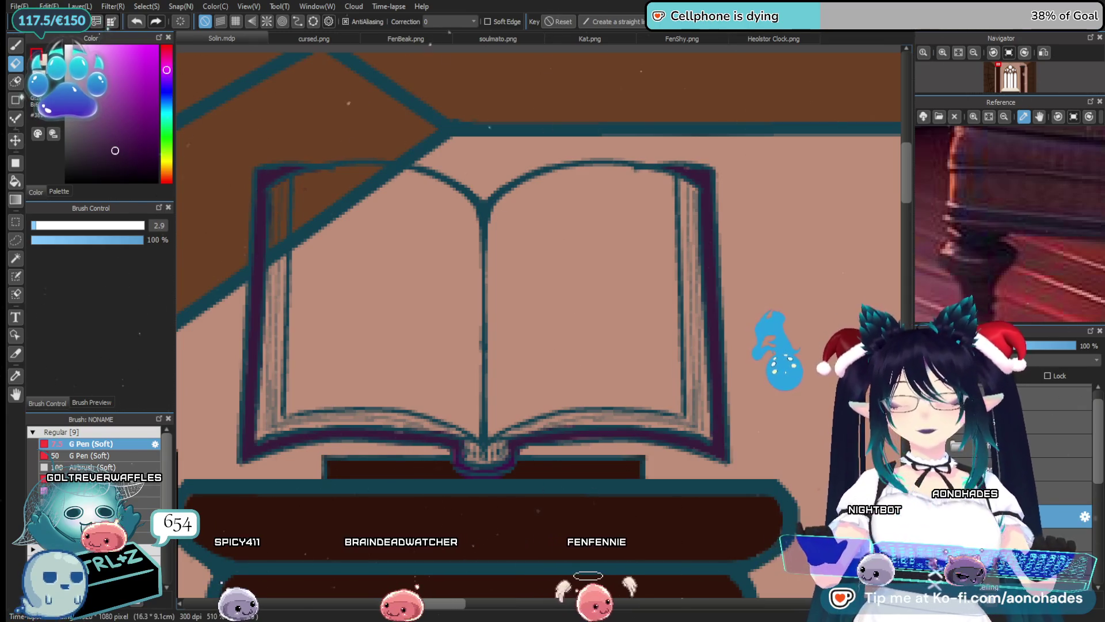
Choose a warm pale cream and brush a widening highlight on the left page's top-left corner
{"action": "left_click", "coordinate": [522, 491], "text": "alt"}
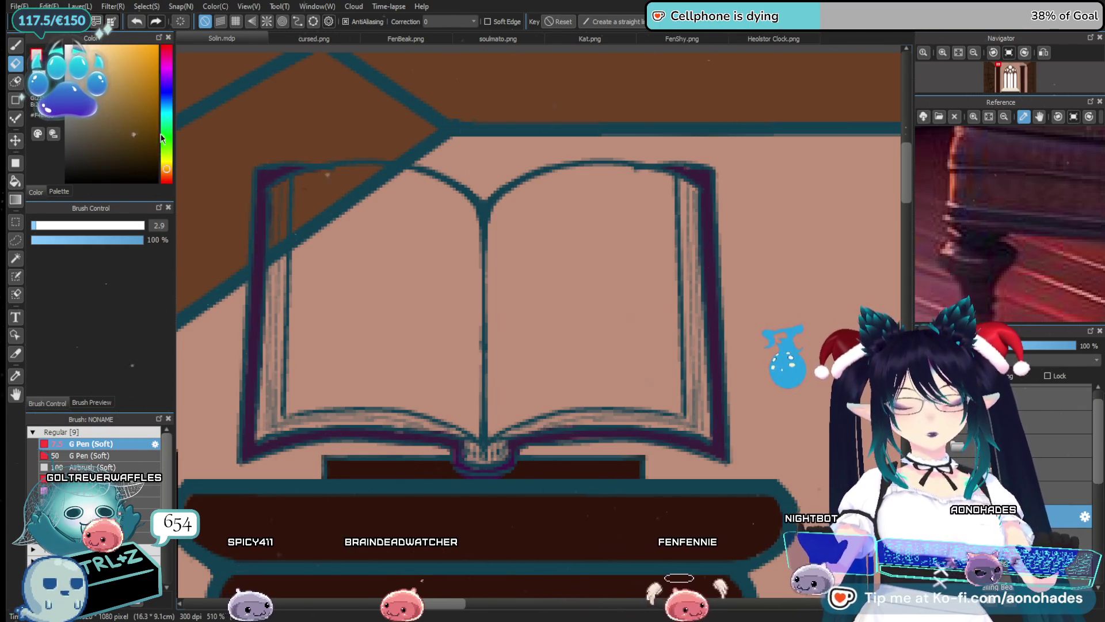
{"action": "left_click_drag", "start_coordinate": [166, 132], "coordinate": [168, 175]}
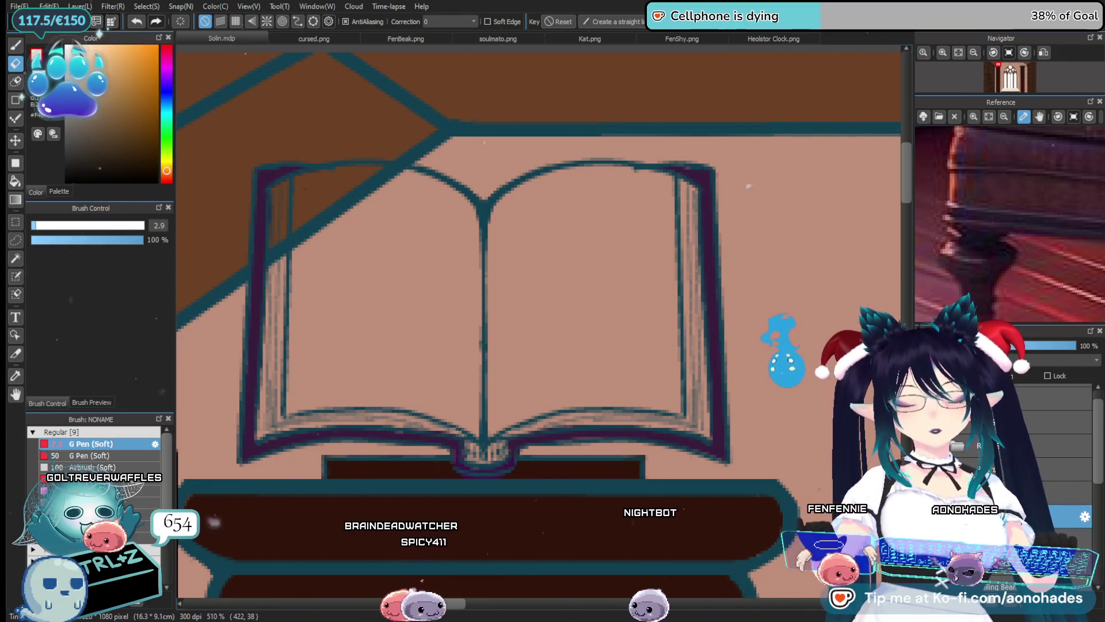
{"action": "key", "text": "b"}
{"action": "scroll", "coordinate": [289, 227], "scroll_direction": "up", "scroll_amount": 1}
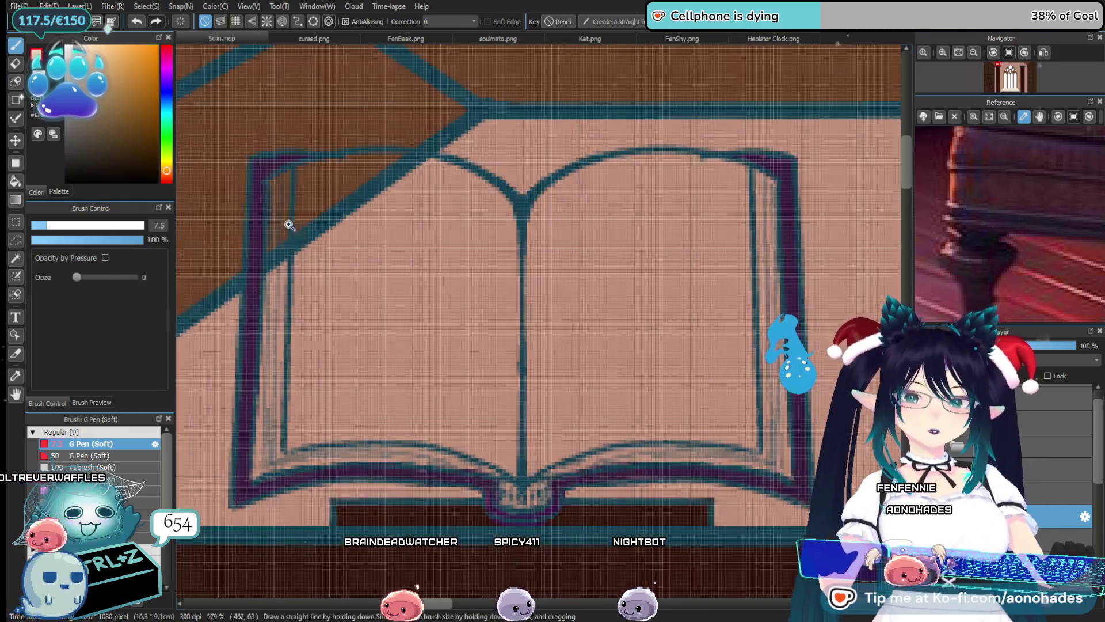
{"action": "mouse_move", "coordinate": [310, 179]}
{"action": "left_mouse_down"}
{"action": "mouse_move", "coordinate": [338, 179]}
{"action": "mouse_move", "coordinate": [300, 182]}
{"action": "mouse_move", "coordinate": [297, 197]}
{"action": "left_mouse_up"}
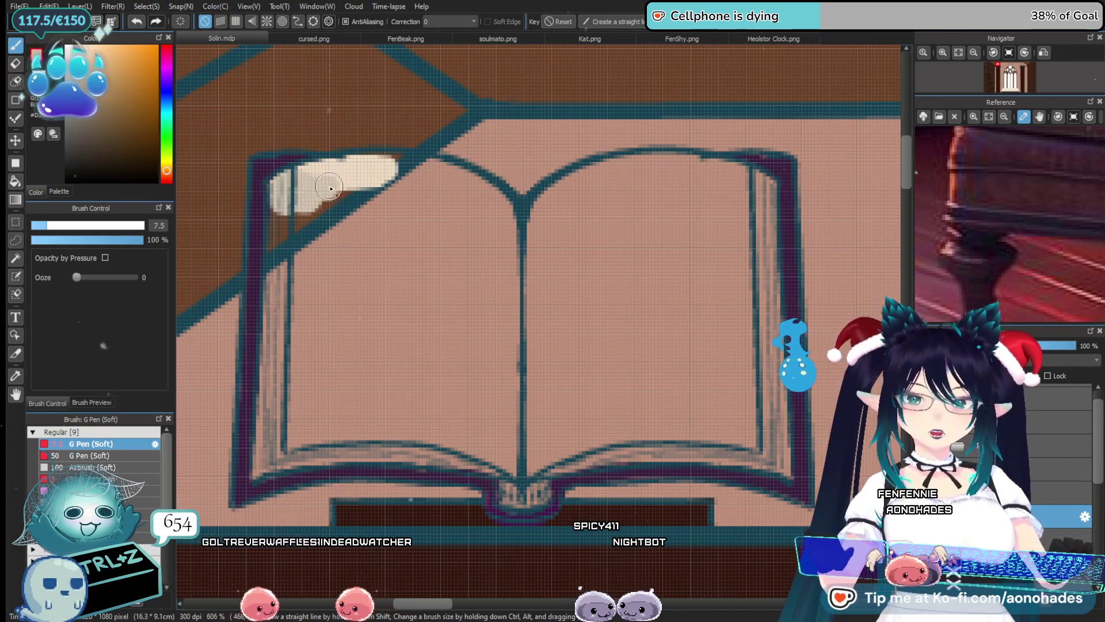
{"action": "left_click", "coordinate": [166, 173]}
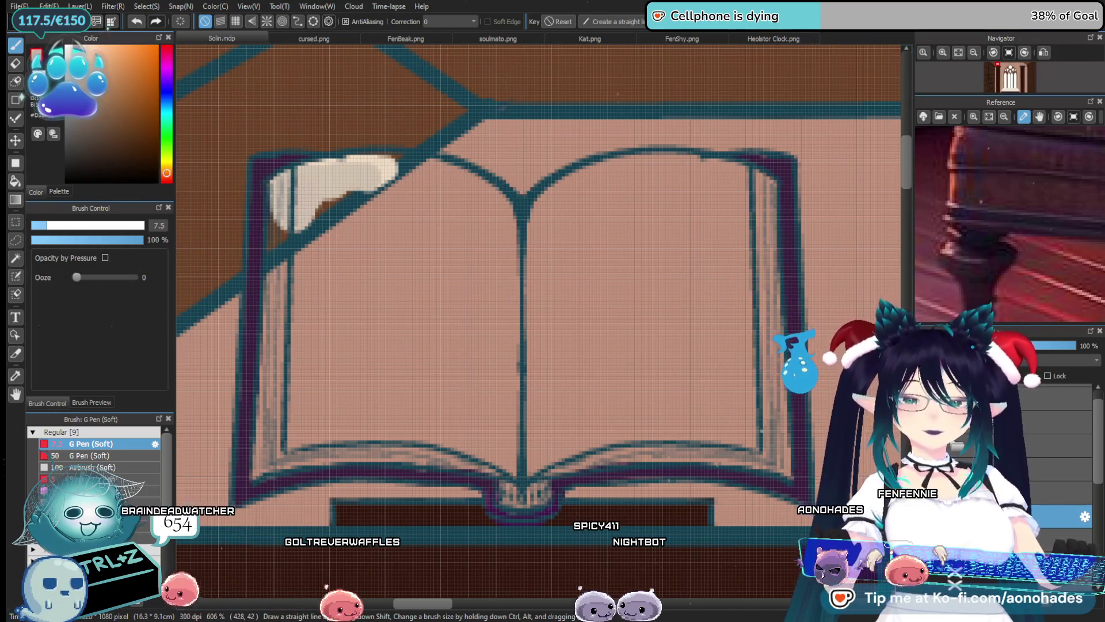
{"action": "left_click_drag", "start_coordinate": [396, 219], "coordinate": [311, 242]}
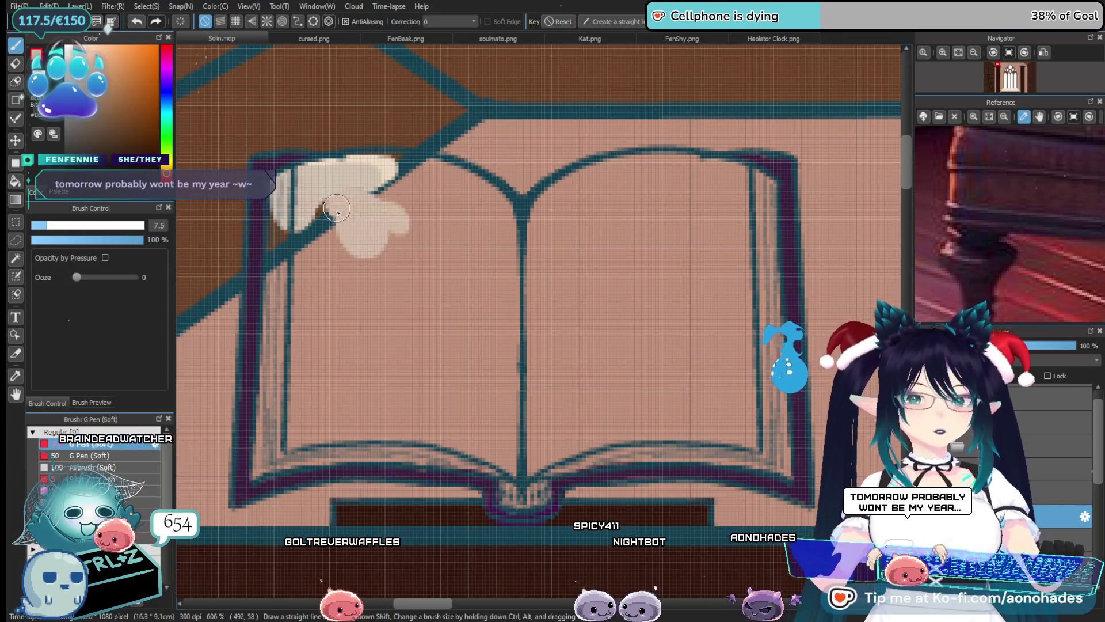
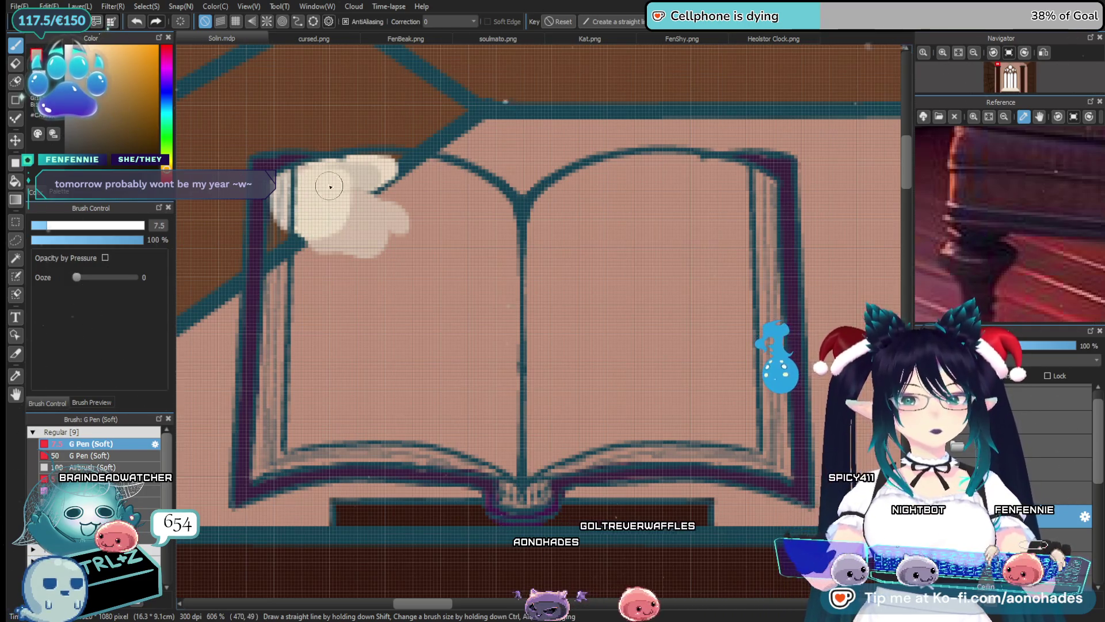
Add a cream highlight to the open book's upper-left page corner
{"action": "left_click_drag", "start_coordinate": [330, 186], "coordinate": [311, 214]}
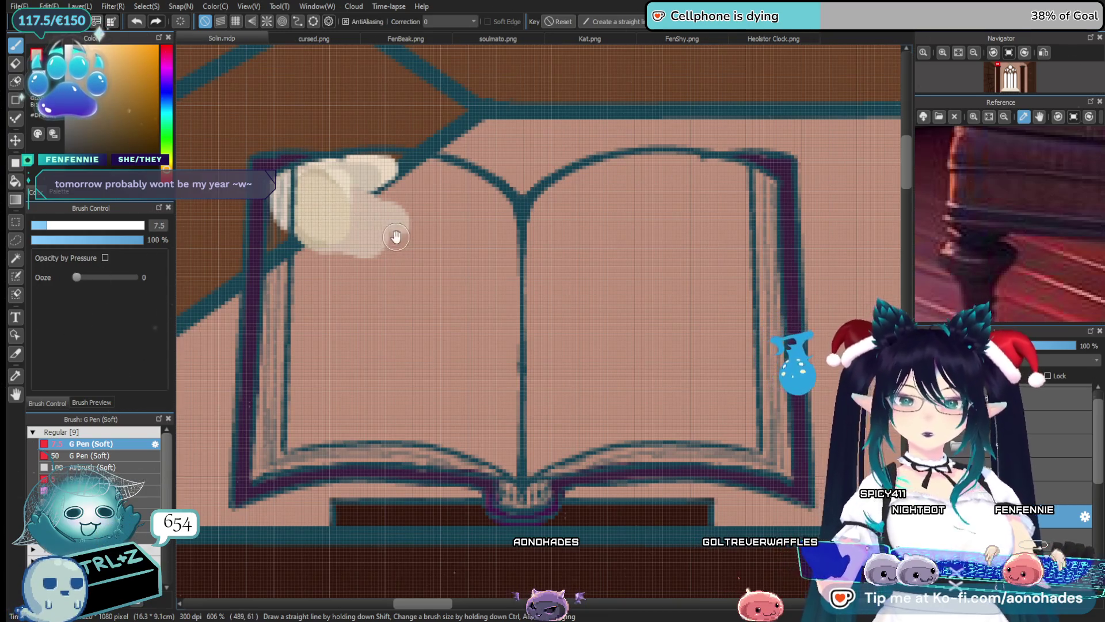
{"action": "left_click_drag", "start_coordinate": [397, 237], "coordinate": [374, 218]}
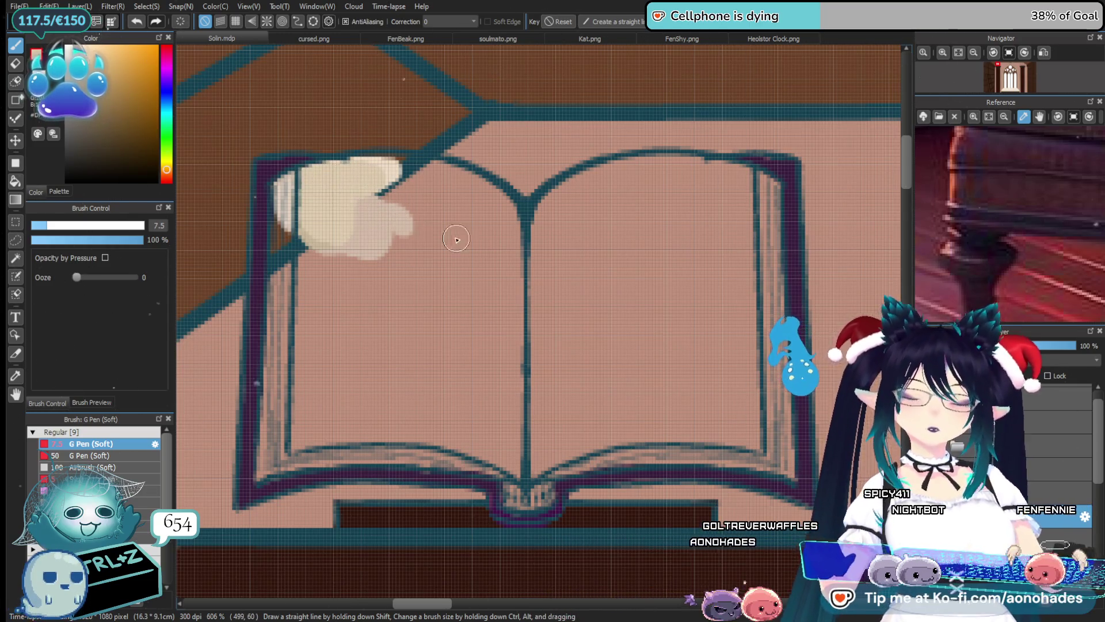
{"action": "scroll", "coordinate": [457, 239], "scroll_direction": "right", "scroll_amount": 2}
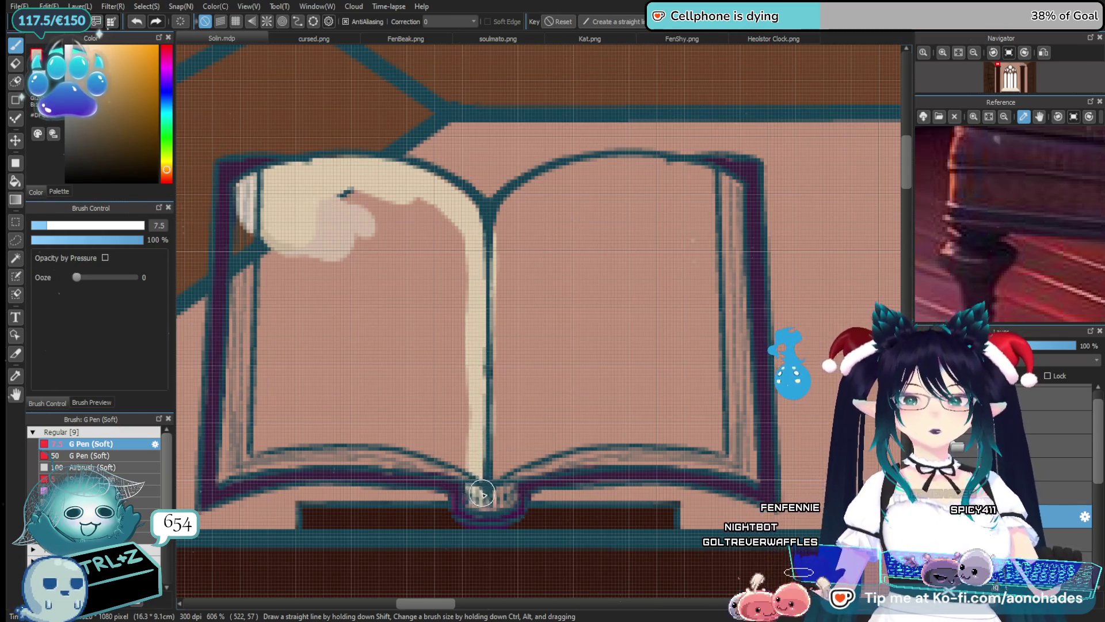
Paint cream along the right page's bottom edge and its page-edge strip
{"action": "mouse_move", "coordinate": [549, 464]}
{"action": "left_mouse_down"}
{"action": "mouse_move", "coordinate": [572, 458]}
{"action": "mouse_move", "coordinate": [416, 378]}
{"action": "left_mouse_up"}
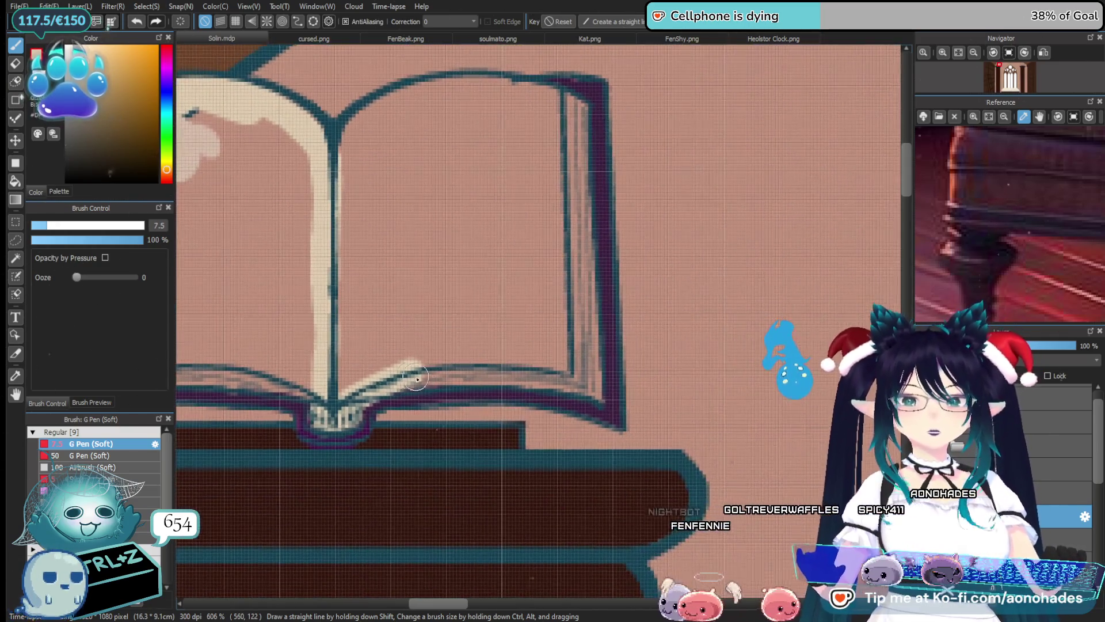
{"action": "left_click_drag", "start_coordinate": [507, 351], "coordinate": [375, 389]}
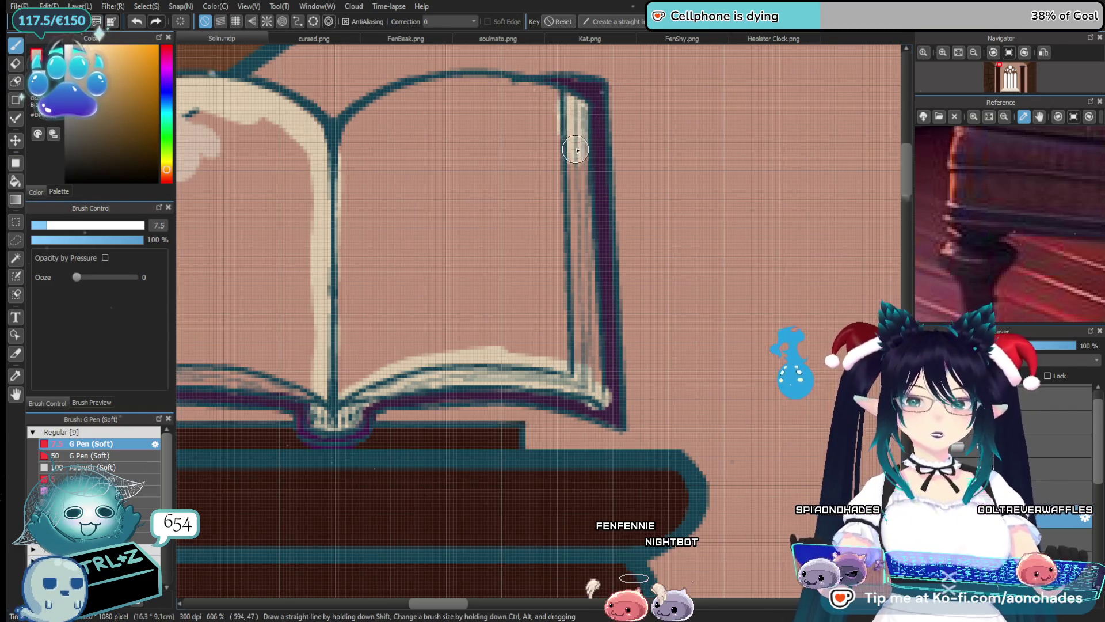
{"action": "mouse_move", "coordinate": [581, 268]}
{"action": "left_mouse_down"}
{"action": "mouse_move", "coordinate": [583, 380]}
{"action": "mouse_move", "coordinate": [583, 248]}
{"action": "left_mouse_up"}
{"action": "key", "text": "e"}
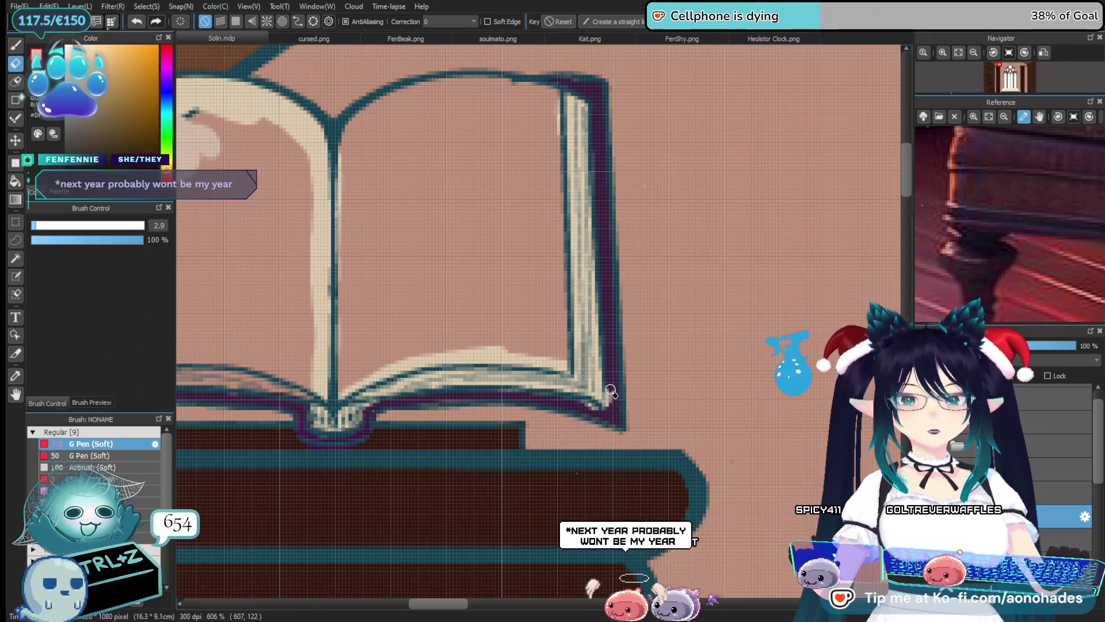
{"action": "key", "text": "b"}
{"action": "scroll", "coordinate": [593, 403], "scroll_direction": "left", "scroll_amount": 5}
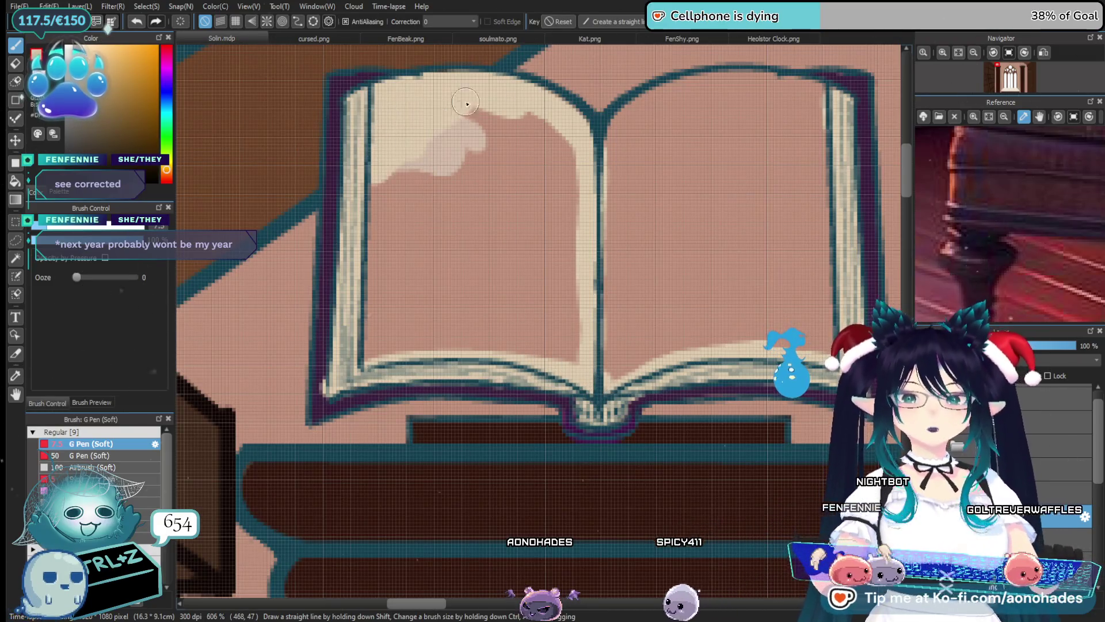
Fill the first book's left page with solid cream, covering all the pink
{"action": "left_click_drag", "start_coordinate": [467, 104], "coordinate": [380, 242]}
{"action": "mouse_move", "coordinate": [518, 124]}
{"action": "left_mouse_down"}
{"action": "mouse_move", "coordinate": [380, 270]}
{"action": "mouse_move", "coordinate": [439, 205]}
{"action": "left_mouse_up"}
{"action": "mouse_move", "coordinate": [558, 138]}
{"action": "left_mouse_down"}
{"action": "mouse_move", "coordinate": [518, 164]}
{"action": "mouse_move", "coordinate": [468, 227]}
{"action": "left_mouse_up"}
{"action": "left_click_drag", "start_coordinate": [576, 173], "coordinate": [437, 322]}
{"action": "left_click_drag", "start_coordinate": [576, 219], "coordinate": [455, 346]}
{"action": "mouse_move", "coordinate": [576, 247]}
{"action": "left_mouse_down"}
{"action": "mouse_move", "coordinate": [592, 277]}
{"action": "mouse_move", "coordinate": [566, 373]}
{"action": "left_mouse_up"}
{"action": "mouse_move", "coordinate": [397, 253]}
{"action": "left_mouse_down"}
{"action": "mouse_move", "coordinate": [373, 358]}
{"action": "mouse_move", "coordinate": [426, 260]}
{"action": "mouse_move", "coordinate": [436, 353]}
{"action": "left_mouse_up"}
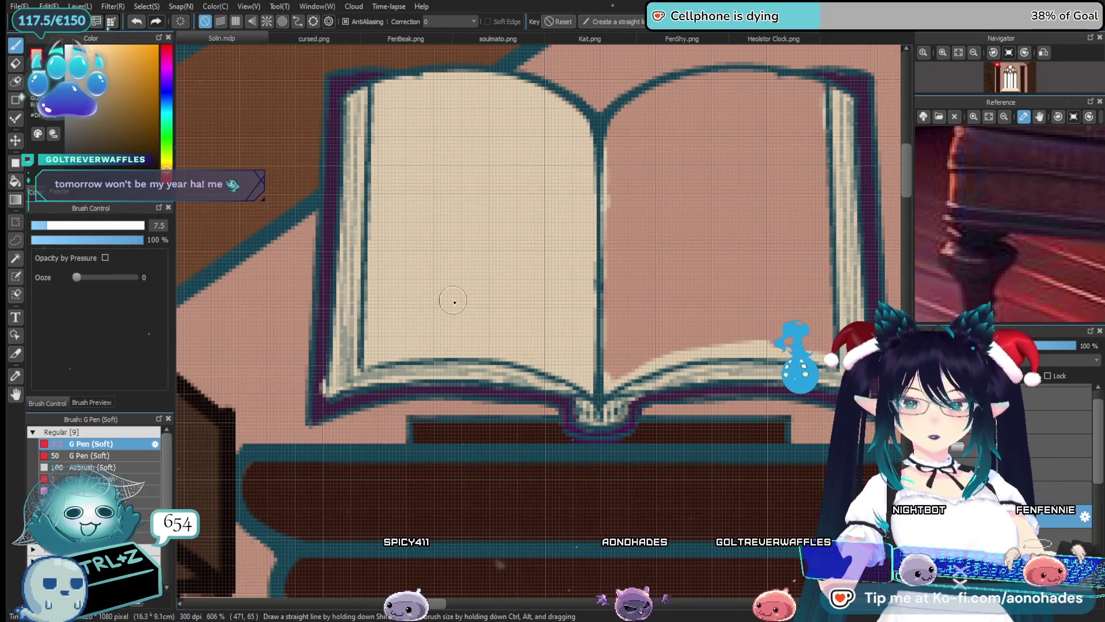
{"action": "key", "text": "e"}
{"action": "key", "text": "p"}
Fill the right page with solid cream too, then zoom out to the whole scene
{"action": "scroll", "coordinate": [529, 317], "scroll_direction": "right", "scroll_amount": 3}
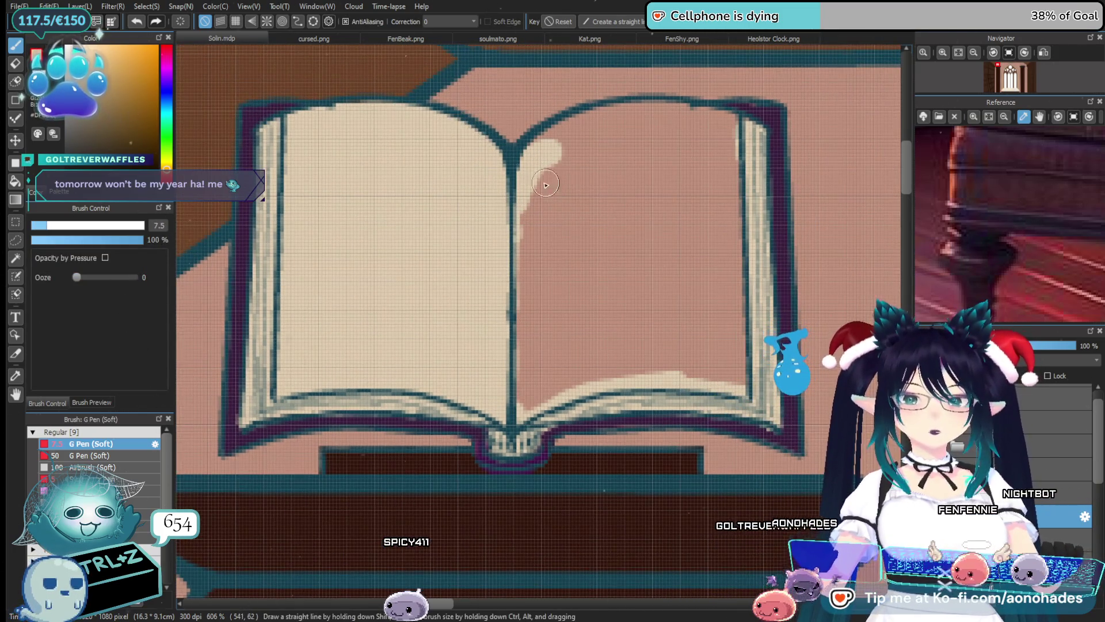
{"action": "left_click_drag", "start_coordinate": [537, 165], "coordinate": [632, 135]}
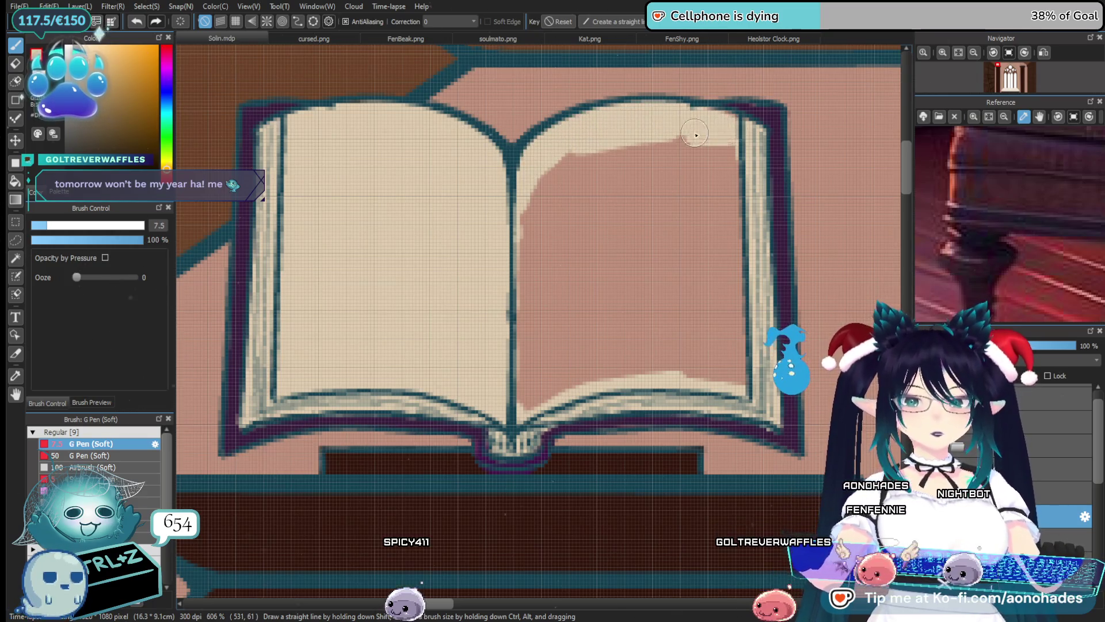
{"action": "left_click_drag", "start_coordinate": [715, 135], "coordinate": [561, 179]}
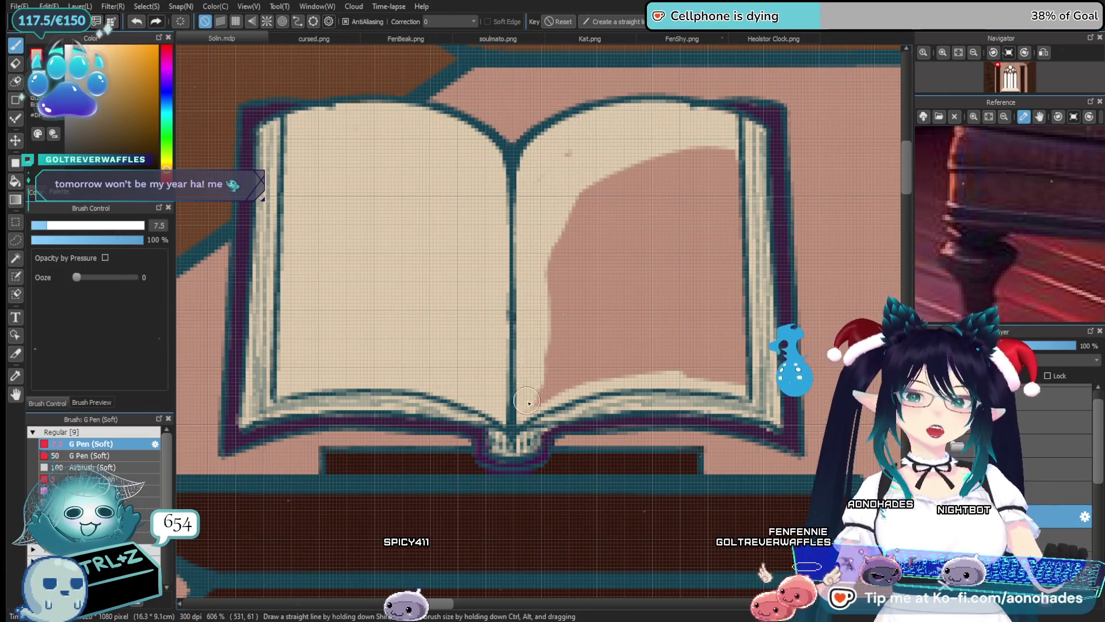
{"action": "mouse_move", "coordinate": [582, 369]}
{"action": "left_mouse_down"}
{"action": "mouse_move", "coordinate": [728, 334]}
{"action": "mouse_move", "coordinate": [576, 176]}
{"action": "mouse_move", "coordinate": [607, 185]}
{"action": "mouse_move", "coordinate": [550, 195]}
{"action": "left_mouse_up"}
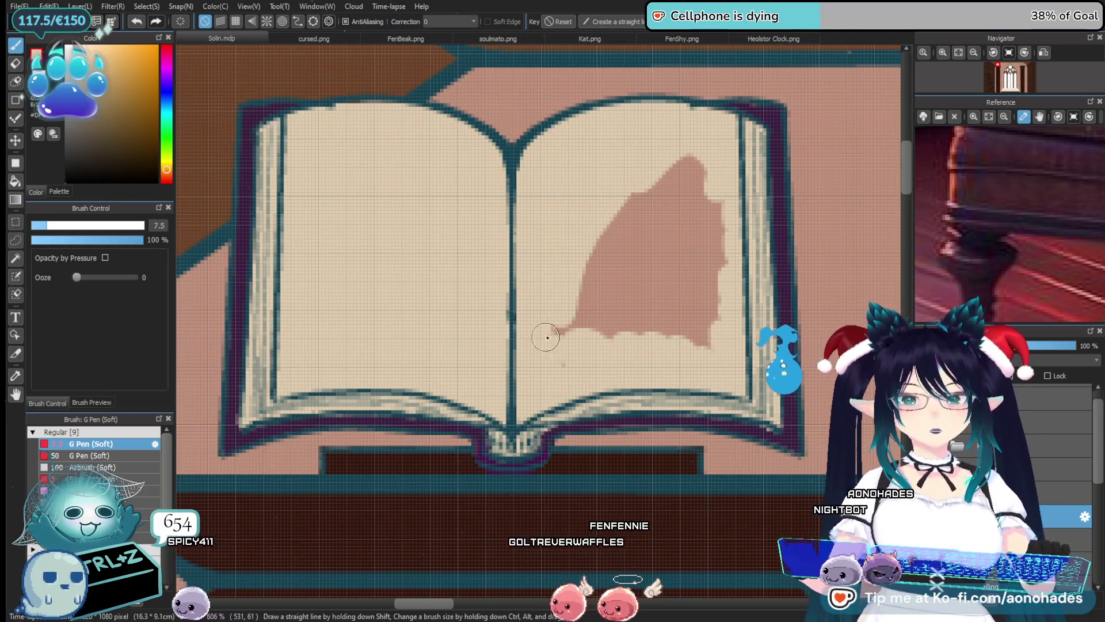
{"action": "mouse_move", "coordinate": [547, 337]}
{"action": "left_mouse_down"}
{"action": "mouse_move", "coordinate": [641, 173]}
{"action": "mouse_move", "coordinate": [650, 323]}
{"action": "mouse_move", "coordinate": [666, 270]}
{"action": "mouse_move", "coordinate": [700, 323]}
{"action": "mouse_move", "coordinate": [703, 271]}
{"action": "left_mouse_up"}
{"action": "scroll", "coordinate": [596, 346], "scroll_direction": "down", "scroll_amount": 3}
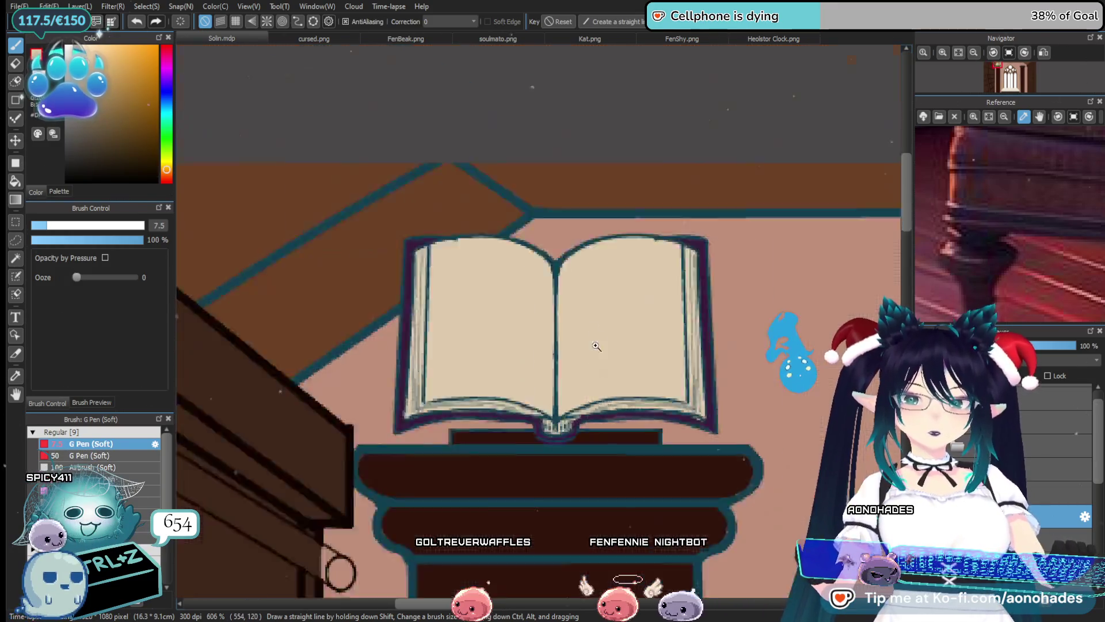
{"action": "scroll", "coordinate": [596, 345], "scroll_direction": "down", "scroll_amount": 5}
{"action": "left_click_drag", "start_coordinate": [596, 346], "coordinate": [539, 282]}
Zoom in on the second book and paint cream along its left page's top and outer edge
{"action": "scroll", "coordinate": [538, 282], "scroll_direction": "down", "scroll_amount": 2}
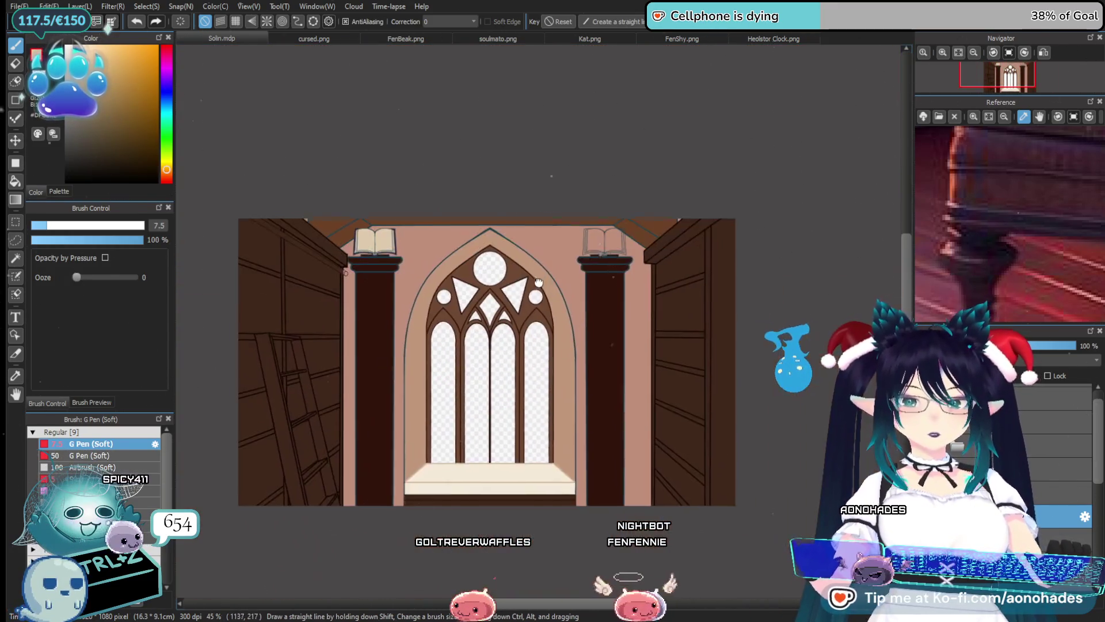
{"action": "scroll", "coordinate": [538, 282], "scroll_direction": "up", "scroll_amount": 8}
{"action": "scroll", "coordinate": [585, 440], "scroll_direction": "up", "scroll_amount": 3}
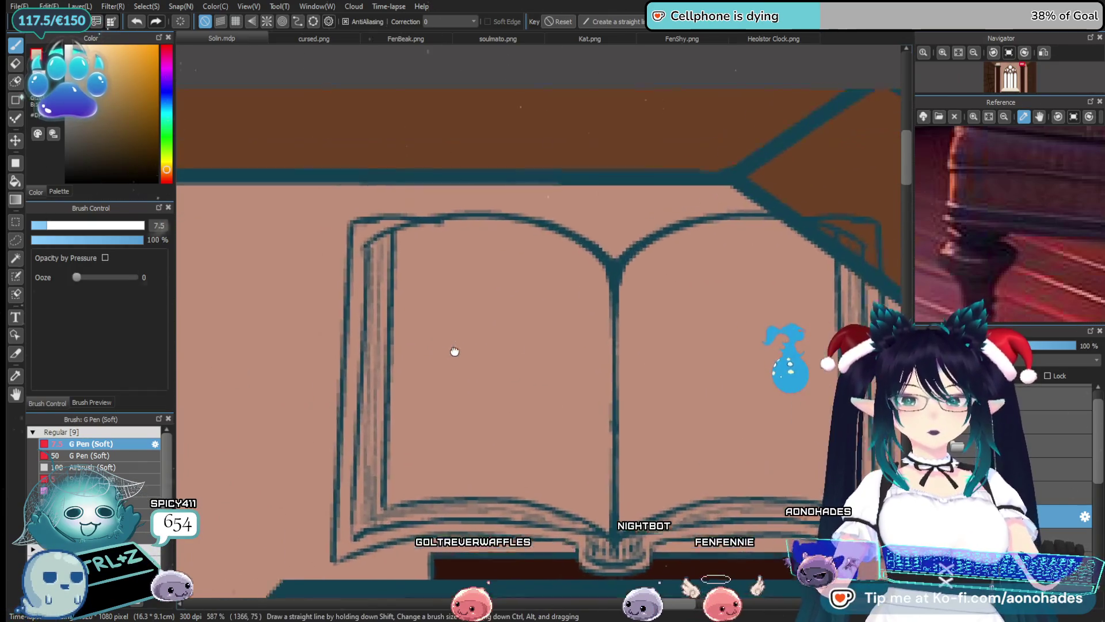
{"action": "left_click_drag", "start_coordinate": [455, 351], "coordinate": [526, 332]}
{"action": "mouse_move", "coordinate": [506, 217]}
{"action": "left_mouse_down"}
{"action": "mouse_move", "coordinate": [474, 226]}
{"action": "mouse_move", "coordinate": [453, 292]}
{"action": "left_mouse_up"}
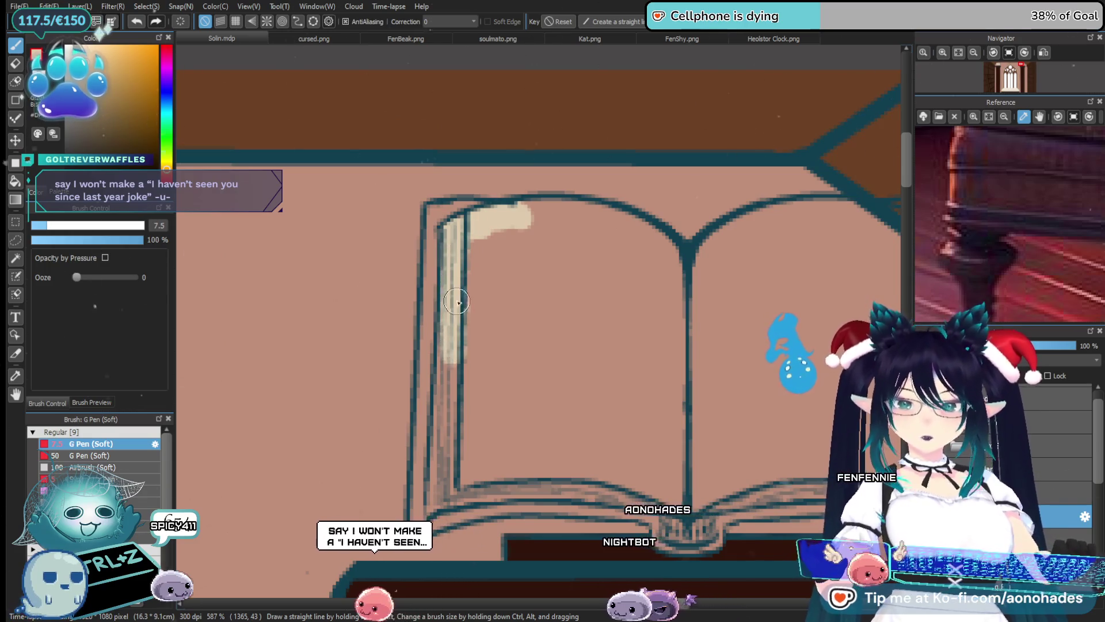
Highlight the right page's top corner, edge strip and bottom edge in cream
{"action": "left_click_drag", "start_coordinate": [582, 348], "coordinate": [553, 325]}
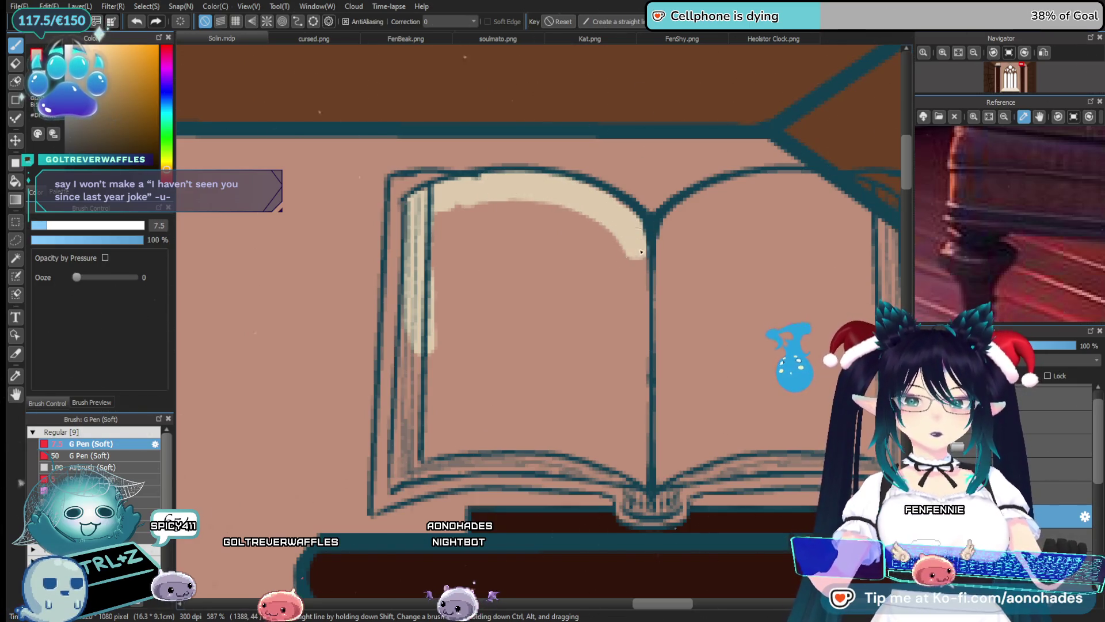
{"action": "left_click_drag", "start_coordinate": [672, 239], "coordinate": [521, 225]}
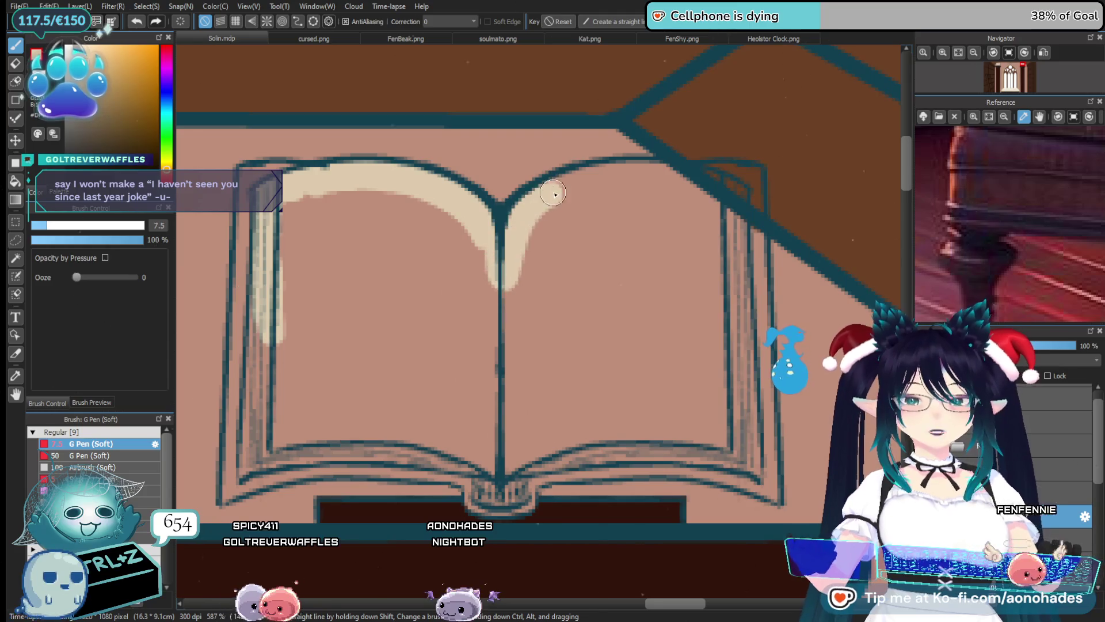
{"action": "left_click_drag", "start_coordinate": [598, 186], "coordinate": [679, 180]}
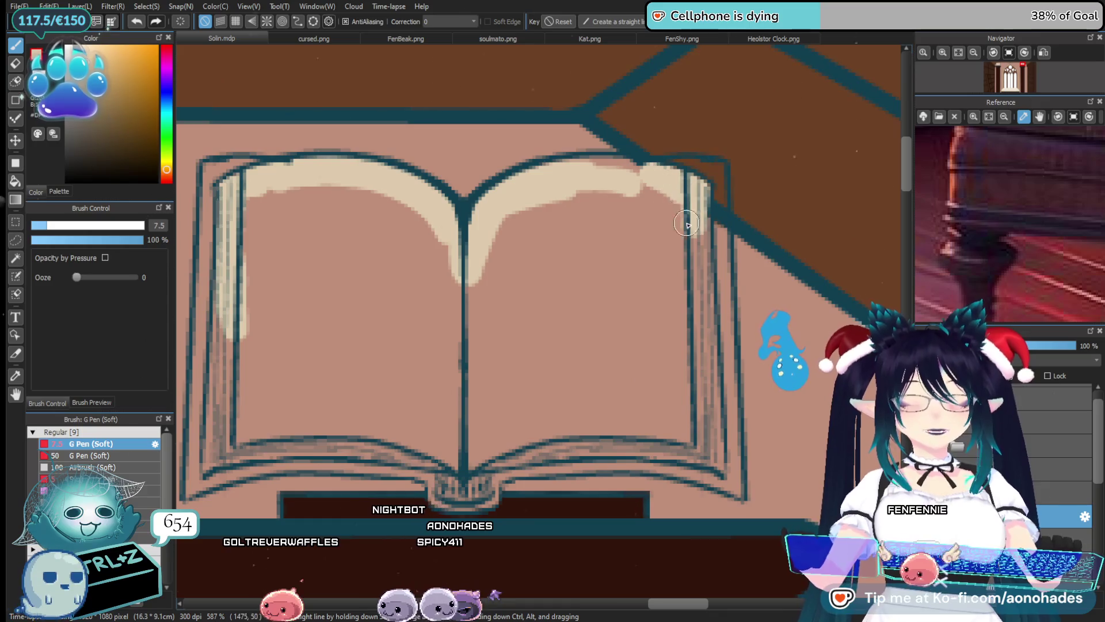
{"action": "left_click_drag", "start_coordinate": [695, 188], "coordinate": [705, 415]}
{"action": "scroll", "coordinate": [700, 368], "scroll_direction": "down", "scroll_amount": 2}
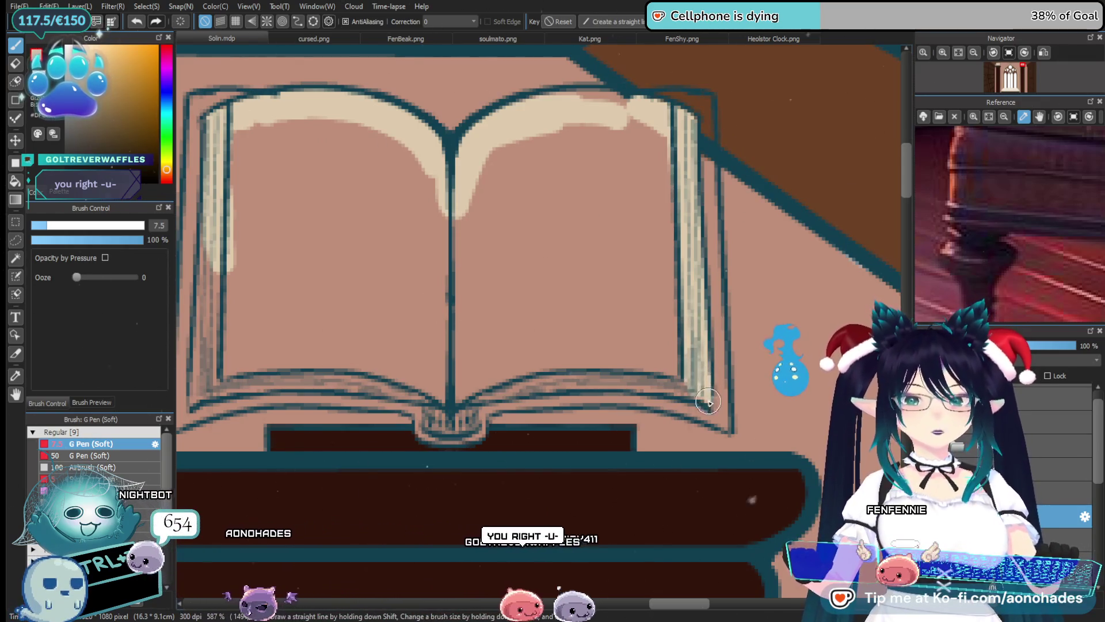
{"action": "scroll", "coordinate": [509, 412], "scroll_direction": "left", "scroll_amount": 1}
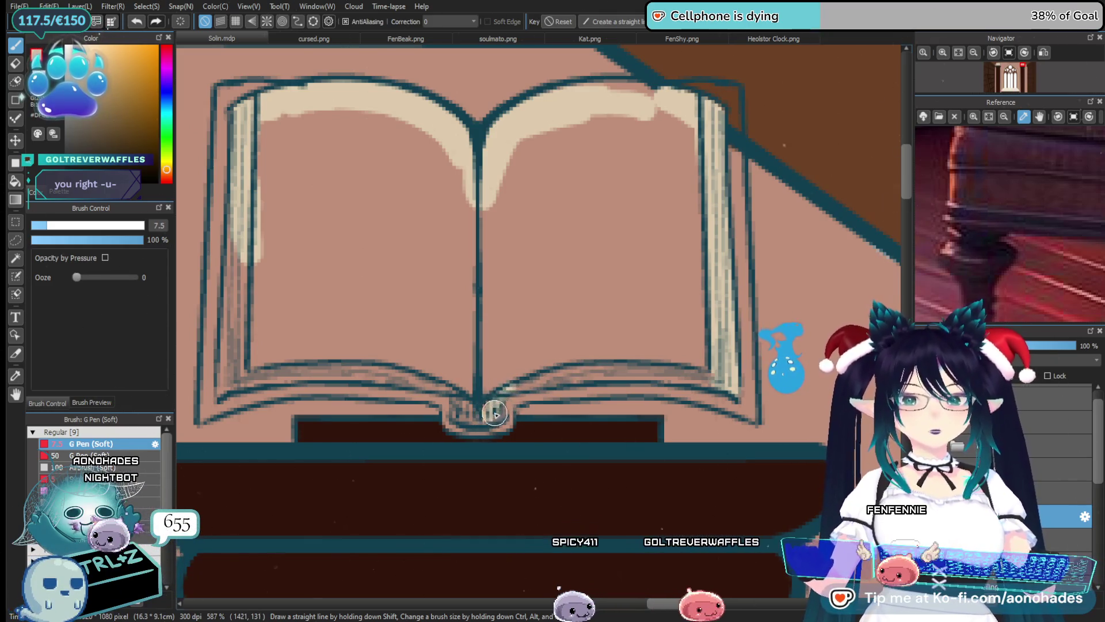
{"action": "left_click_drag", "start_coordinate": [602, 367], "coordinate": [517, 385]}
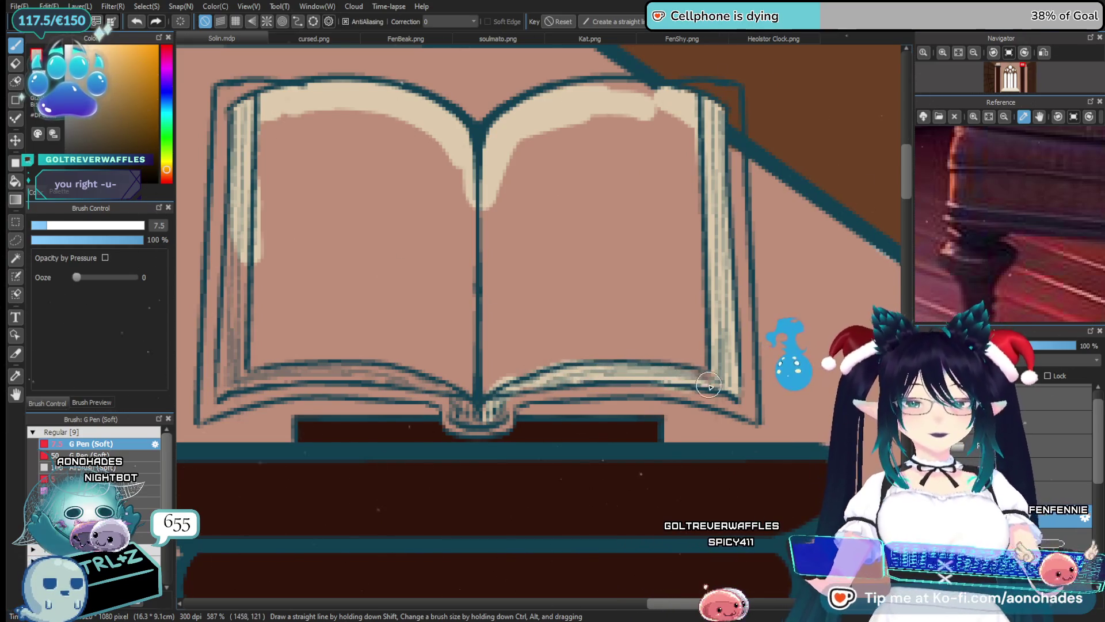
Add cream to the left page's lower edge strip and bottom edge
{"action": "key", "text": "e"}
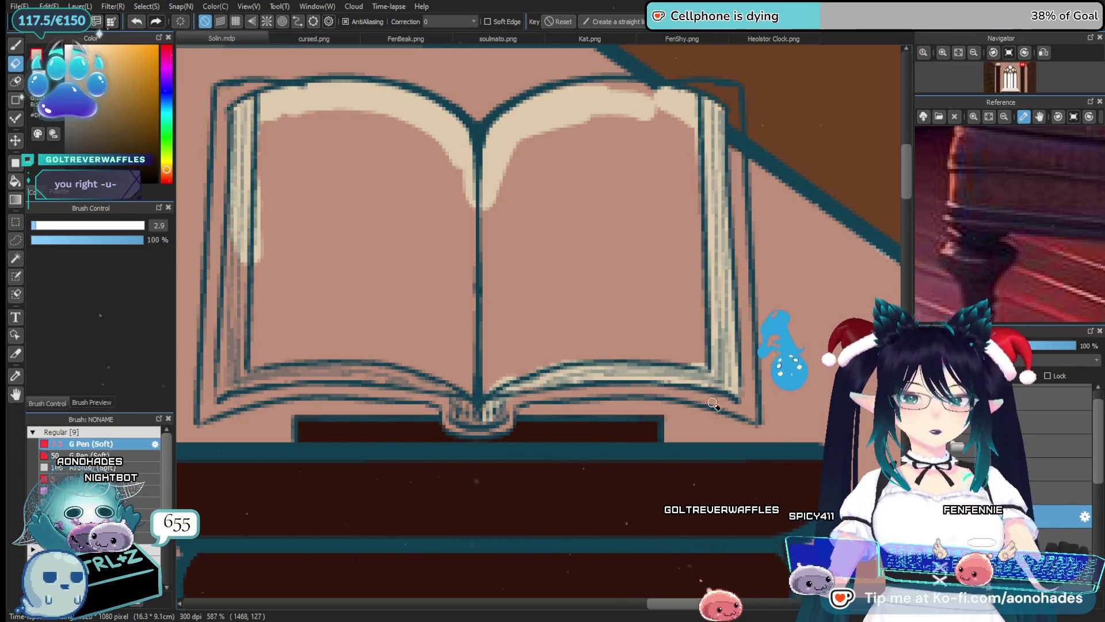
{"action": "key", "text": "p"}
{"action": "scroll", "coordinate": [468, 173], "scroll_direction": "left", "scroll_amount": 3}
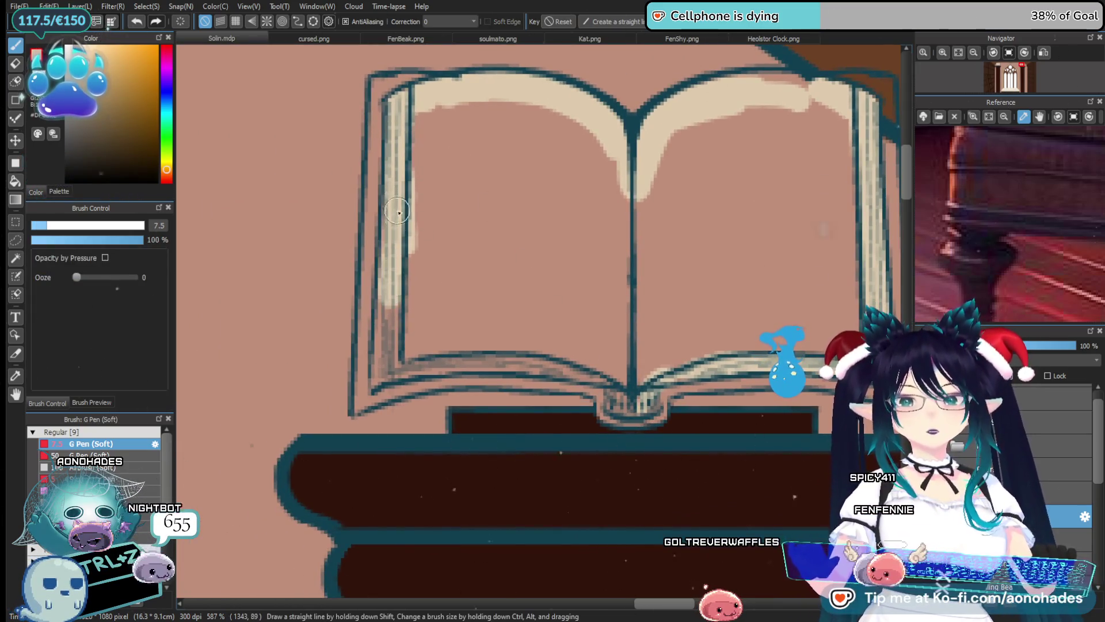
{"action": "left_click_drag", "start_coordinate": [398, 193], "coordinate": [379, 381]}
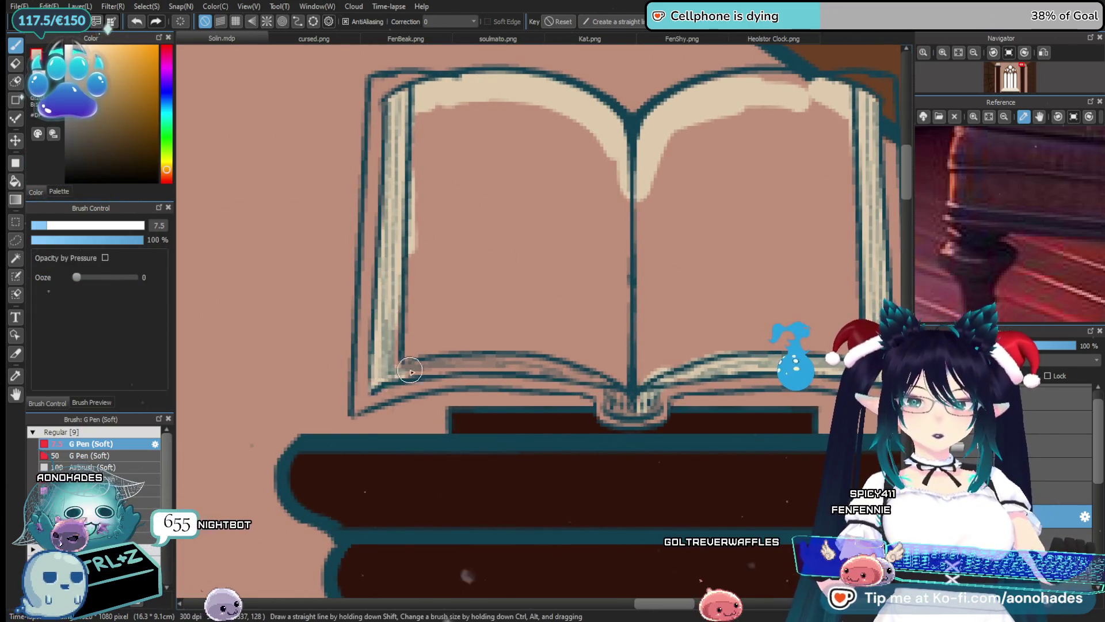
{"action": "left_click_drag", "start_coordinate": [491, 357], "coordinate": [616, 379]}
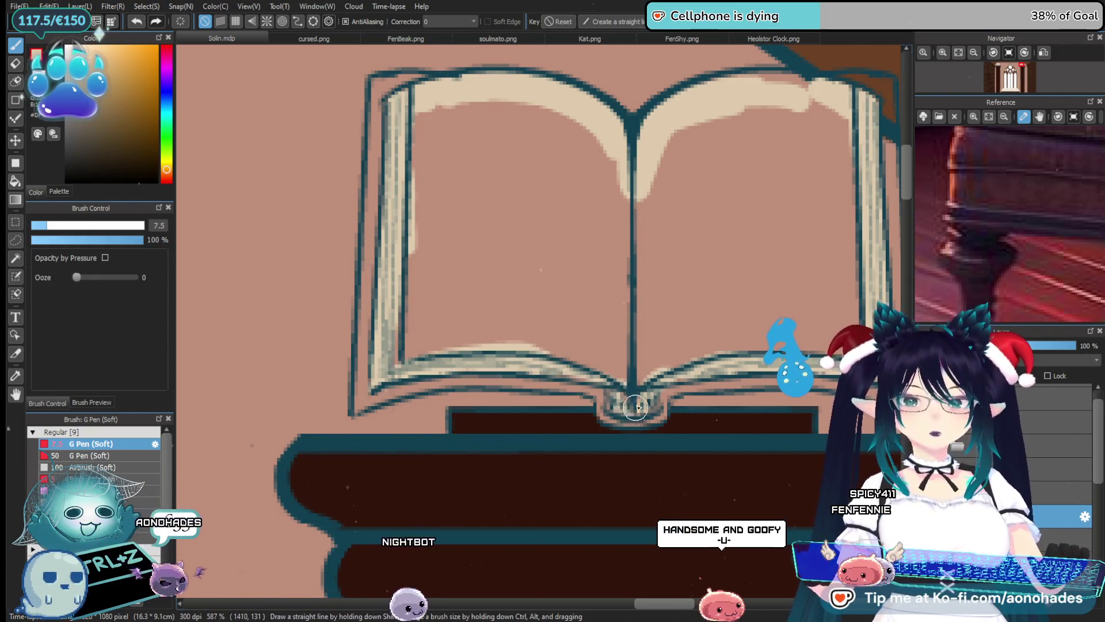
Finish filling the left page with cream, including the pink strip beside the spine
{"action": "mouse_move", "coordinate": [520, 350]}
{"action": "left_mouse_down"}
{"action": "mouse_move", "coordinate": [535, 344]}
{"action": "mouse_move", "coordinate": [426, 323]}
{"action": "mouse_move", "coordinate": [443, 207]}
{"action": "mouse_move", "coordinate": [507, 95]}
{"action": "left_mouse_up"}
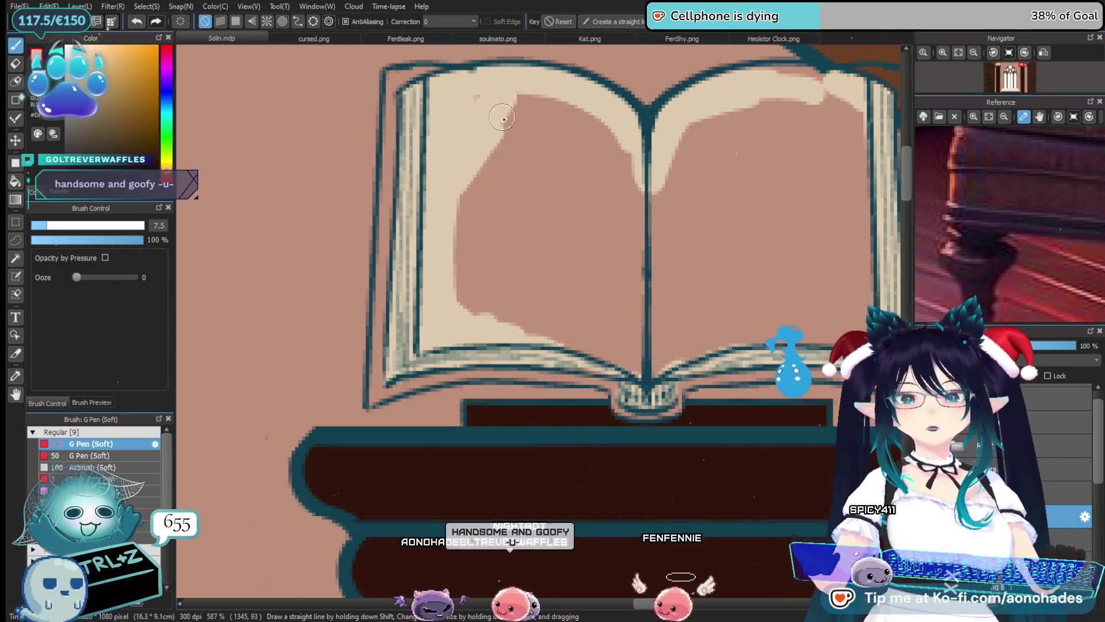
{"action": "left_click_drag", "start_coordinate": [593, 101], "coordinate": [461, 247]}
{"action": "mouse_move", "coordinate": [601, 127]}
{"action": "left_mouse_down"}
{"action": "mouse_move", "coordinate": [527, 184]}
{"action": "mouse_move", "coordinate": [502, 311]}
{"action": "left_mouse_up"}
{"action": "left_click_drag", "start_coordinate": [643, 348], "coordinate": [492, 360]}
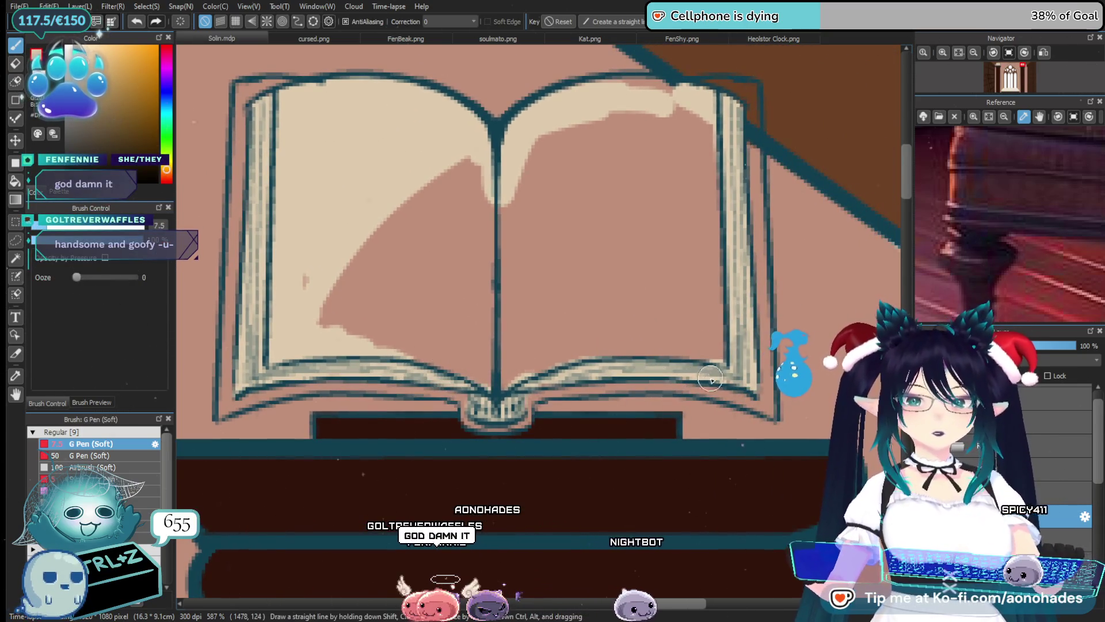
{"action": "mouse_move", "coordinate": [328, 323]}
{"action": "left_mouse_down"}
{"action": "mouse_move", "coordinate": [369, 352]}
{"action": "mouse_move", "coordinate": [344, 249]}
{"action": "left_mouse_up"}
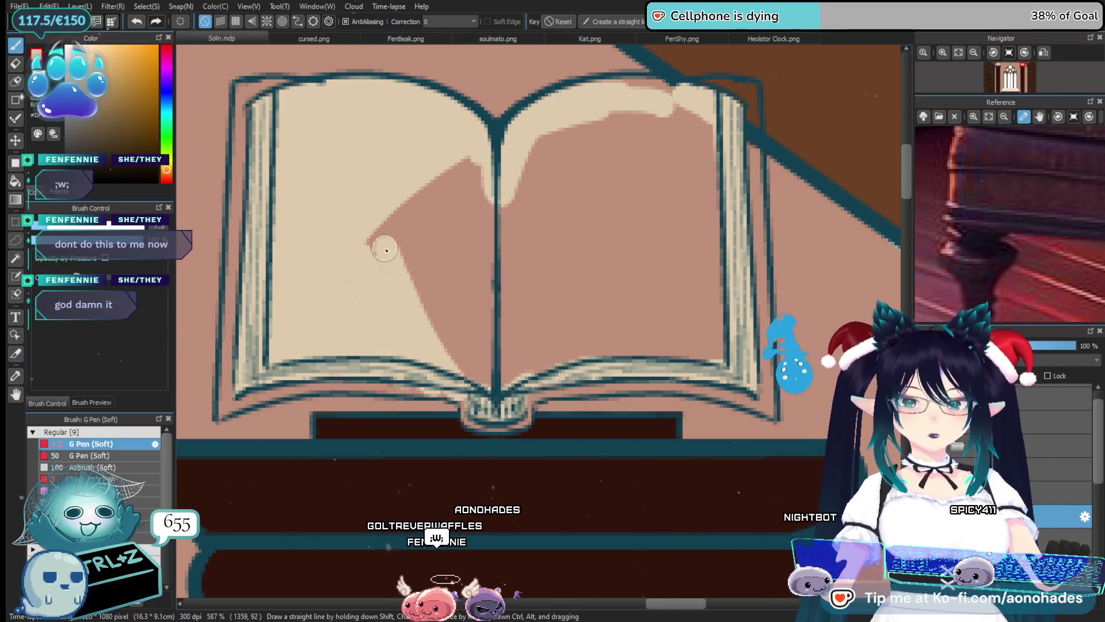
{"action": "key", "text": "ctrl+z"}
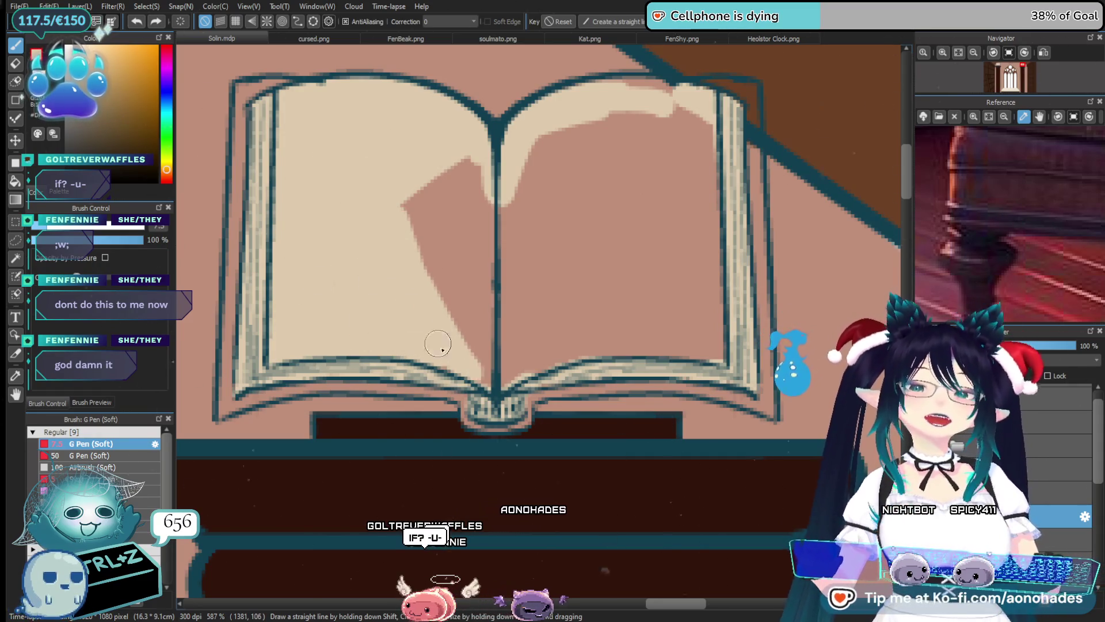
{"action": "left_click_drag", "start_coordinate": [490, 383], "coordinate": [502, 292]}
{"action": "left_click_drag", "start_coordinate": [468, 153], "coordinate": [458, 302]}
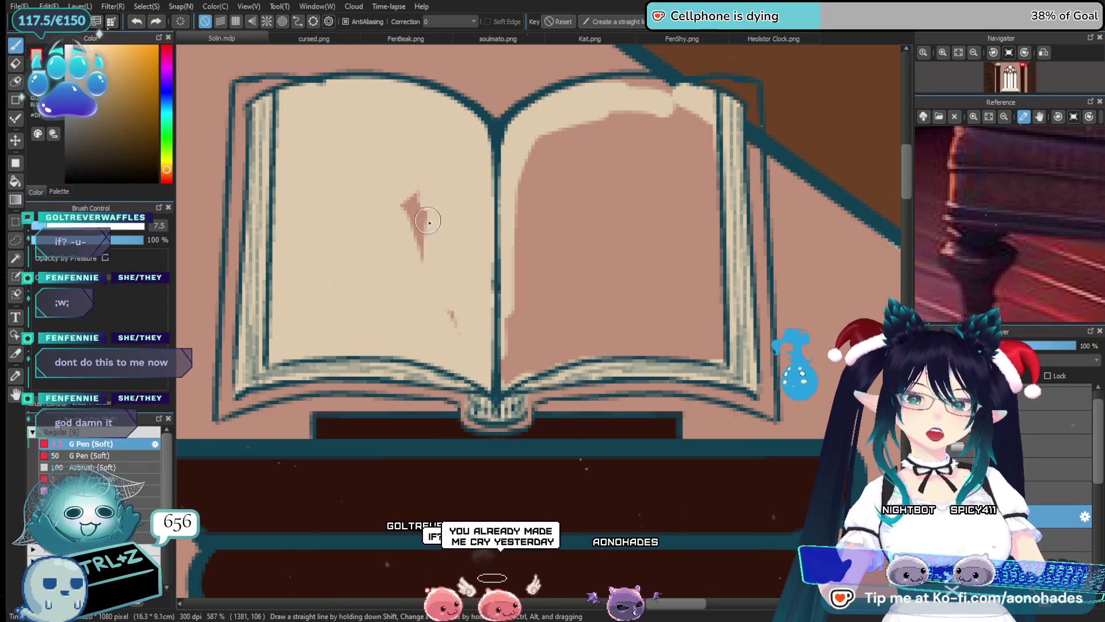
{"action": "left_click_drag", "start_coordinate": [562, 322], "coordinate": [498, 340]}
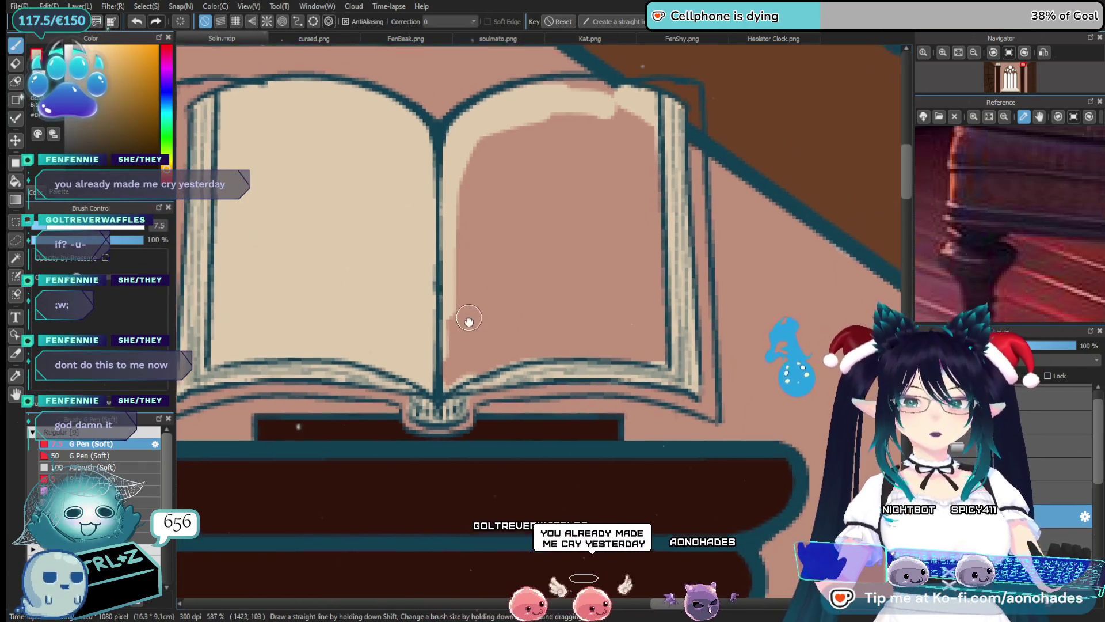
{"action": "left_click_drag", "start_coordinate": [464, 153], "coordinate": [457, 360]}
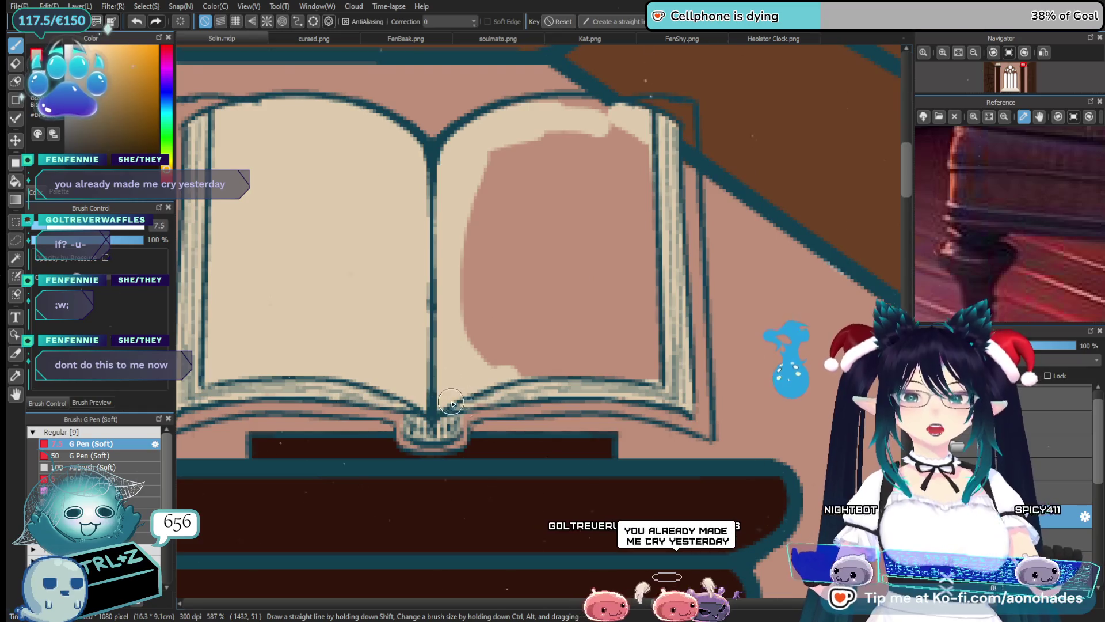
Paint beige over the pink patch on the right page until fully covered, then zoom out
{"action": "key", "text": "e"}
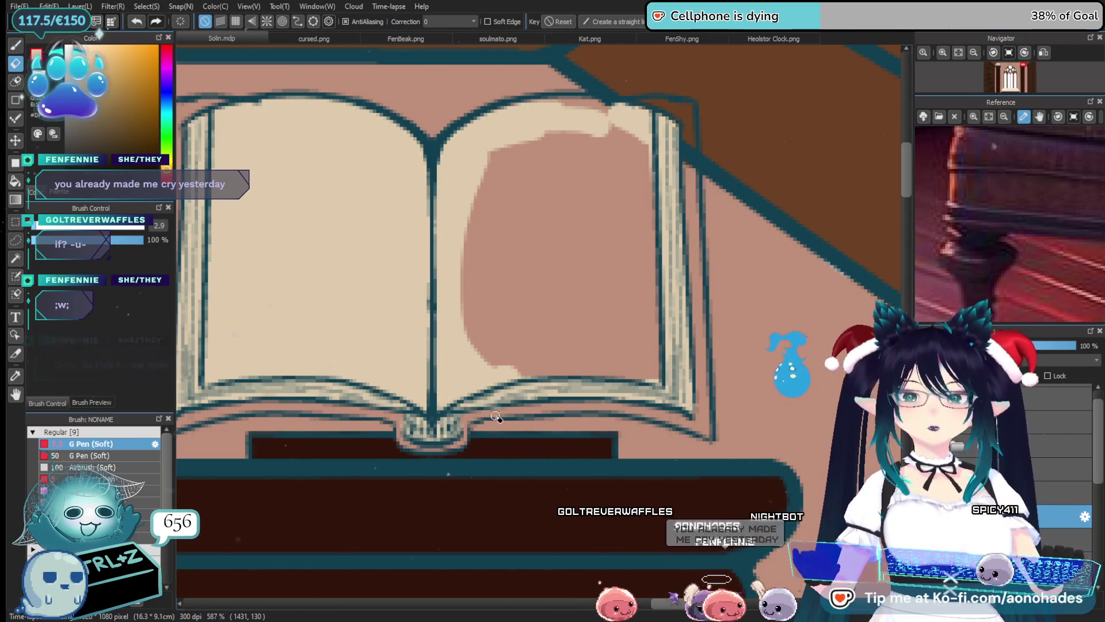
{"action": "key", "text": "p"}
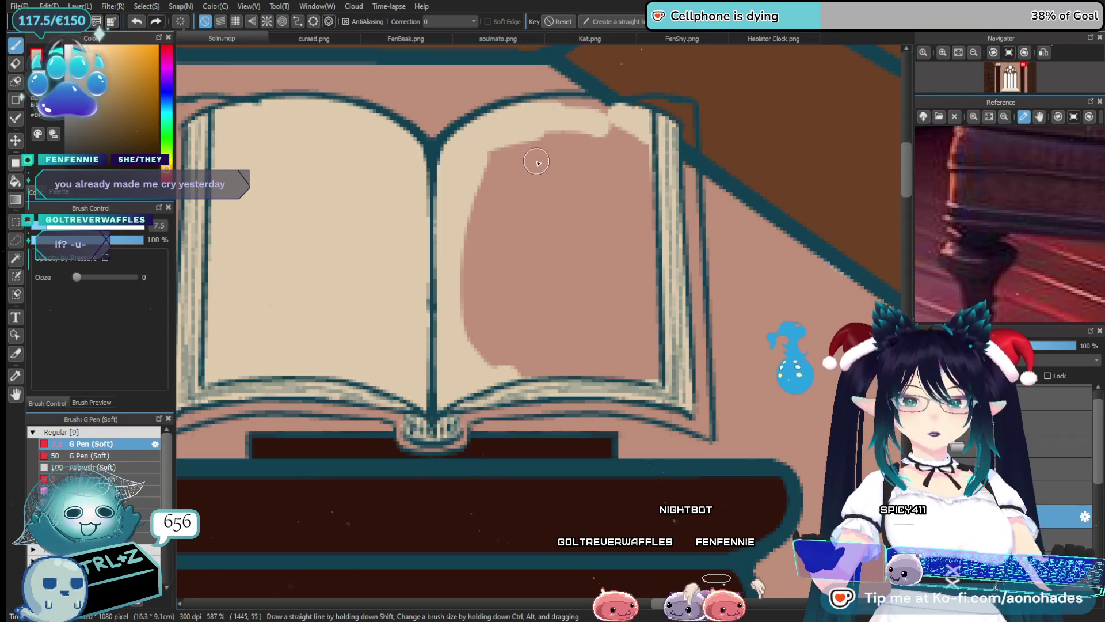
{"action": "left_click_drag", "start_coordinate": [613, 118], "coordinate": [648, 123]}
{"action": "mouse_move", "coordinate": [640, 209]}
{"action": "left_mouse_down"}
{"action": "mouse_move", "coordinate": [637, 366]}
{"action": "mouse_move", "coordinate": [571, 369]}
{"action": "left_mouse_up"}
{"action": "mouse_move", "coordinate": [550, 140]}
{"action": "left_mouse_down"}
{"action": "mouse_move", "coordinate": [459, 244]}
{"action": "mouse_move", "coordinate": [593, 161]}
{"action": "mouse_move", "coordinate": [481, 271]}
{"action": "left_mouse_up"}
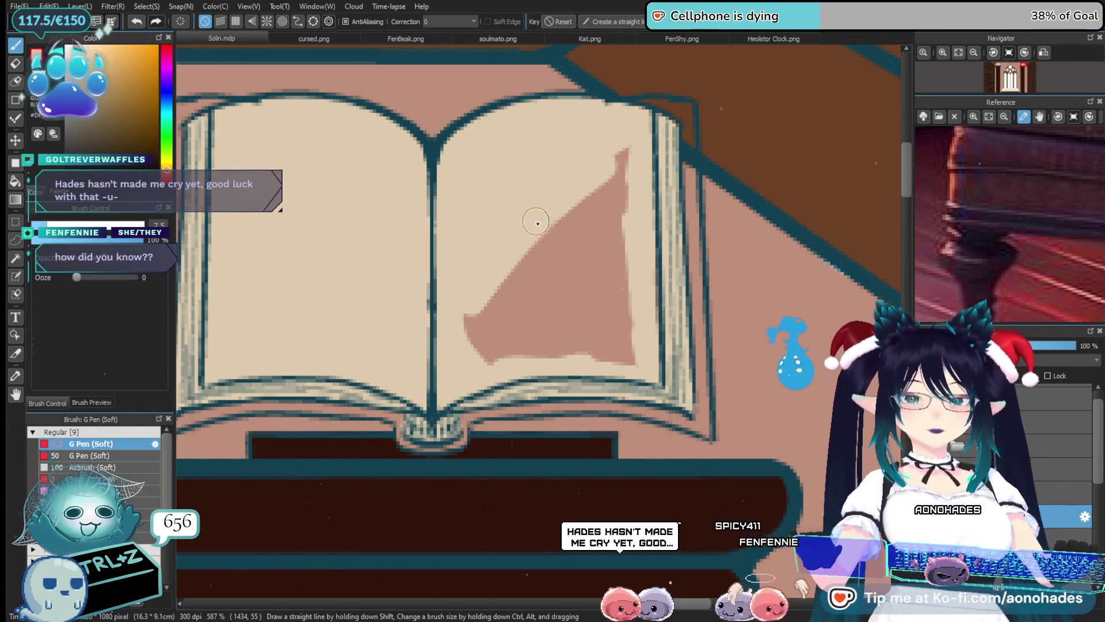
{"action": "mouse_move", "coordinate": [611, 168]}
{"action": "left_mouse_down"}
{"action": "mouse_move", "coordinate": [629, 185]}
{"action": "mouse_move", "coordinate": [637, 229]}
{"action": "mouse_move", "coordinate": [552, 345]}
{"action": "left_mouse_up"}
{"action": "left_click_drag", "start_coordinate": [553, 346], "coordinate": [631, 284]}
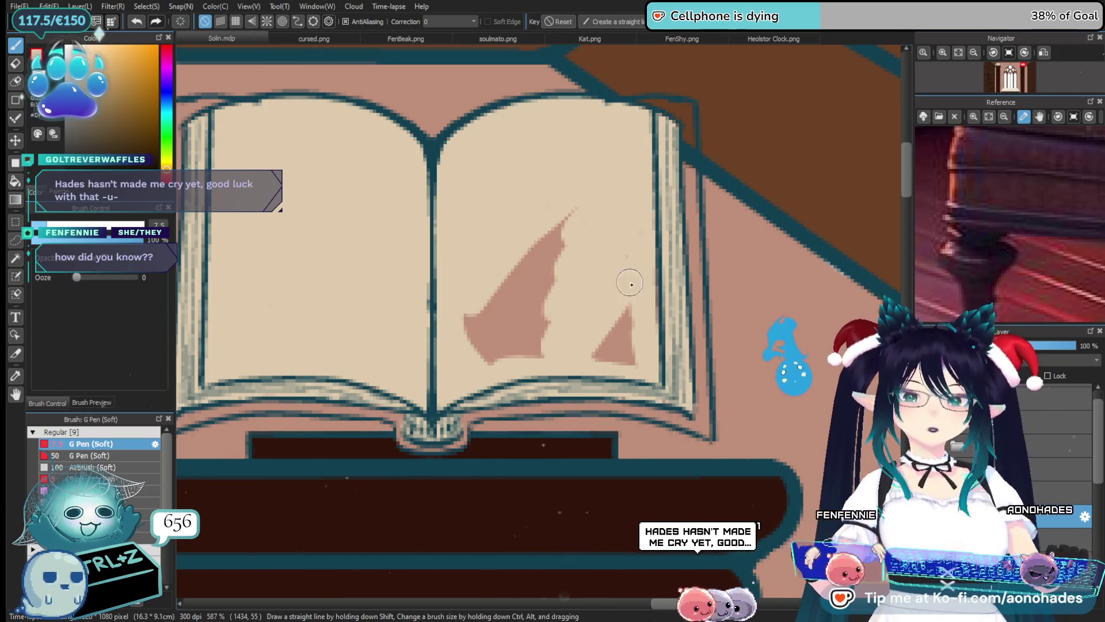
{"action": "mouse_move", "coordinate": [469, 331]}
{"action": "left_mouse_down"}
{"action": "mouse_move", "coordinate": [493, 359]}
{"action": "mouse_move", "coordinate": [537, 356]}
{"action": "left_mouse_up"}
{"action": "scroll", "coordinate": [528, 346], "scroll_direction": "down", "scroll_amount": 3}
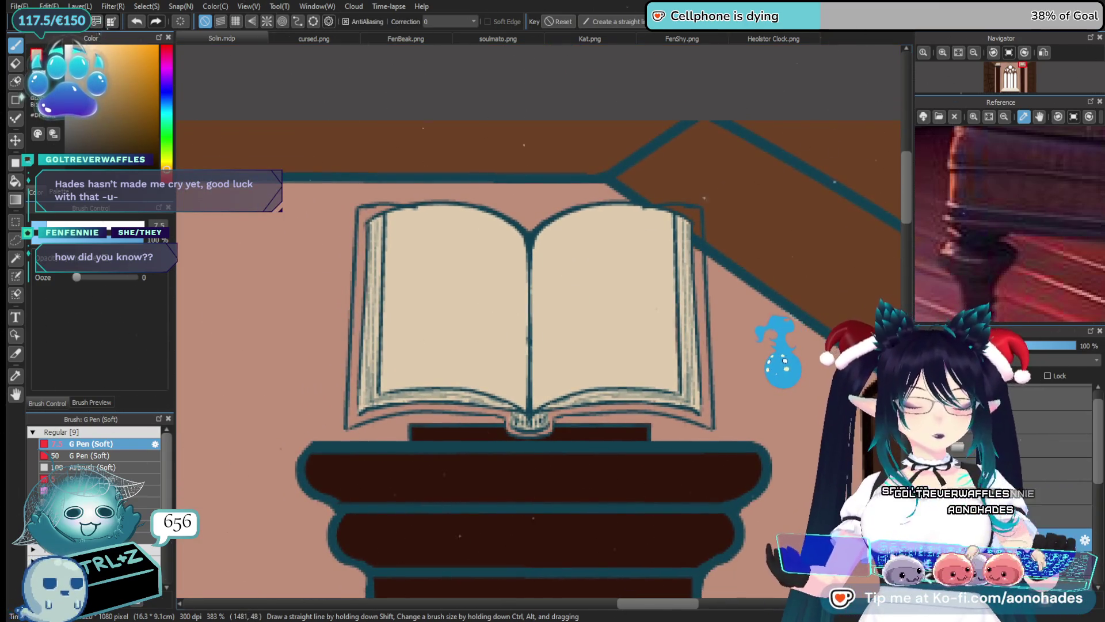
Switch to blue and paint the book cover's top-left edge, undoing a stray stroke
{"action": "left_click", "coordinate": [166, 104]}
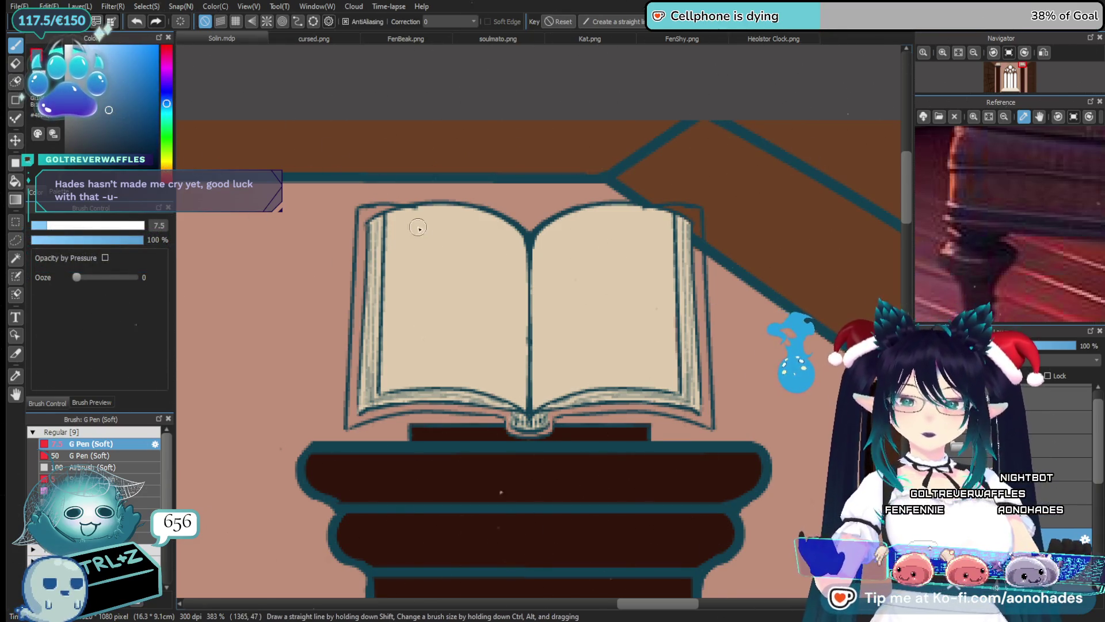
{"action": "scroll", "coordinate": [391, 215], "scroll_direction": "up", "scroll_amount": 1}
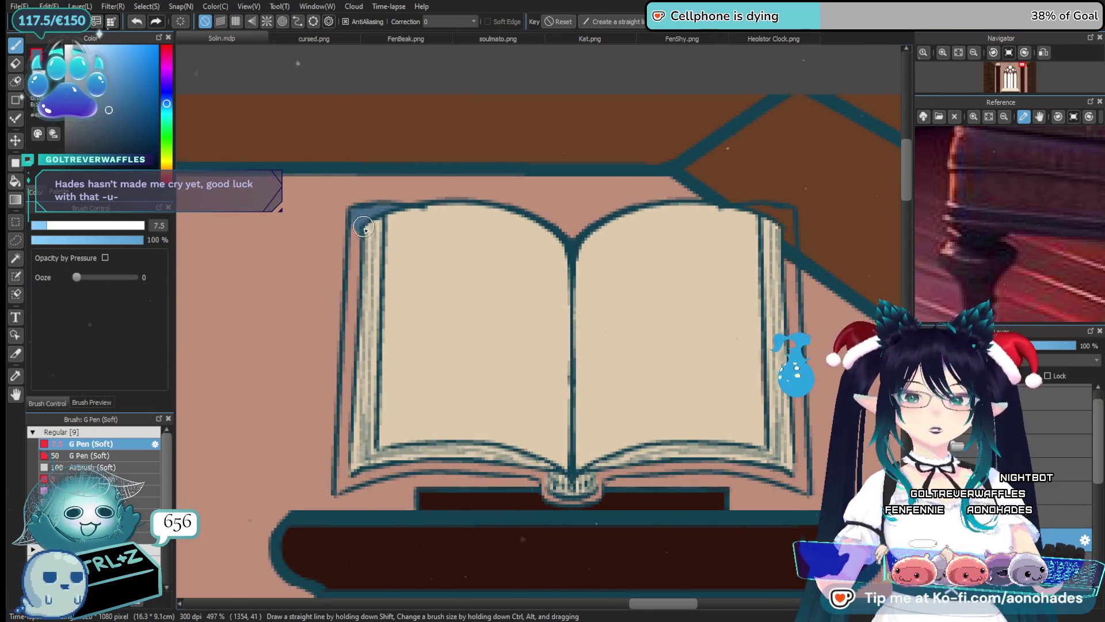
{"action": "left_click_drag", "start_coordinate": [364, 227], "coordinate": [359, 242]}
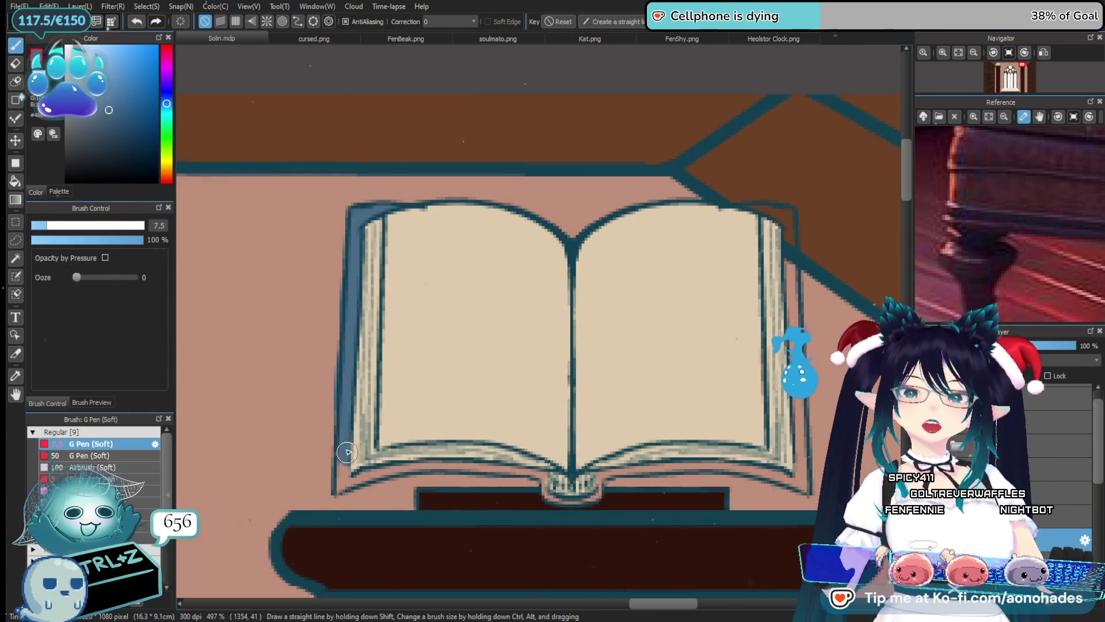
{"action": "left_click_drag", "start_coordinate": [347, 452], "coordinate": [337, 408]}
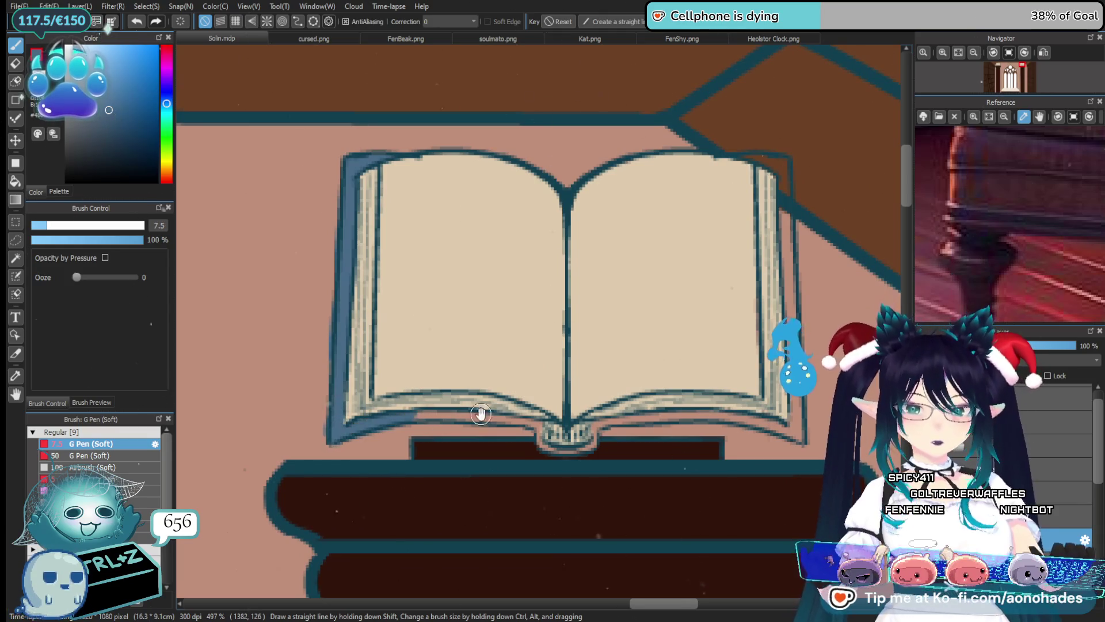
{"action": "left_click_drag", "start_coordinate": [481, 414], "coordinate": [357, 412]}
{"action": "left_click_drag", "start_coordinate": [501, 434], "coordinate": [478, 423]}
{"action": "key", "text": "ctrl+z"}
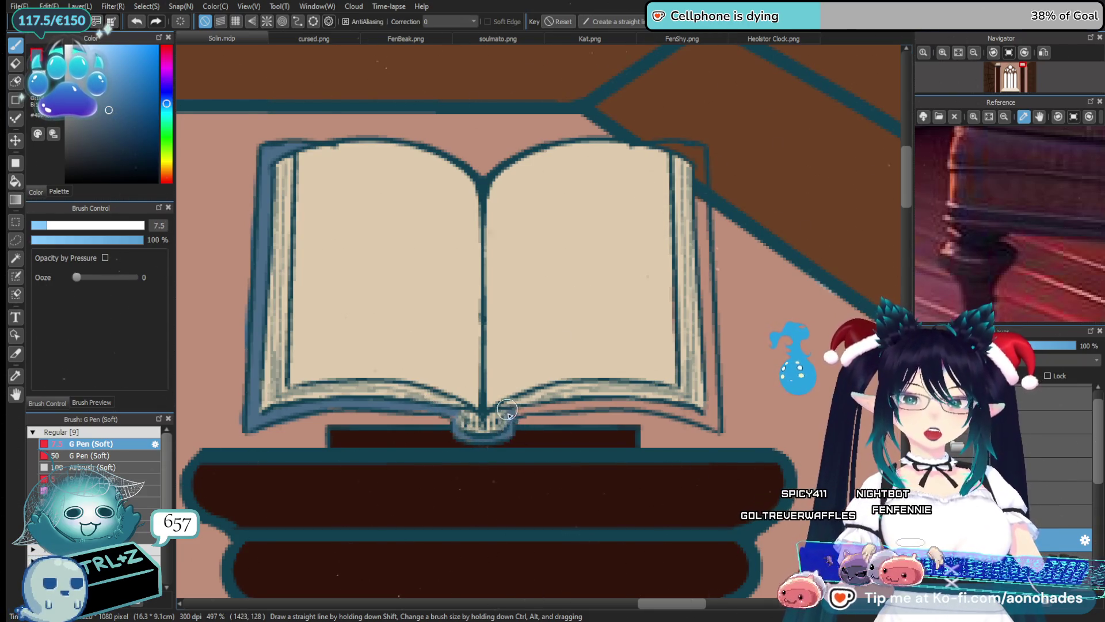
Paint the blue cover border along the right page's outer edge and top corner
{"action": "left_click_drag", "start_coordinate": [364, 438], "coordinate": [395, 440]}
{"action": "scroll", "coordinate": [331, 395], "scroll_direction": "up", "scroll_amount": 2}
{"action": "key", "text": "e"}
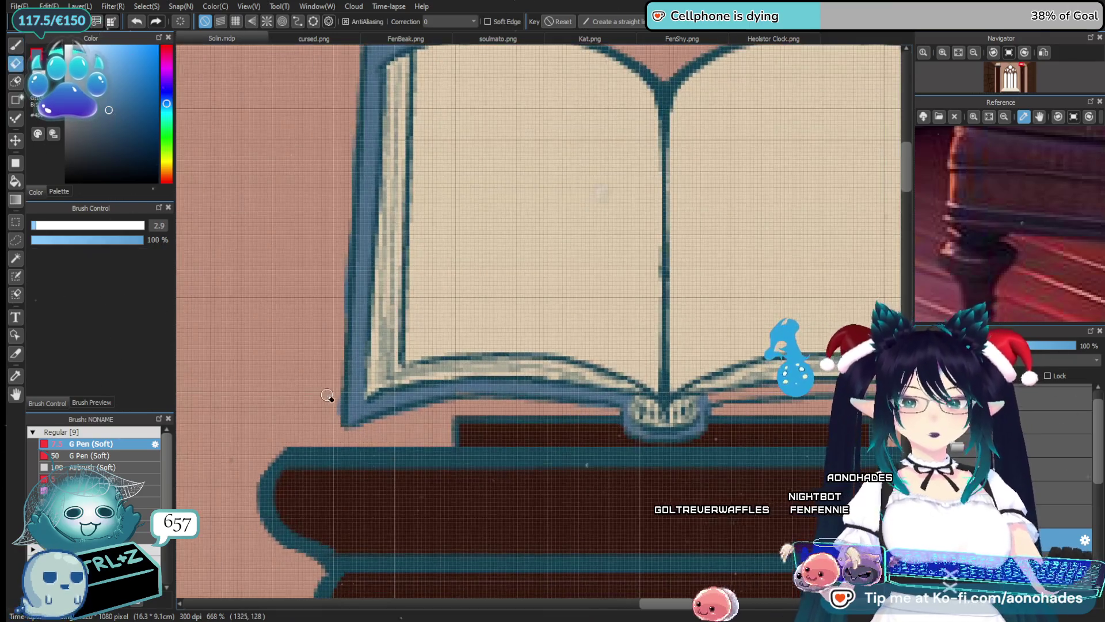
{"action": "mouse_move", "coordinate": [324, 286]}
{"action": "left_mouse_down"}
{"action": "mouse_move", "coordinate": [326, 370]}
{"action": "mouse_move", "coordinate": [338, 387]}
{"action": "left_mouse_up"}
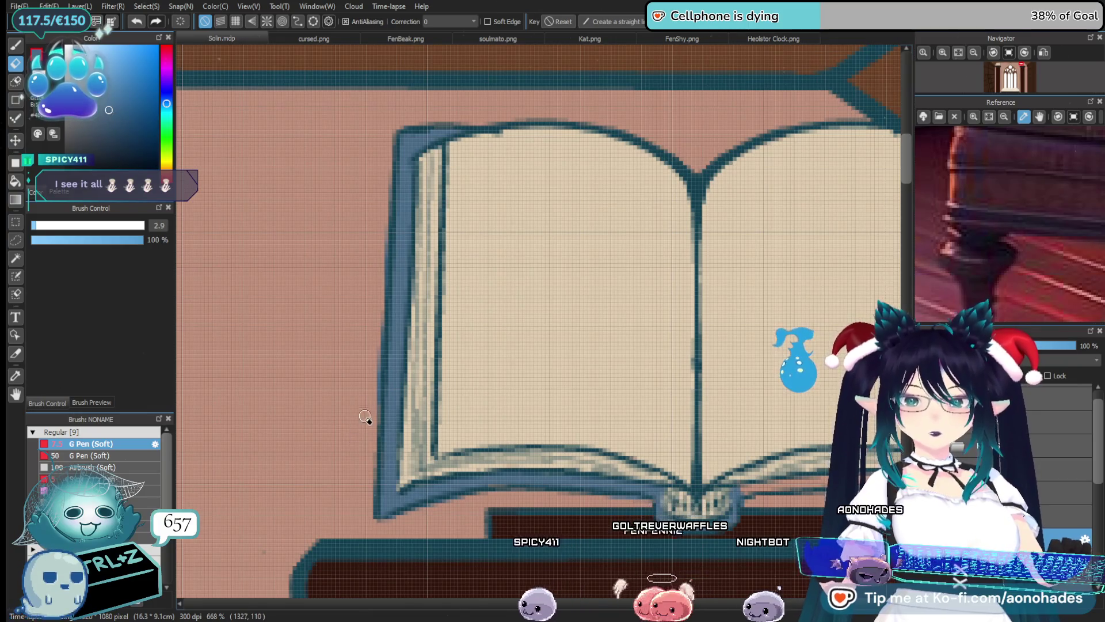
{"action": "left_click_drag", "start_coordinate": [365, 476], "coordinate": [338, 433]}
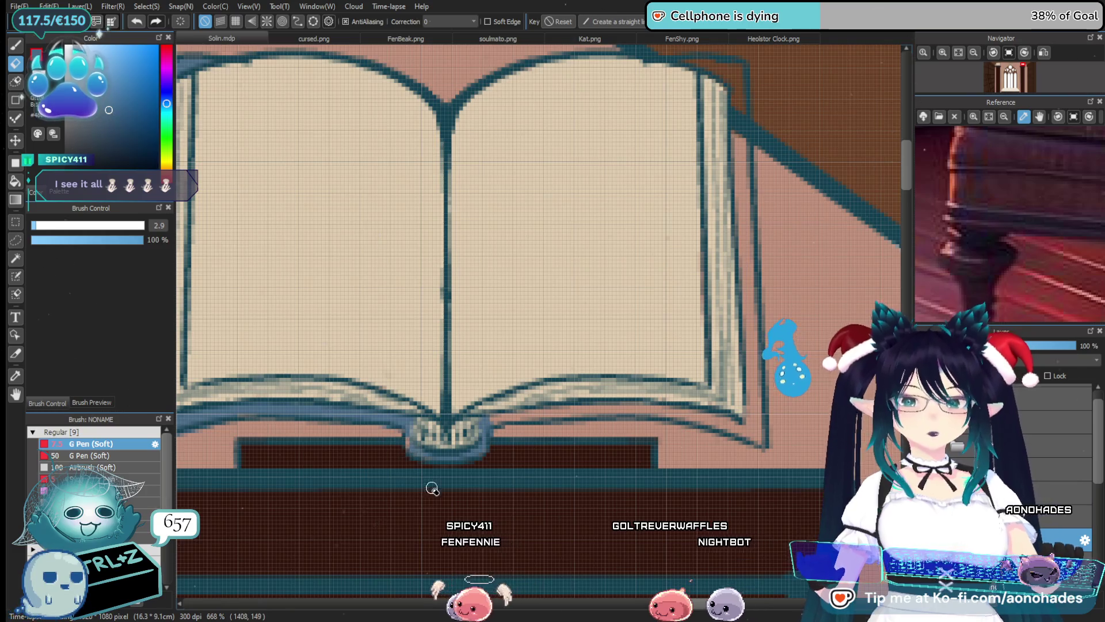
{"action": "key", "text": "b"}
{"action": "left_click_drag", "start_coordinate": [422, 450], "coordinate": [365, 392]}
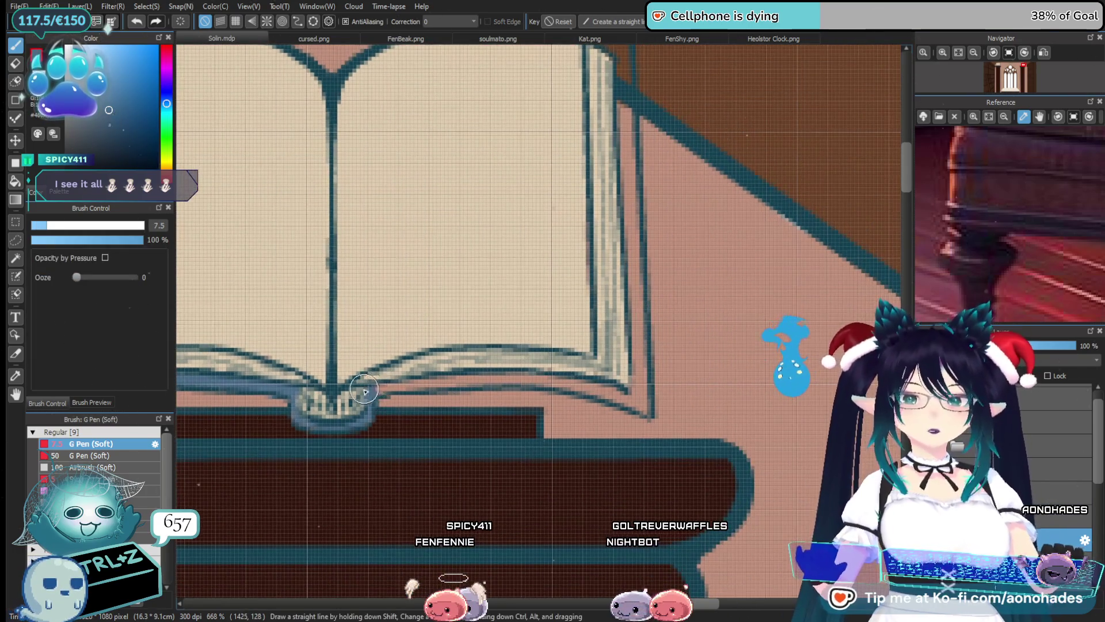
{"action": "scroll", "coordinate": [591, 378], "scroll_direction": "right", "scroll_amount": 3}
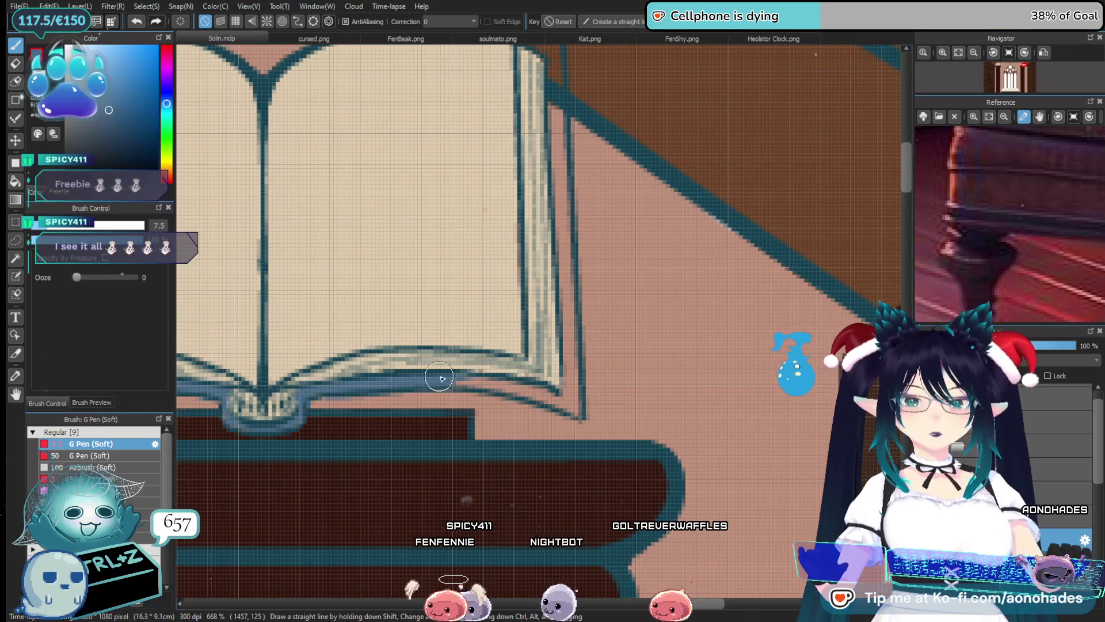
{"action": "scroll", "coordinate": [560, 401], "scroll_direction": "up", "scroll_amount": 3}
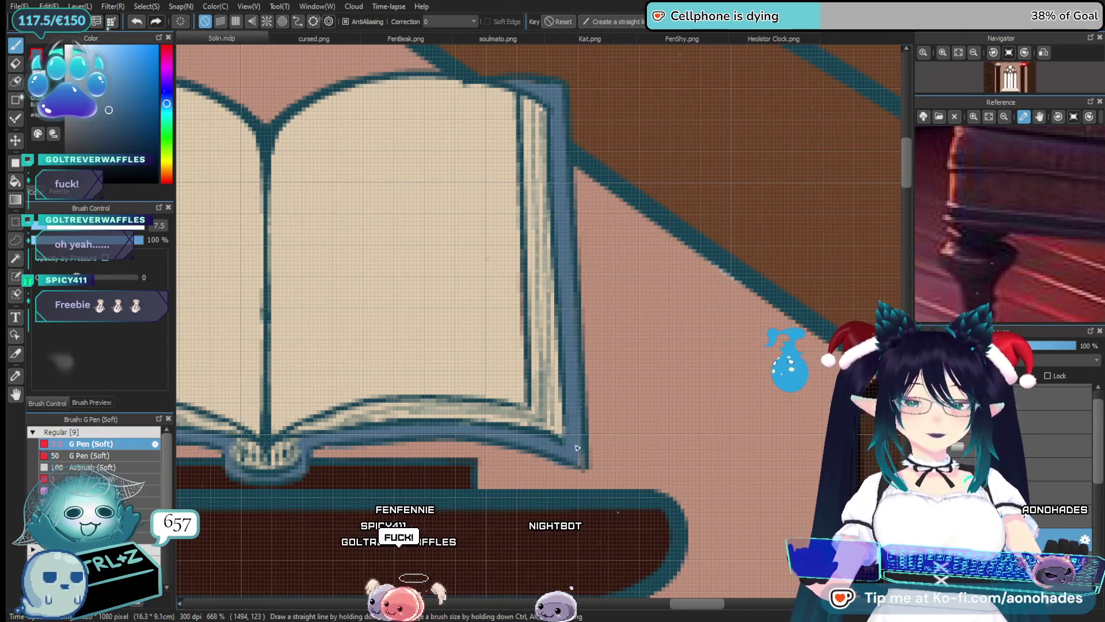
{"action": "key", "text": "e"}
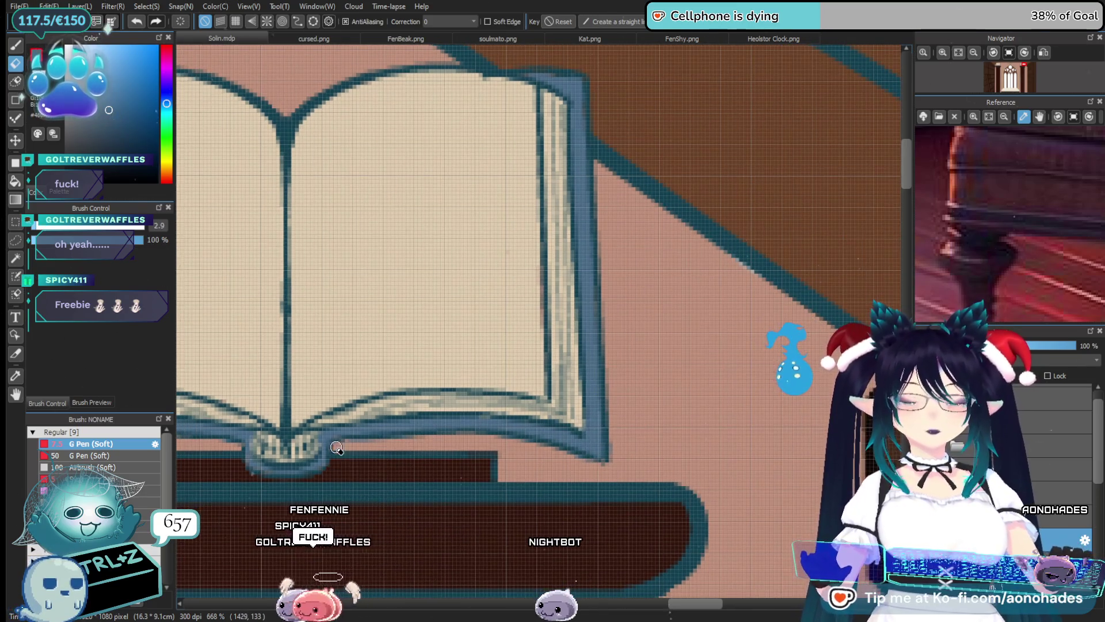
{"action": "left_click_drag", "start_coordinate": [497, 464], "coordinate": [463, 433]}
{"action": "scroll", "coordinate": [562, 468], "scroll_direction": "down", "scroll_amount": 5}
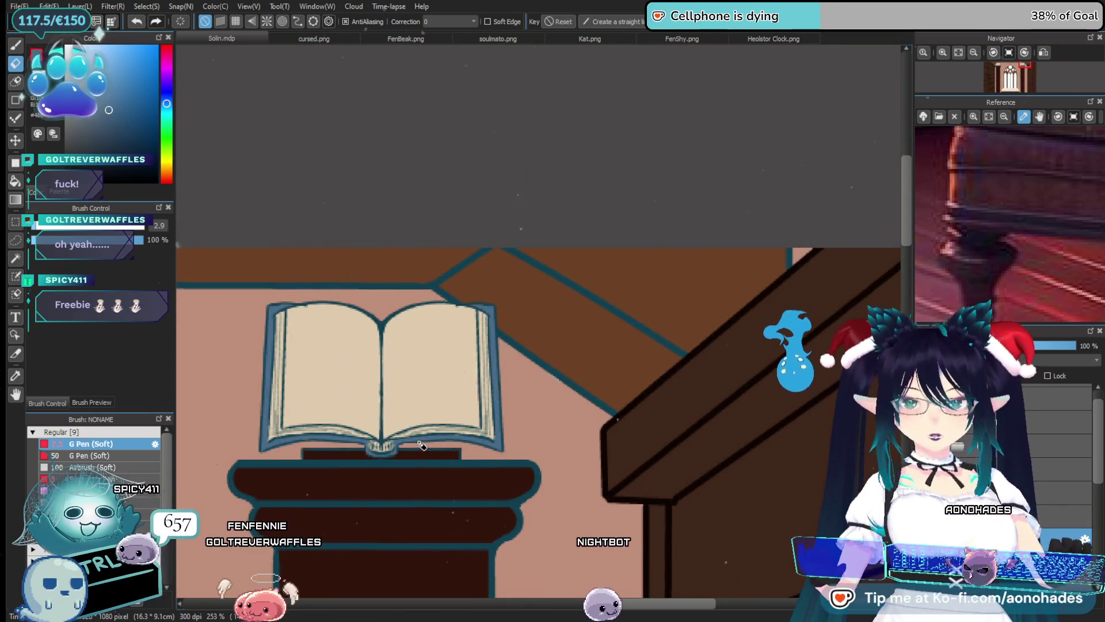
{"action": "key", "text": "b"}
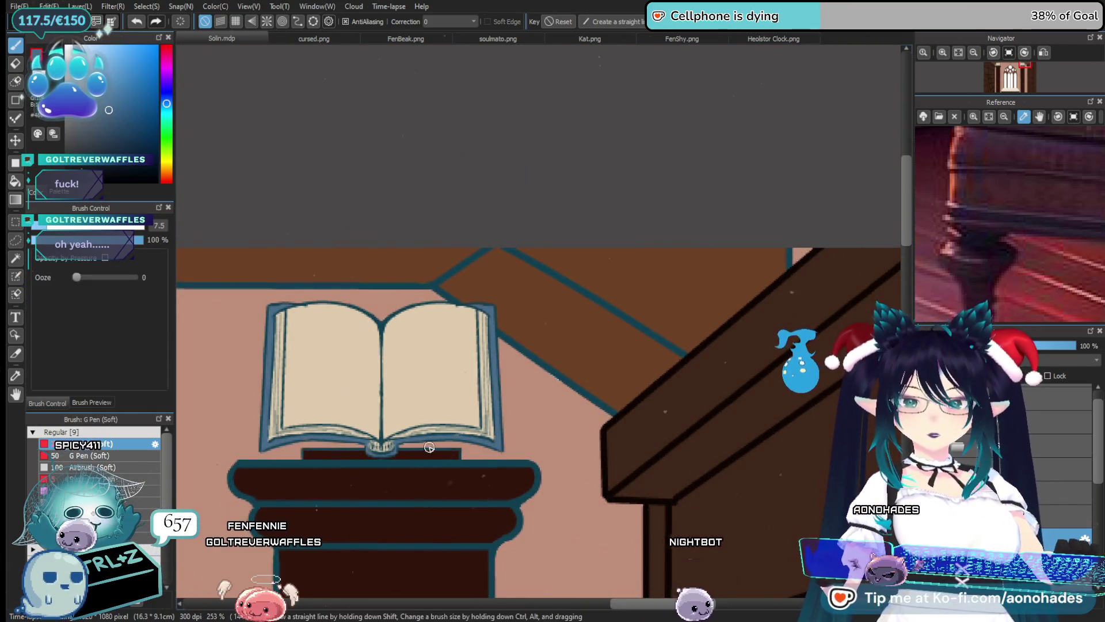
{"action": "scroll", "coordinate": [502, 425], "scroll_direction": "up", "scroll_amount": 2}
{"action": "scroll", "coordinate": [495, 435], "scroll_direction": "up", "scroll_amount": 2}
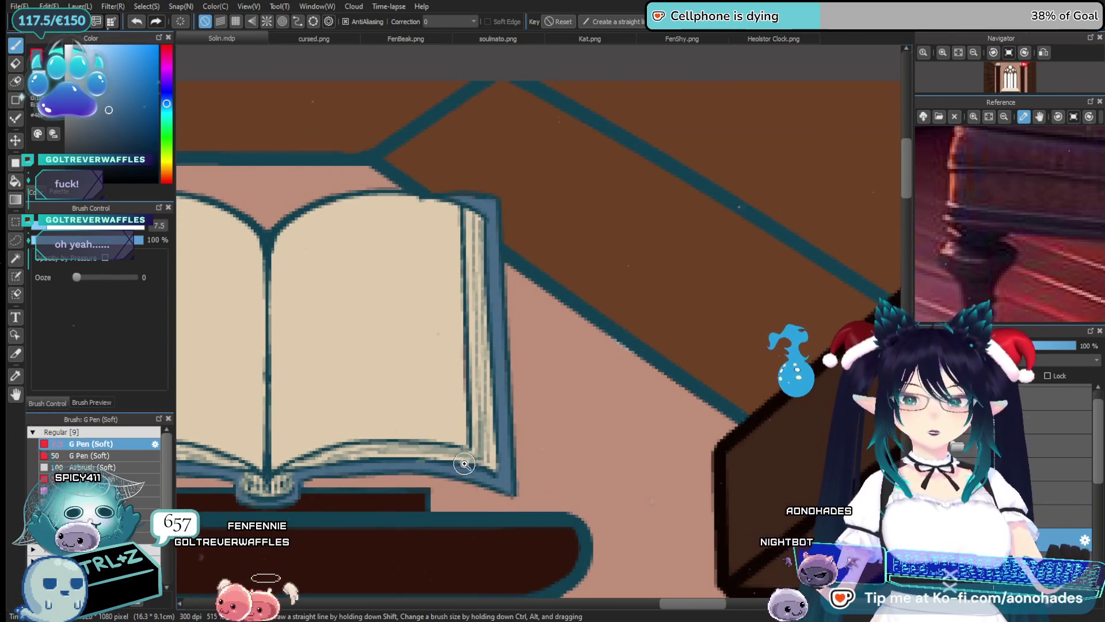
{"action": "scroll", "coordinate": [464, 464], "scroll_direction": "up", "scroll_amount": 2}
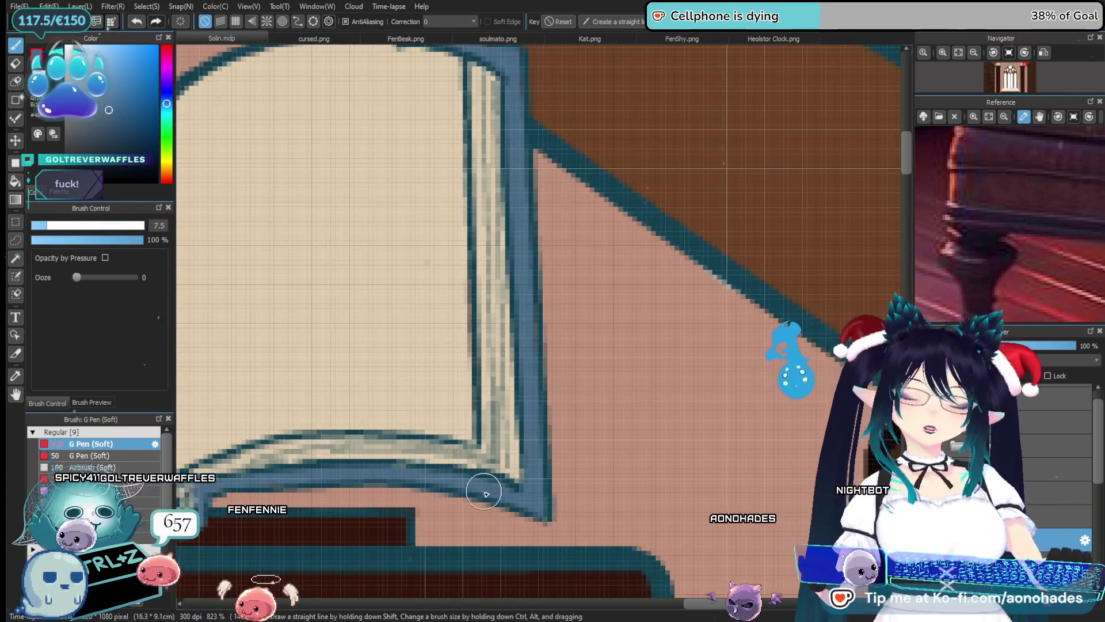
{"action": "scroll", "coordinate": [455, 452], "scroll_direction": "down", "scroll_amount": 5}
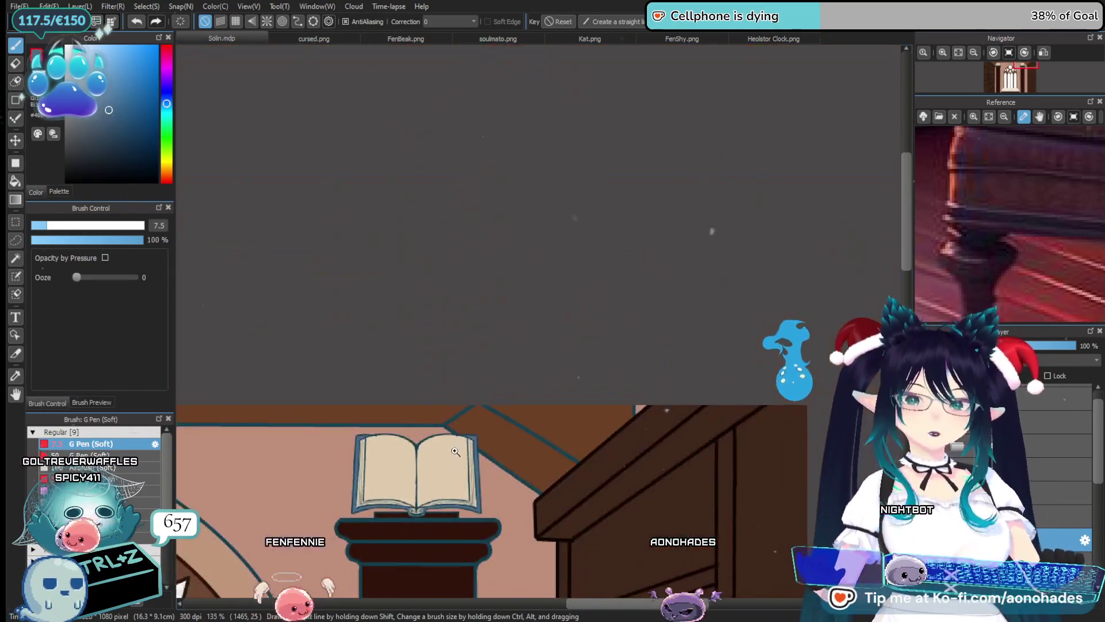
{"action": "scroll", "coordinate": [456, 451], "scroll_direction": "down", "scroll_amount": 1}
{"action": "scroll", "coordinate": [489, 443], "scroll_direction": "down", "scroll_amount": 2}
{"action": "scroll", "coordinate": [538, 429], "scroll_direction": "down", "scroll_amount": 1}
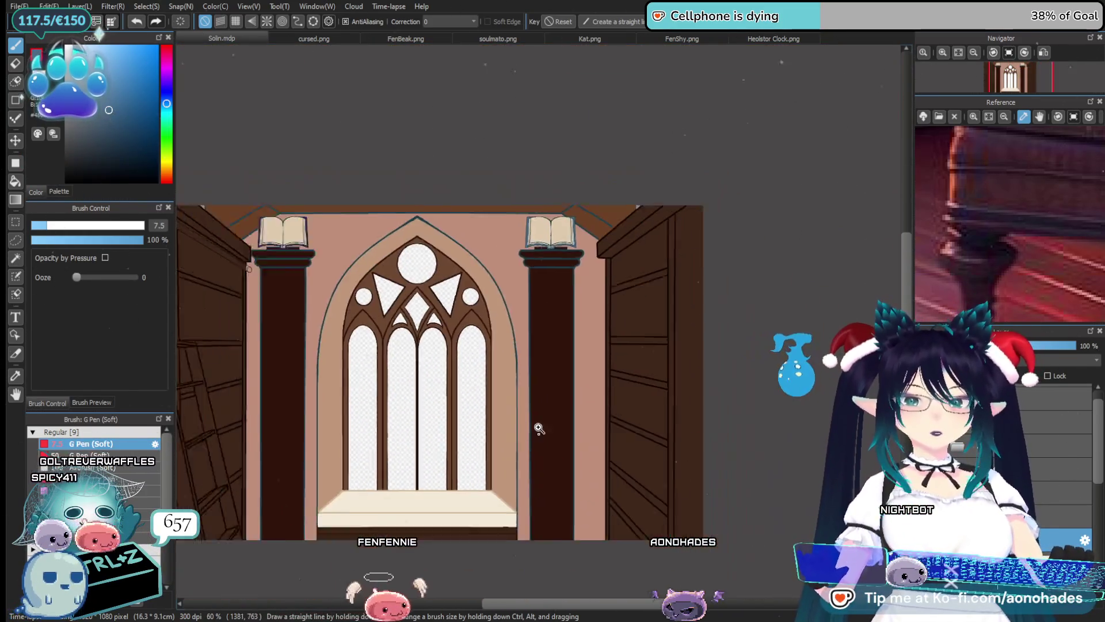
{"action": "scroll", "coordinate": [538, 429], "scroll_direction": "down", "scroll_amount": 2}
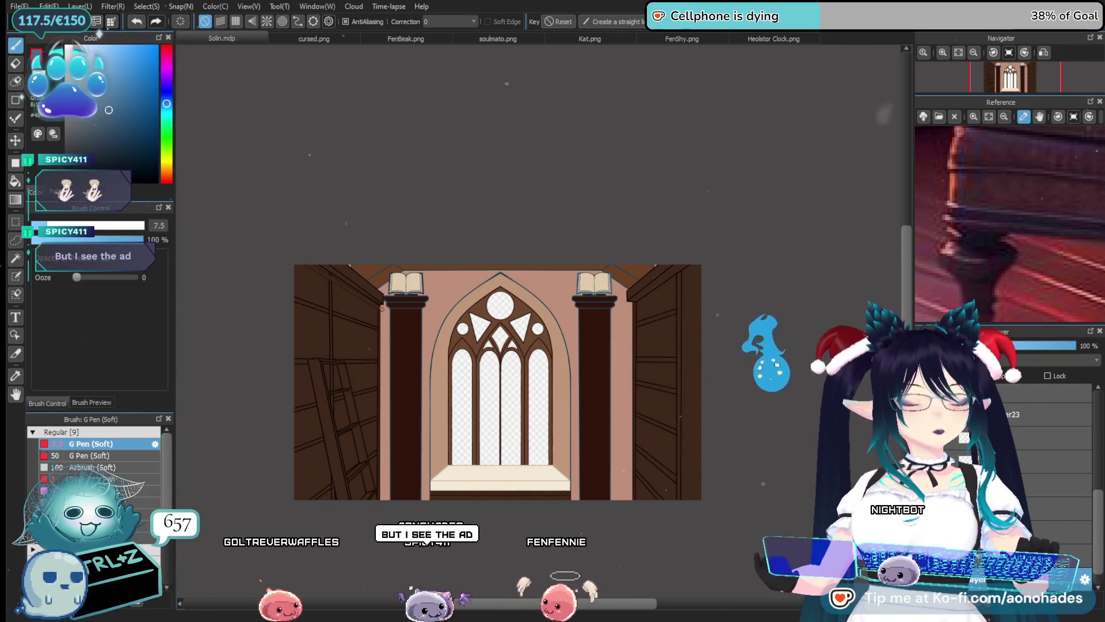
{"action": "scroll", "coordinate": [510, 368], "scroll_direction": "up", "scroll_amount": 5}
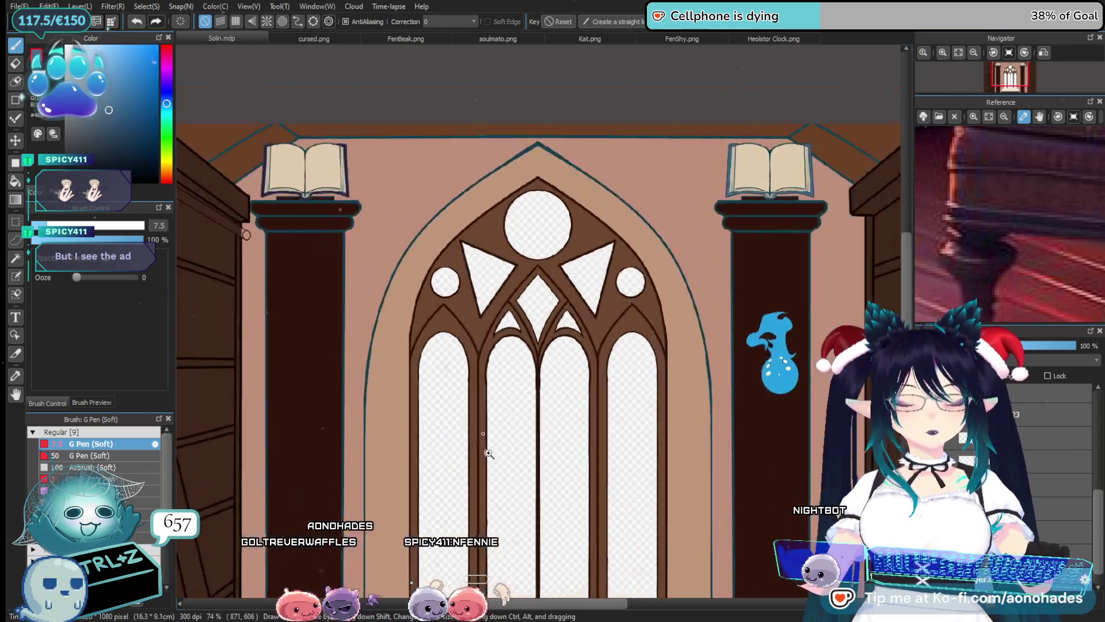
{"action": "scroll", "coordinate": [510, 368], "scroll_direction": "down", "scroll_amount": 2}
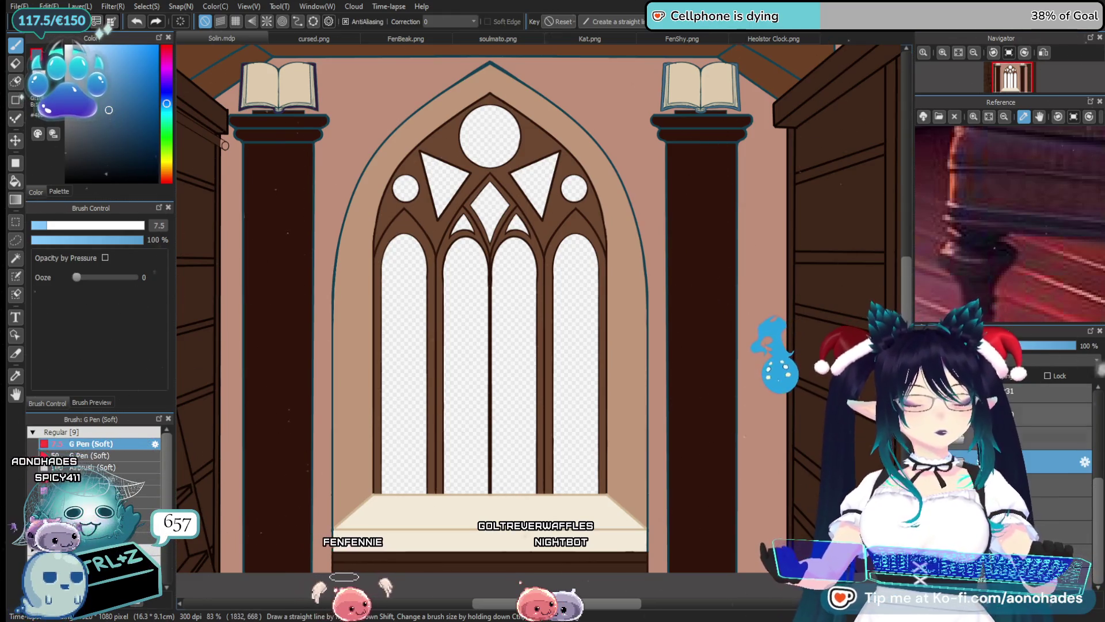
{"action": "scroll", "coordinate": [449, 366], "scroll_direction": "up", "scroll_amount": 5}
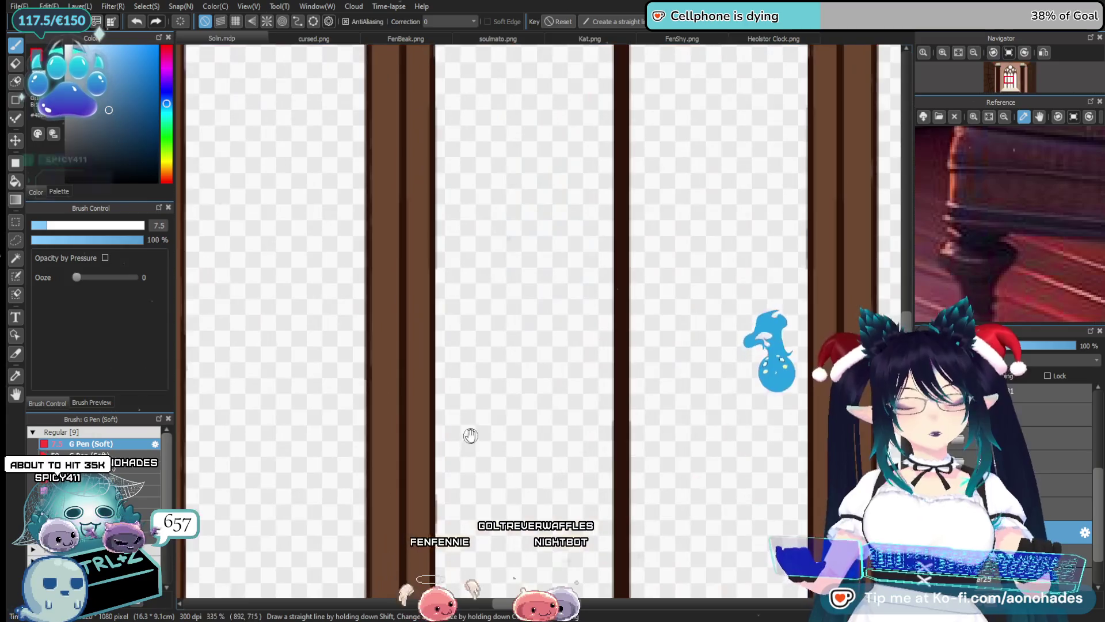
Zoom out from the column close-up to the full library window scene with the G Pen active
{"action": "scroll", "coordinate": [470, 435], "scroll_direction": "down", "scroll_amount": 3}
{"action": "scroll", "coordinate": [473, 377], "scroll_direction": "down", "scroll_amount": 2}
{"action": "left_click_drag", "start_coordinate": [493, 469], "coordinate": [498, 370]}
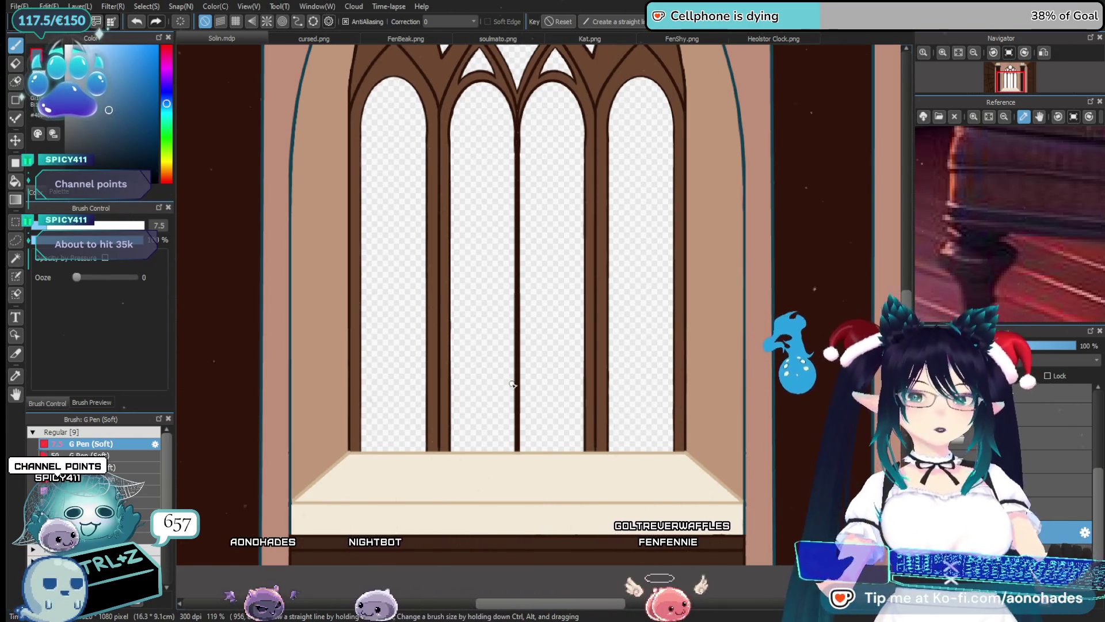
{"action": "scroll", "coordinate": [567, 380], "scroll_direction": "down", "scroll_amount": 3}
{"action": "scroll", "coordinate": [571, 365], "scroll_direction": "down", "scroll_amount": 2}
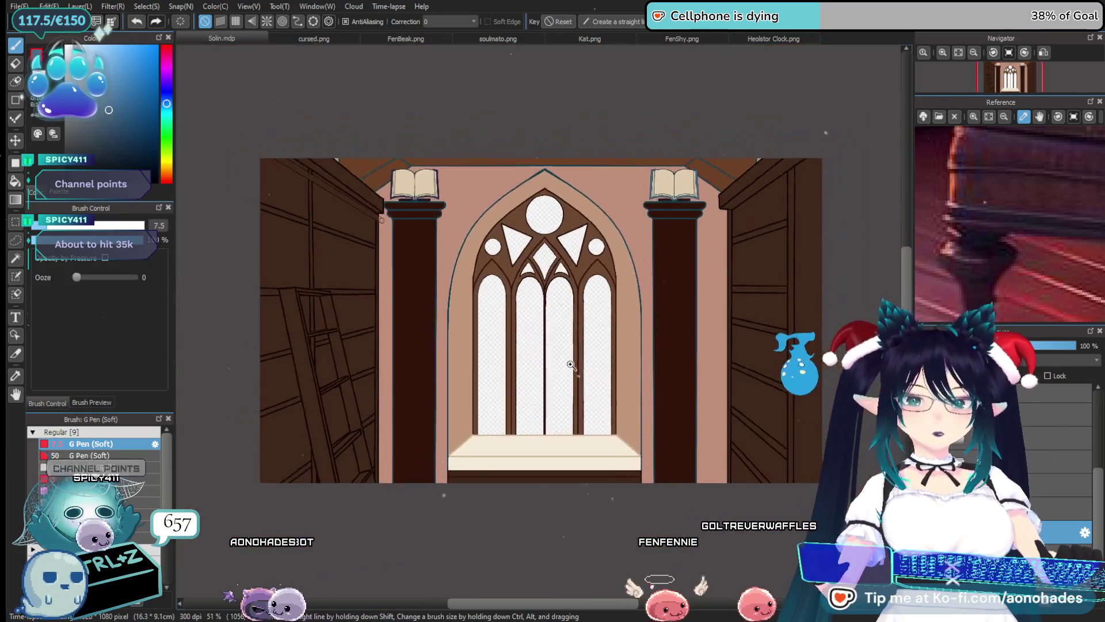
{"action": "scroll", "coordinate": [571, 365], "scroll_direction": "up", "scroll_amount": 2}
{"action": "scroll", "coordinate": [552, 365], "scroll_direction": "up", "scroll_amount": 2}
{"action": "scroll", "coordinate": [536, 364], "scroll_direction": "up", "scroll_amount": 2}
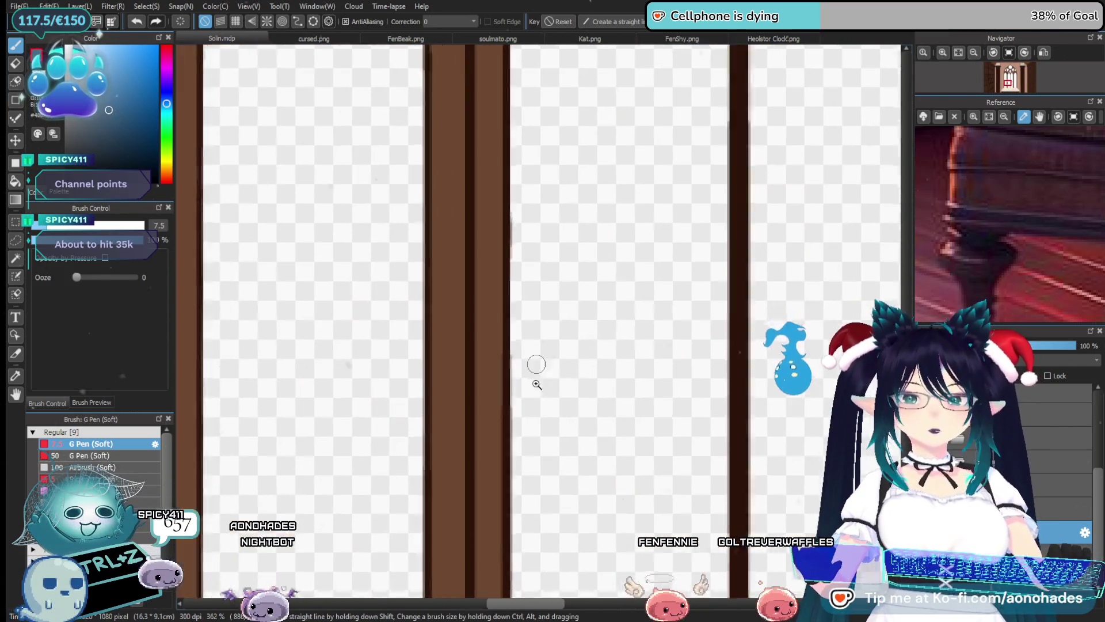
{"action": "scroll", "coordinate": [537, 364], "scroll_direction": "up", "scroll_amount": 1}
{"action": "key", "text": "e"}
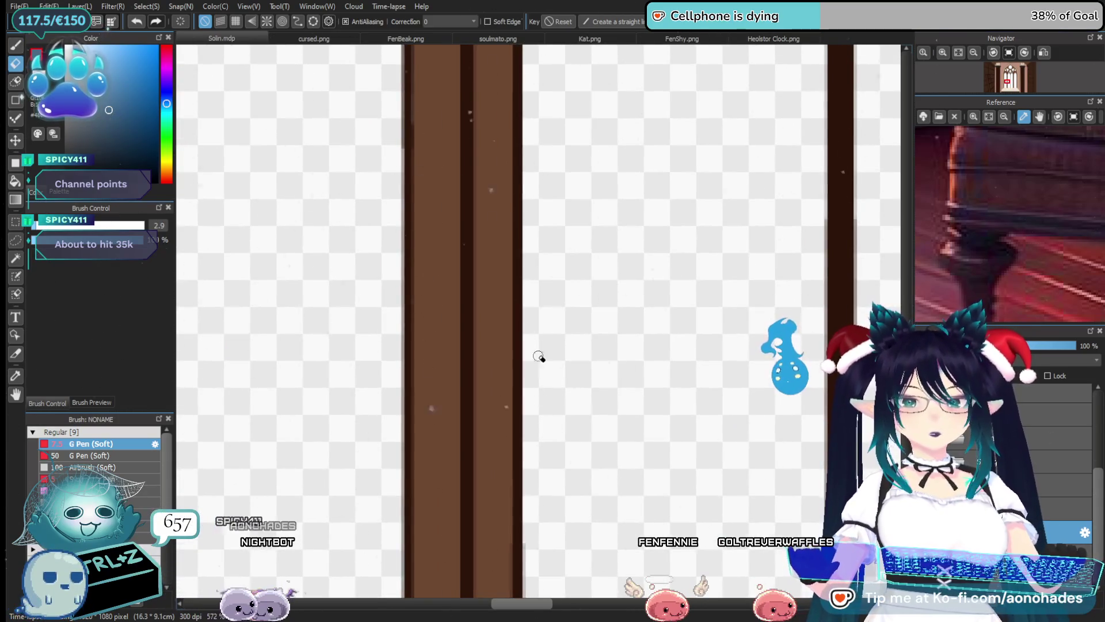
{"action": "scroll", "coordinate": [539, 357], "scroll_direction": "down", "scroll_amount": 5}
{"action": "scroll", "coordinate": [563, 371], "scroll_direction": "down", "scroll_amount": 3}
{"action": "key", "text": "b"}
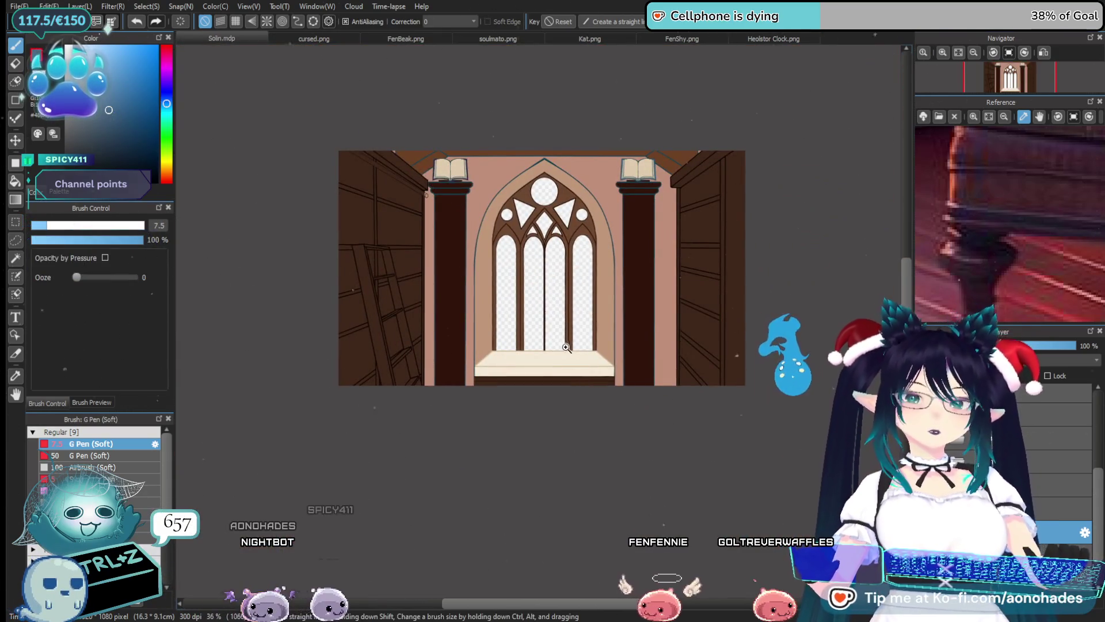
{"action": "scroll", "coordinate": [567, 347], "scroll_direction": "up", "scroll_amount": 2}
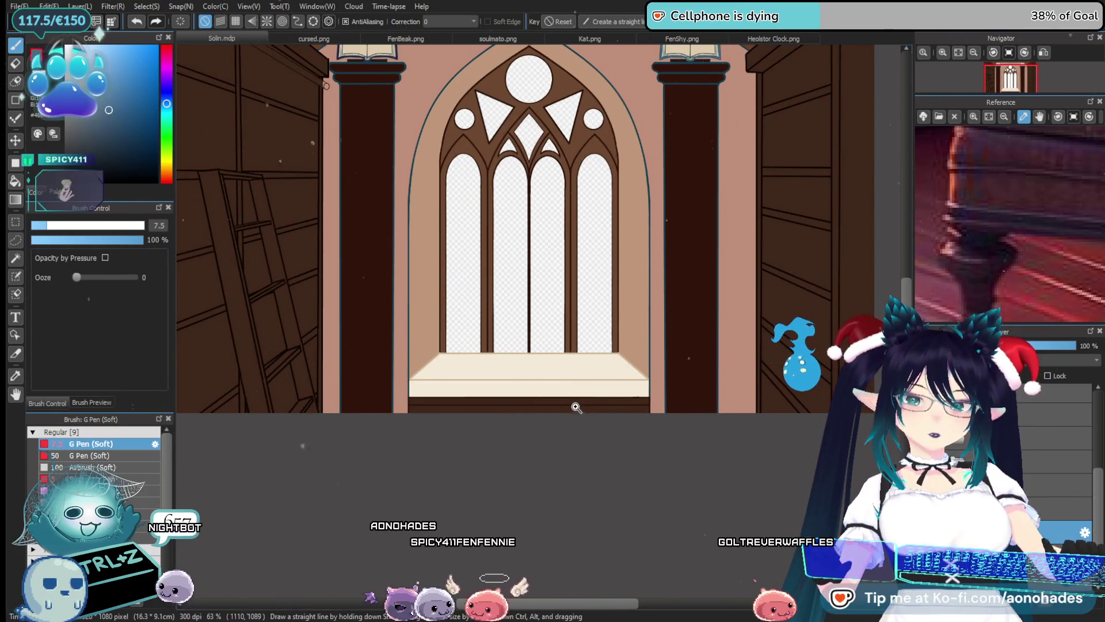
{"action": "scroll", "coordinate": [574, 407], "scroll_direction": "down", "scroll_amount": 2}
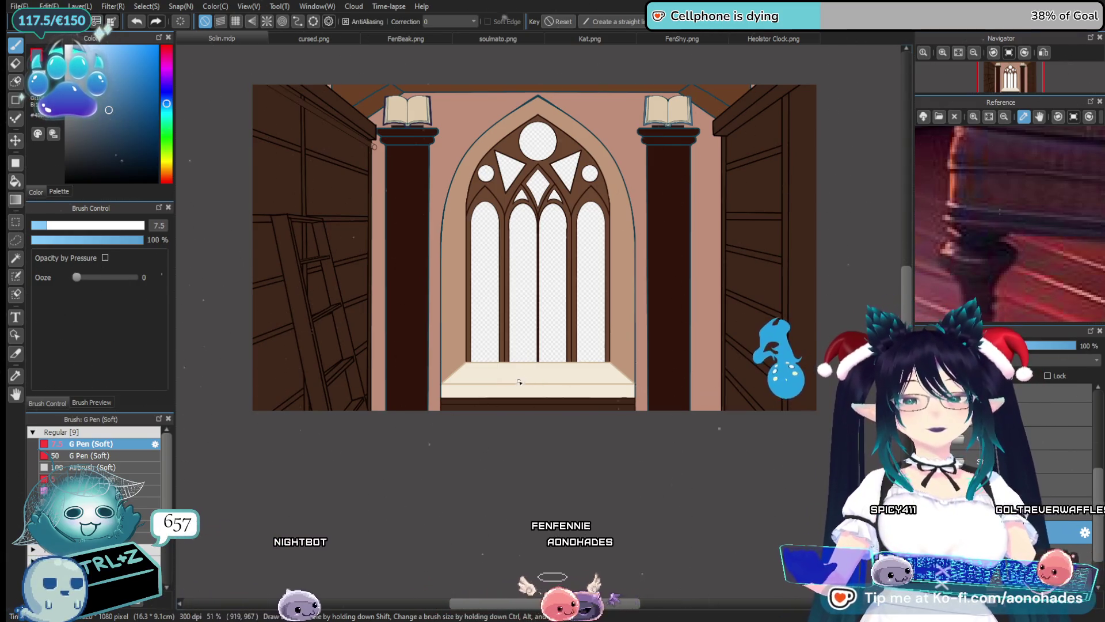
{"action": "scroll", "coordinate": [1085, 539], "scroll_direction": "down", "scroll_amount": 2}
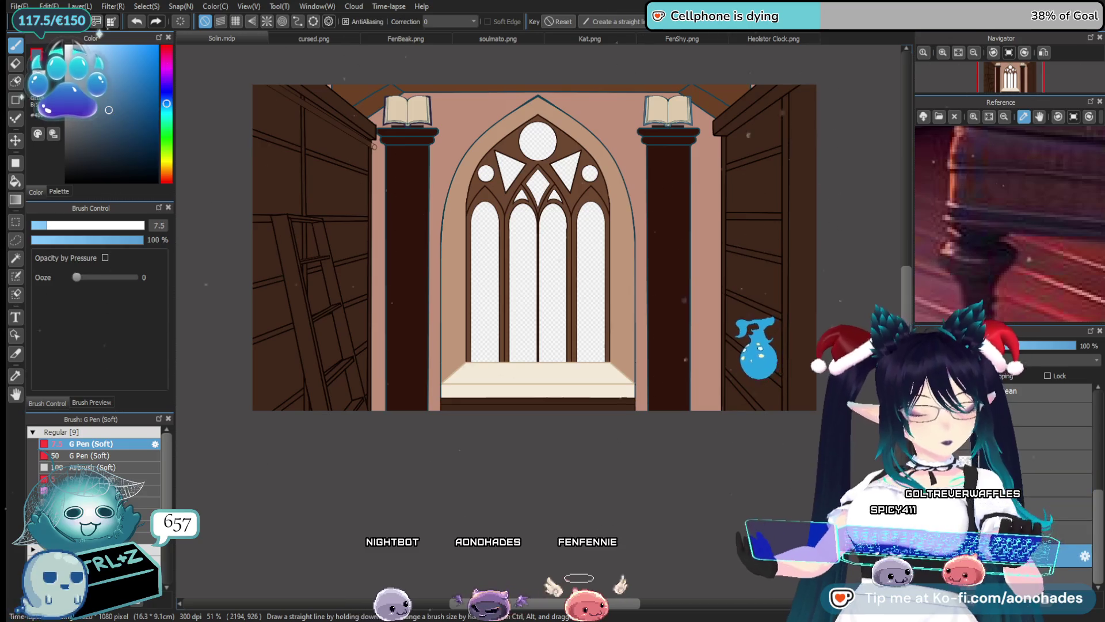
{"action": "left_click_drag", "start_coordinate": [576, 173], "coordinate": [536, 232]}
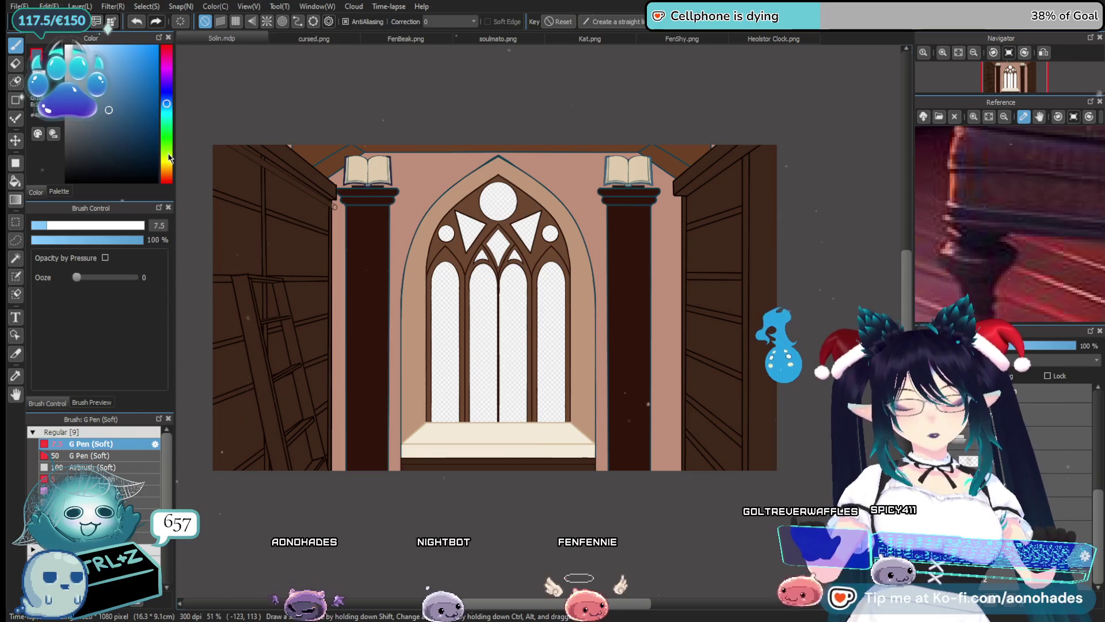
Pick cyan and draw a small arc inside the window's top tracery circle
{"action": "left_click", "coordinate": [168, 118]}
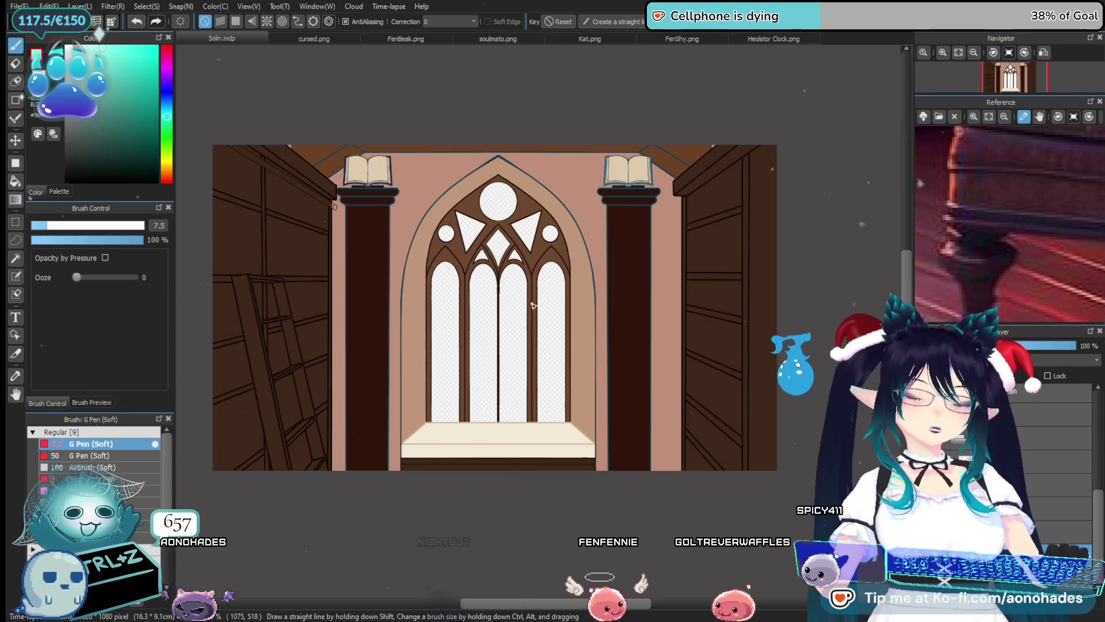
{"action": "scroll", "coordinate": [506, 242], "scroll_direction": "up", "scroll_amount": 4}
{"action": "scroll", "coordinate": [494, 251], "scroll_direction": "up", "scroll_amount": 2}
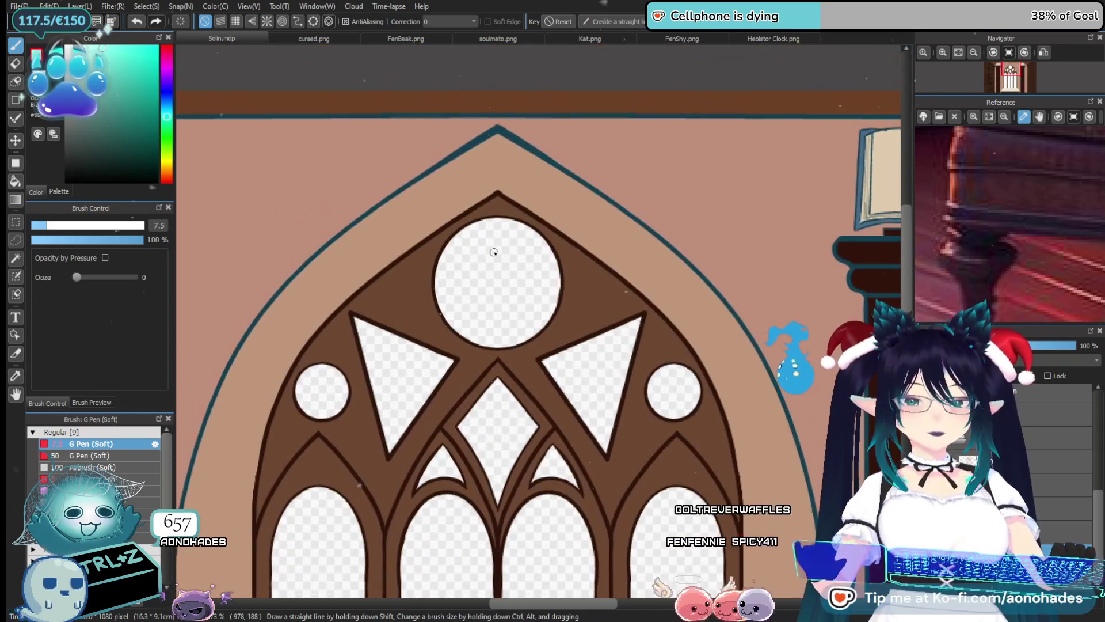
{"action": "left_click_drag", "start_coordinate": [469, 237], "coordinate": [547, 275]}
{"action": "key", "text": "ctrl+z"}
{"action": "key", "text": "ctrl+y"}
Zoom out and turn on the perspective layer to show the teal guide lines
{"action": "scroll", "coordinate": [456, 211], "scroll_direction": "down", "scroll_amount": 3}
{"action": "scroll", "coordinate": [461, 260], "scroll_direction": "down", "scroll_amount": 2}
{"action": "scroll", "coordinate": [468, 340], "scroll_direction": "down", "scroll_amount": 2}
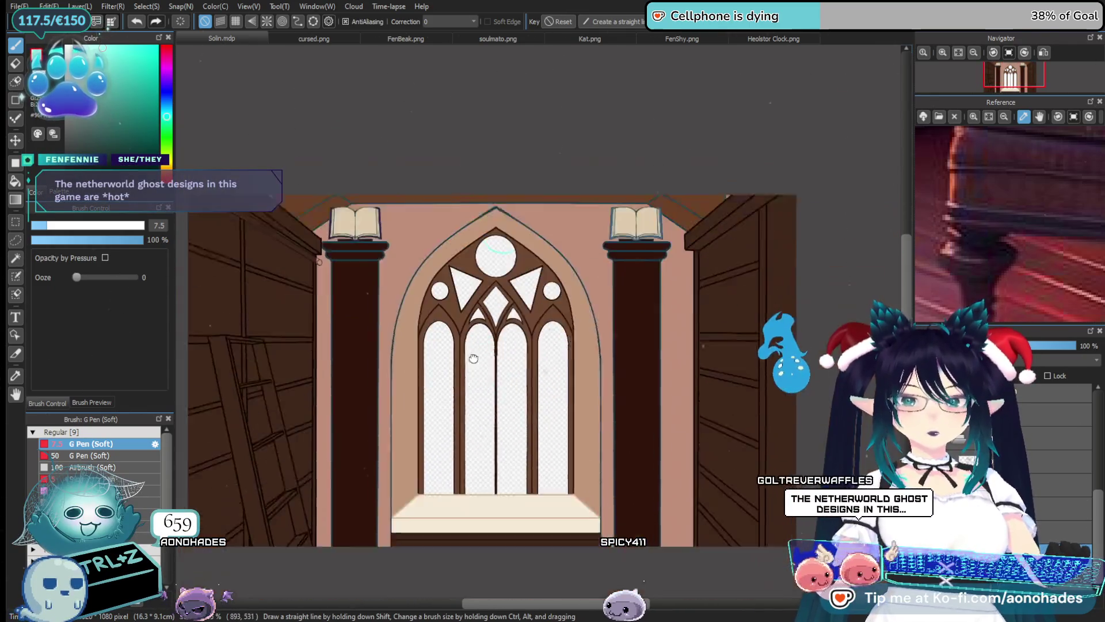
{"action": "mouse_move", "coordinate": [467, 339]}
{"action": "left_mouse_down"}
{"action": "mouse_move", "coordinate": [455, 338]}
{"action": "mouse_move", "coordinate": [455, 289]}
{"action": "left_mouse_up"}
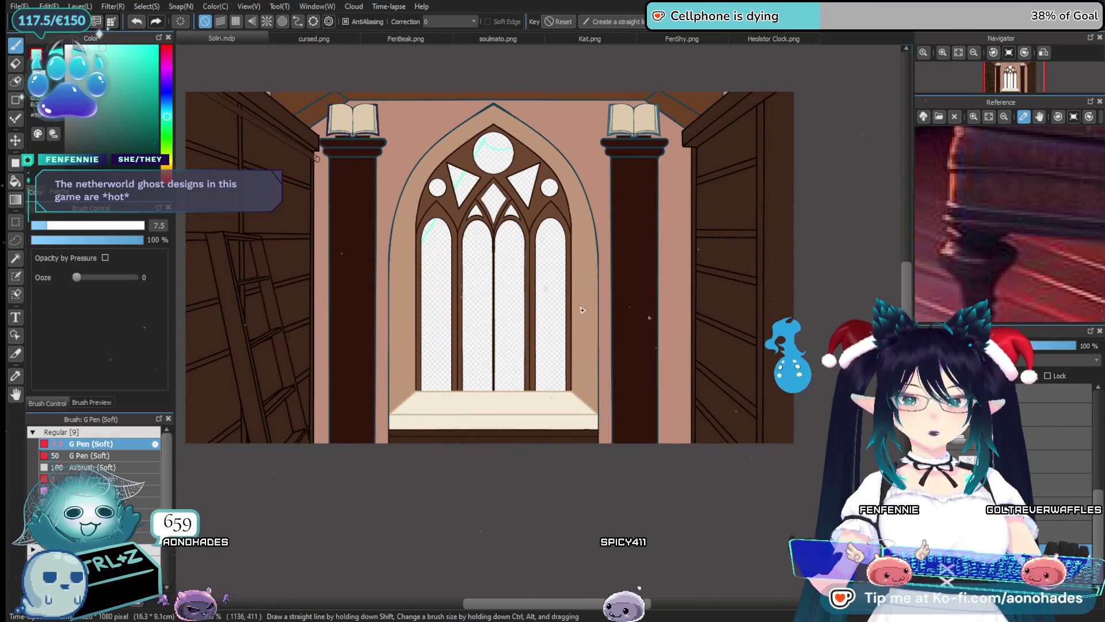
{"action": "scroll", "coordinate": [561, 464], "scroll_direction": "down", "scroll_amount": 1}
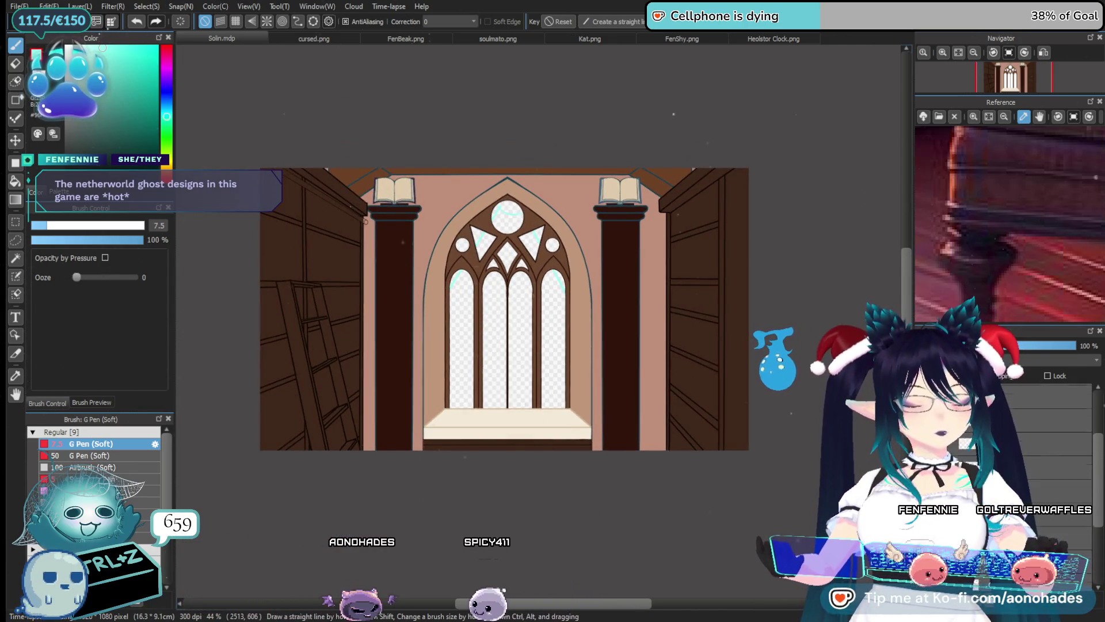
{"action": "left_click", "coordinate": [1011, 396]}
{"action": "left_click_drag", "start_coordinate": [1010, 396], "coordinate": [1008, 399]}
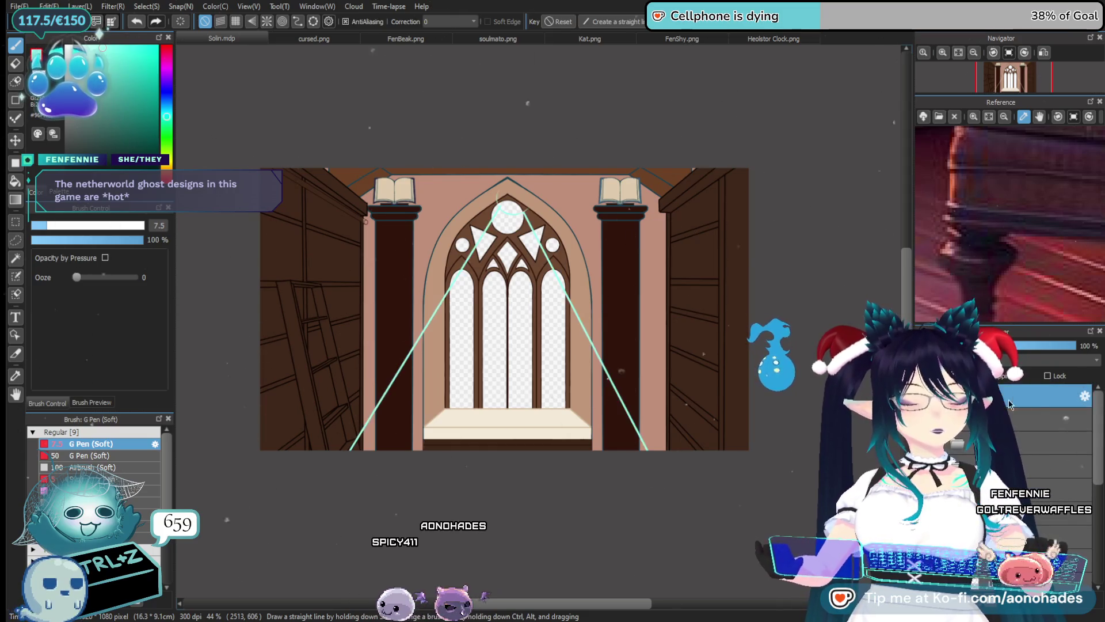
{"action": "left_click_drag", "start_coordinate": [587, 346], "coordinate": [533, 347]}
{"action": "scroll", "coordinate": [533, 348], "scroll_direction": "up", "scroll_amount": 1}
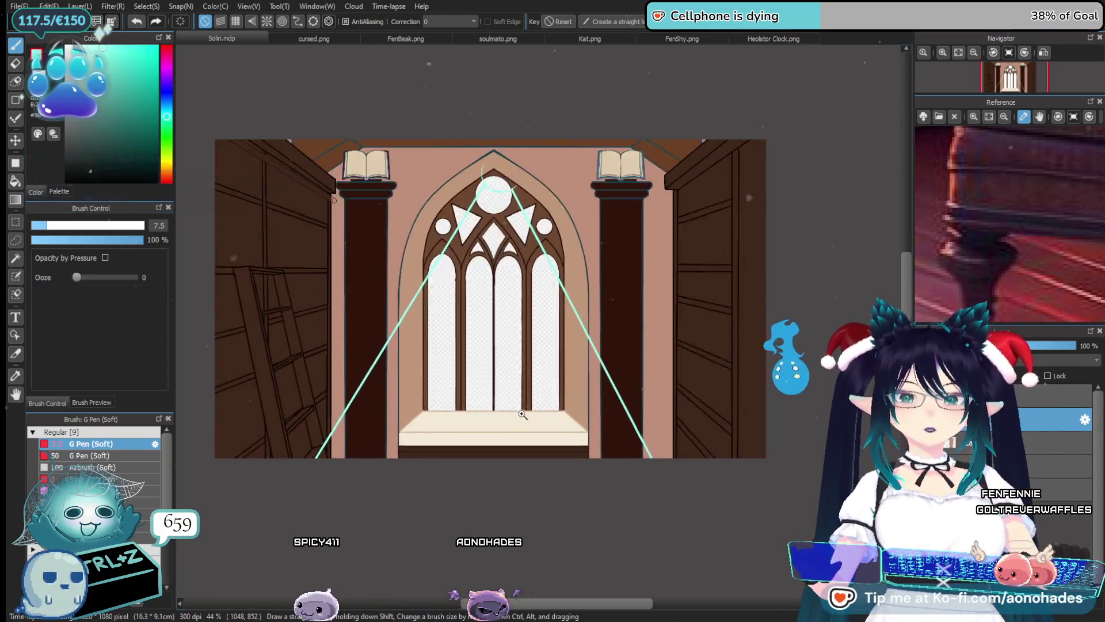
{"action": "scroll", "coordinate": [525, 423], "scroll_direction": "up", "scroll_amount": 1}
{"action": "scroll", "coordinate": [538, 438], "scroll_direction": "up", "scroll_amount": 1}
{"action": "left_click_drag", "start_coordinate": [536, 441], "coordinate": [534, 441]}
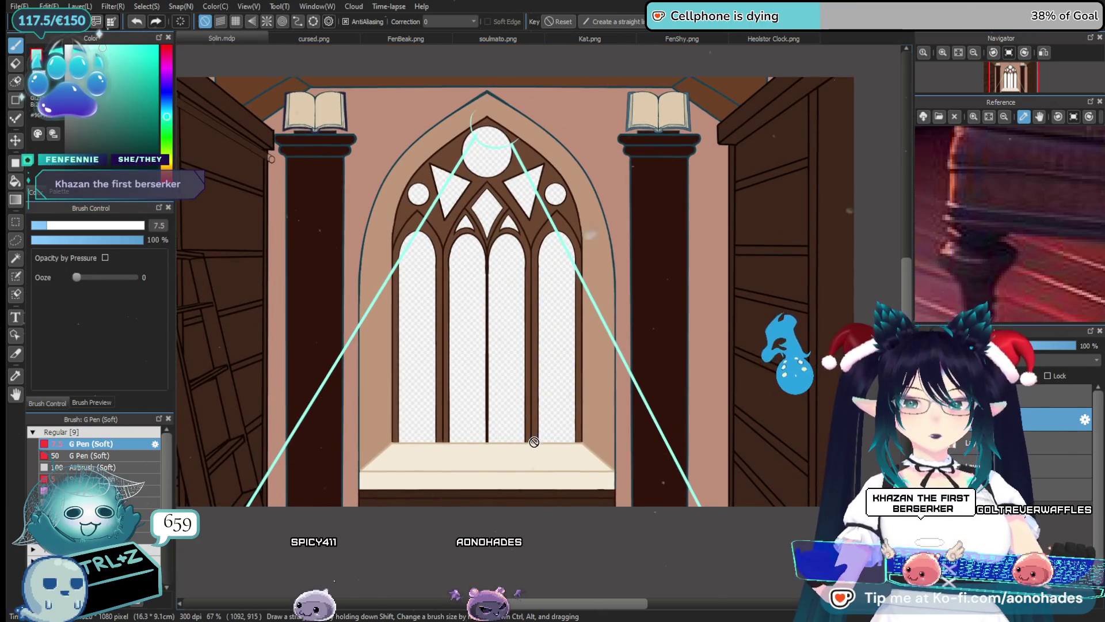
{"action": "scroll", "coordinate": [523, 459], "scroll_direction": "up", "scroll_amount": 1}
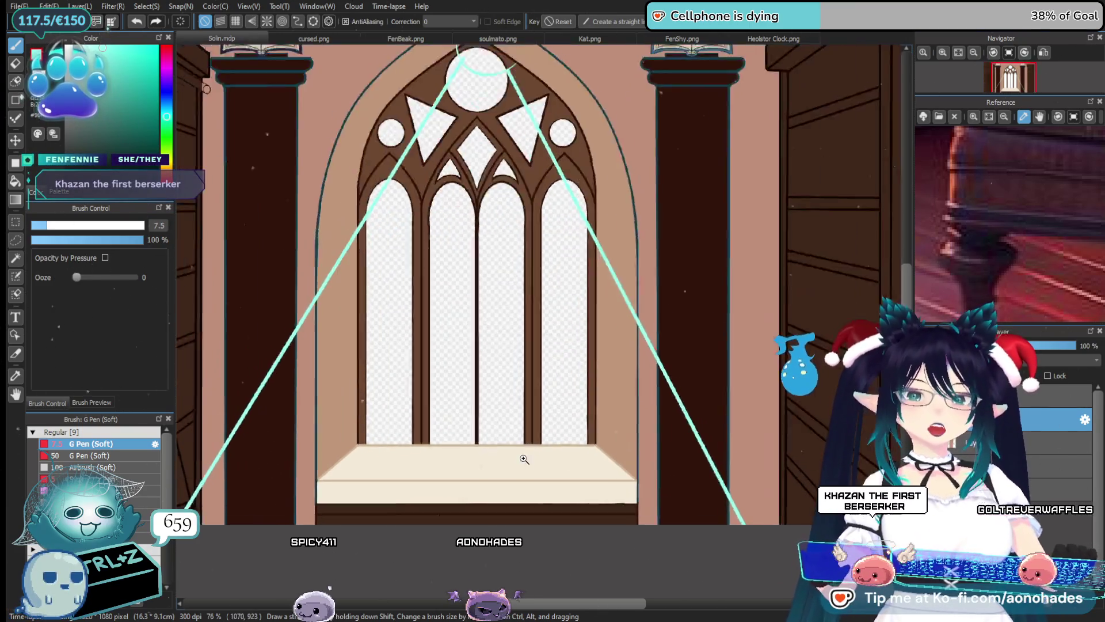
{"action": "scroll", "coordinate": [570, 426], "scroll_direction": "up", "scroll_amount": 1}
{"action": "scroll", "coordinate": [418, 451], "scroll_direction": "up", "scroll_amount": 1}
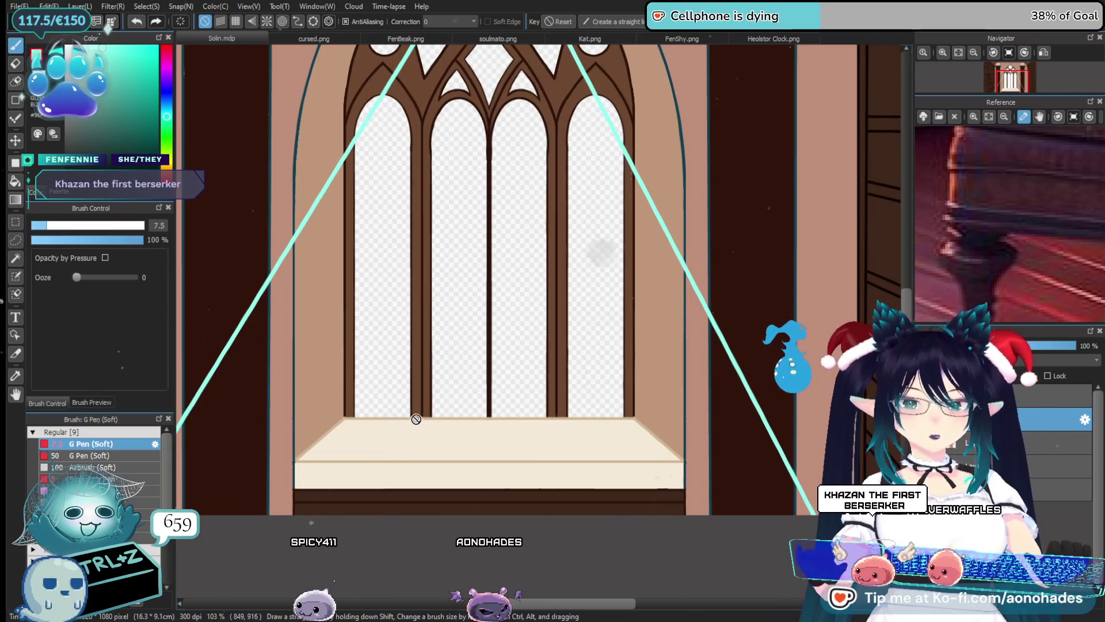
{"action": "mouse_move", "coordinate": [476, 425]}
{"action": "left_mouse_down"}
{"action": "mouse_move", "coordinate": [437, 424]}
{"action": "mouse_move", "coordinate": [444, 434]}
{"action": "left_mouse_up"}
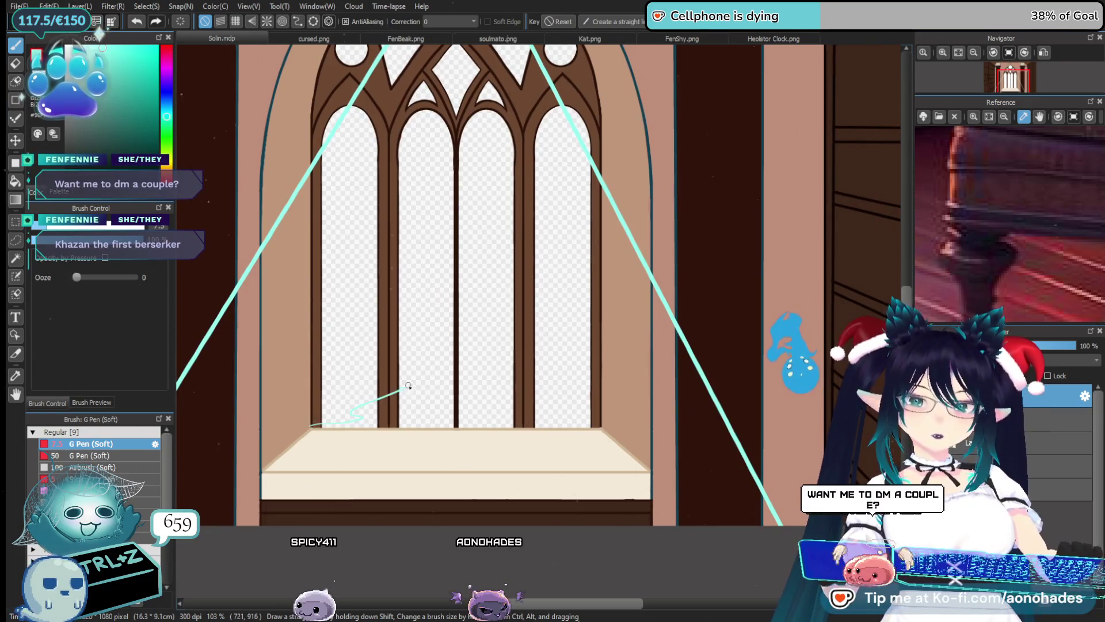
{"action": "key", "text": "ctrl+z"}
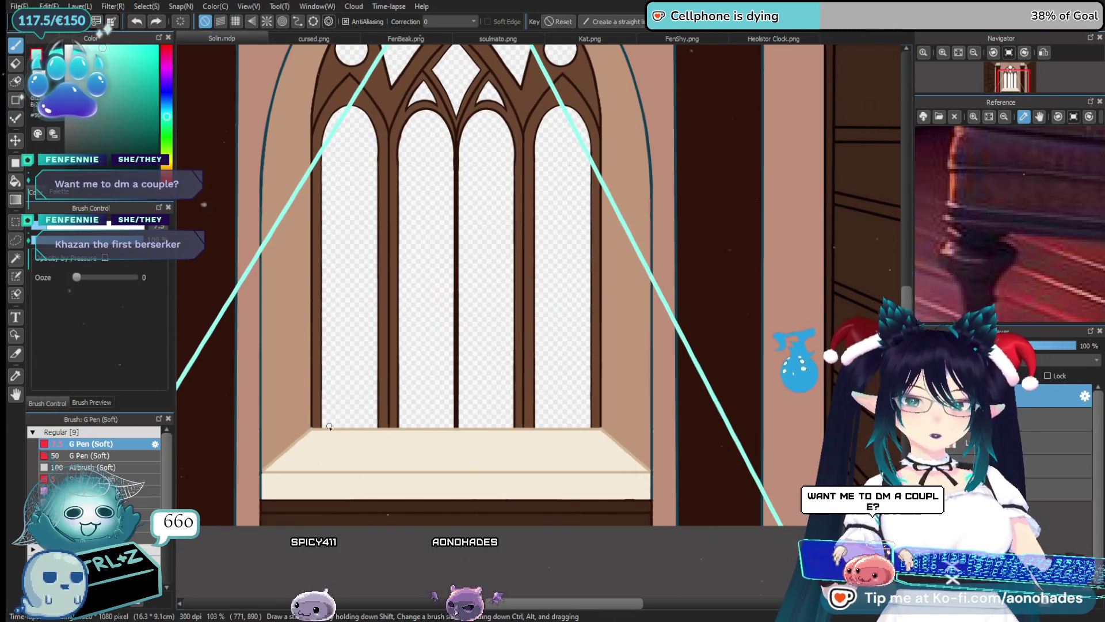
{"action": "left_click_drag", "start_coordinate": [311, 426], "coordinate": [391, 387]}
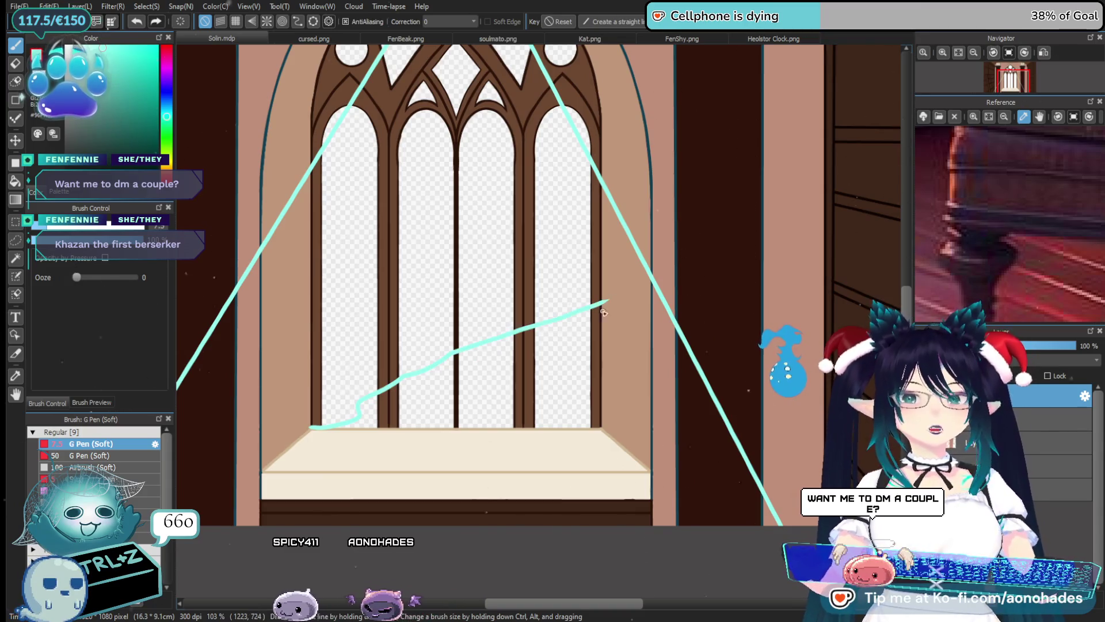
{"action": "scroll", "coordinate": [467, 418], "scroll_direction": "down", "scroll_amount": 2}
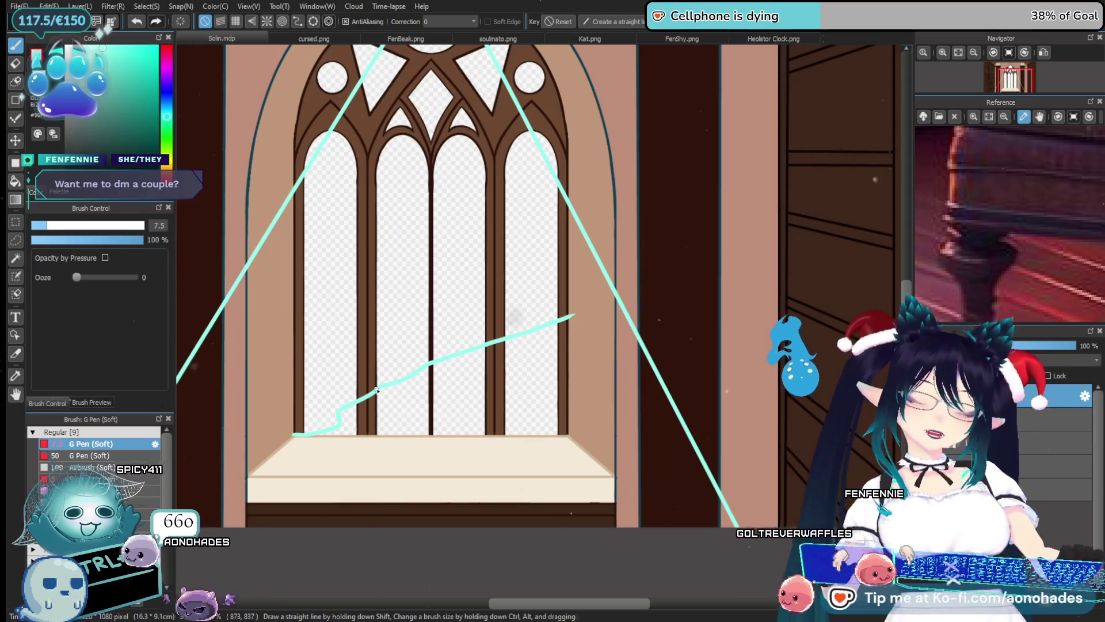
{"action": "key", "text": "ctrl+z"}
{"action": "left_click_drag", "start_coordinate": [314, 440], "coordinate": [575, 309]}
{"action": "left_click_drag", "start_coordinate": [445, 426], "coordinate": [481, 443]}
{"action": "key", "text": "ctrl+z"}
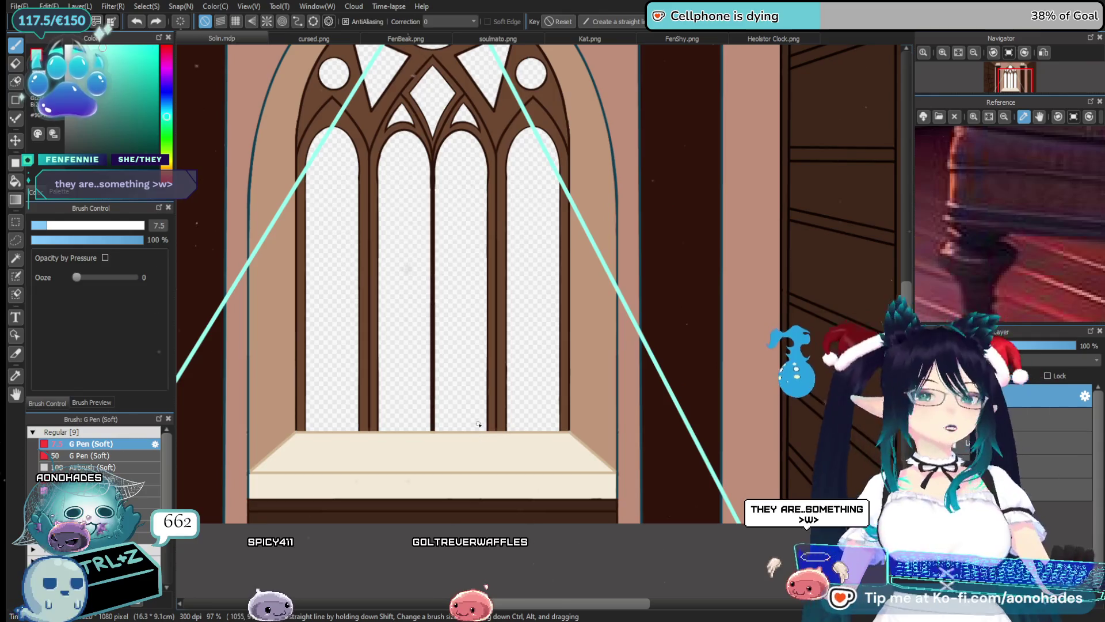
{"action": "scroll", "coordinate": [415, 229], "scroll_direction": "down", "scroll_amount": 1}
{"action": "scroll", "coordinate": [407, 242], "scroll_direction": "down", "scroll_amount": 1}
{"action": "scroll", "coordinate": [415, 239], "scroll_direction": "down", "scroll_amount": 1}
{"action": "scroll", "coordinate": [422, 136], "scroll_direction": "down", "scroll_amount": 1}
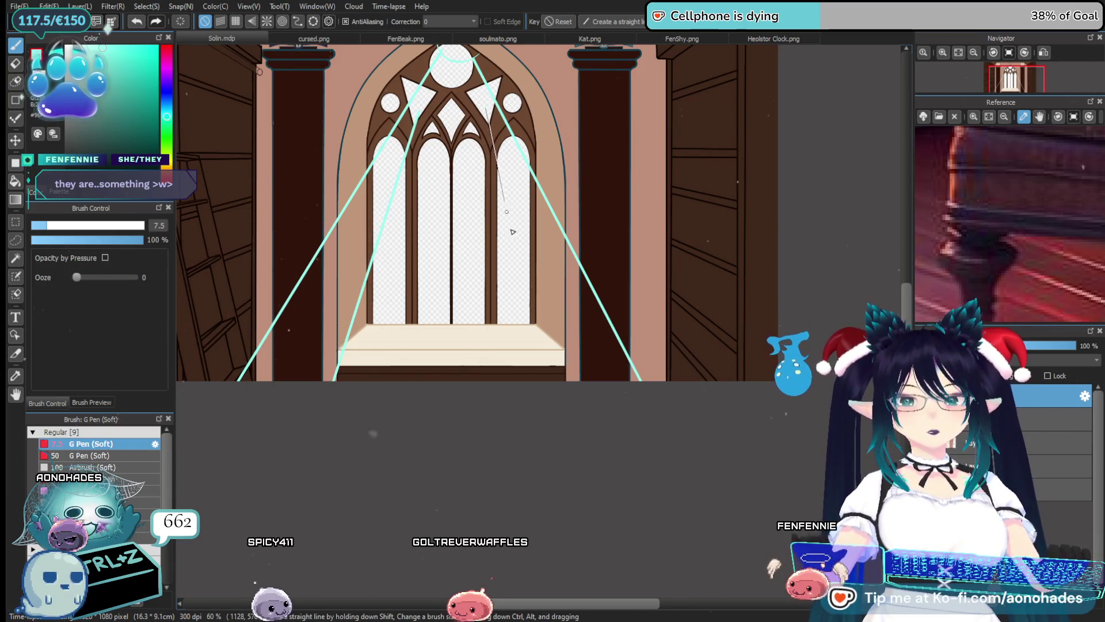
{"action": "scroll", "coordinate": [584, 449], "scroll_direction": "down", "scroll_amount": 2}
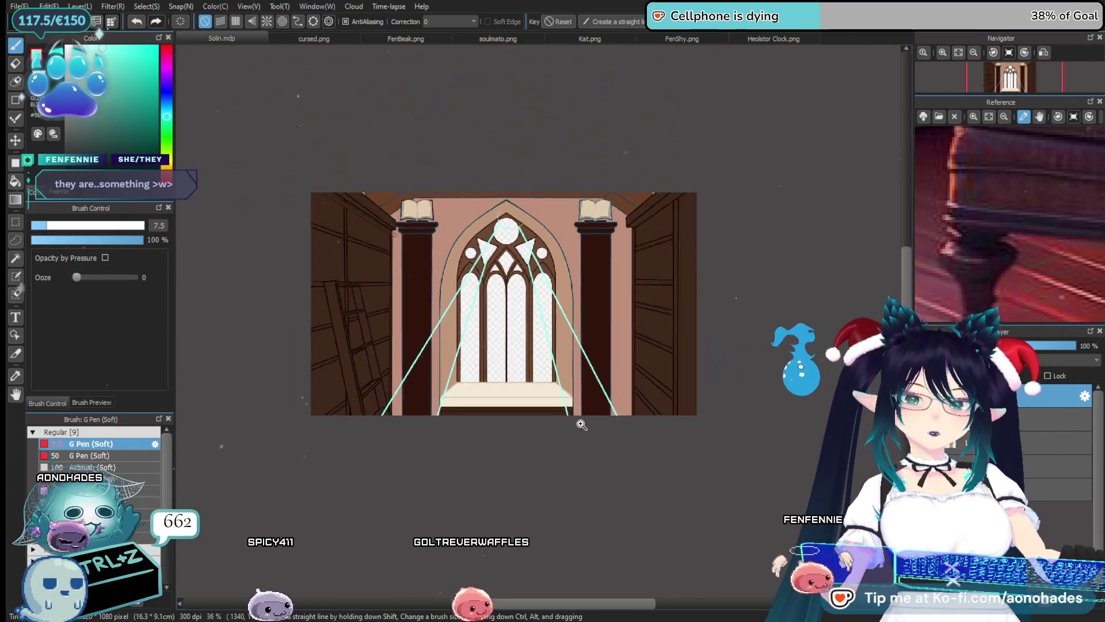
{"action": "scroll", "coordinate": [587, 431], "scroll_direction": "up", "scroll_amount": 1}
{"action": "scroll", "coordinate": [581, 435], "scroll_direction": "down", "scroll_amount": 1}
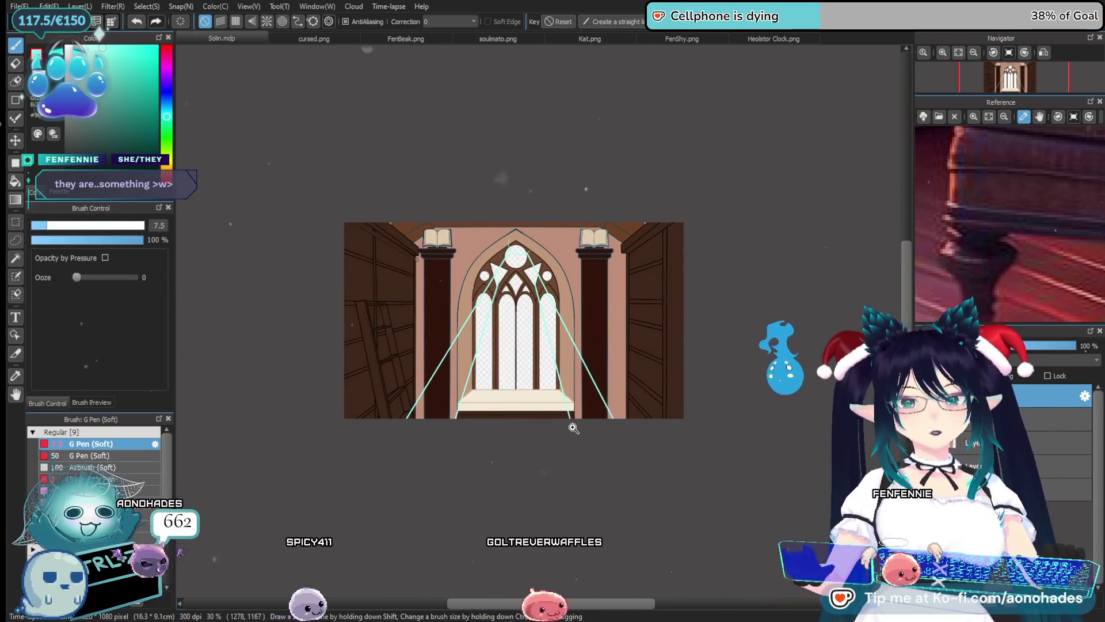
{"action": "scroll", "coordinate": [573, 428], "scroll_direction": "down", "scroll_amount": 1}
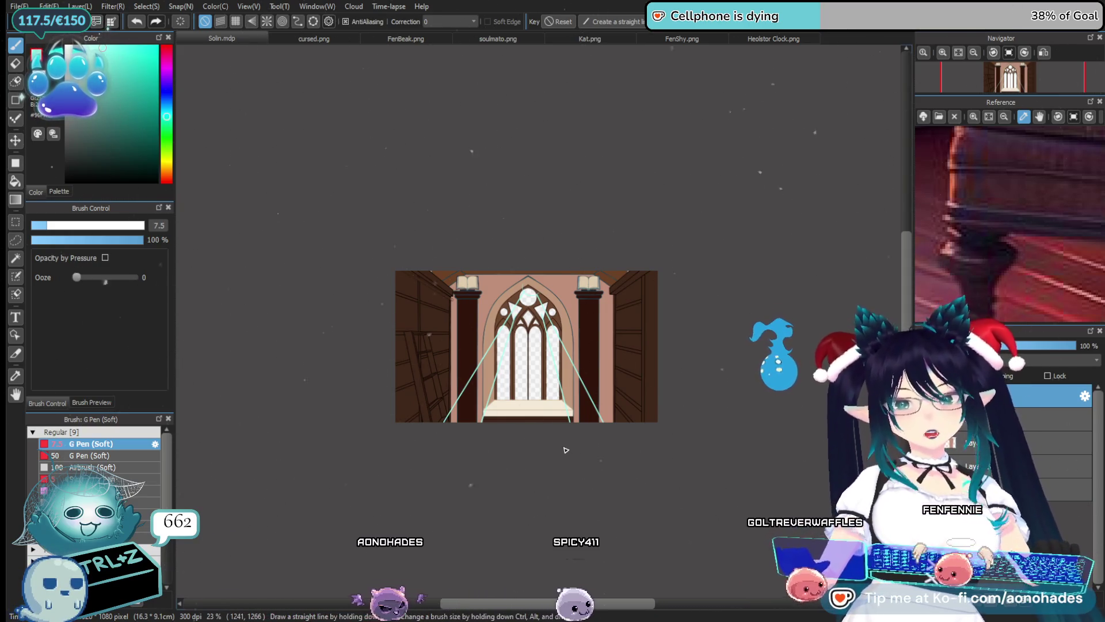
{"action": "scroll", "coordinate": [525, 302], "scroll_direction": "up", "scroll_amount": 3}
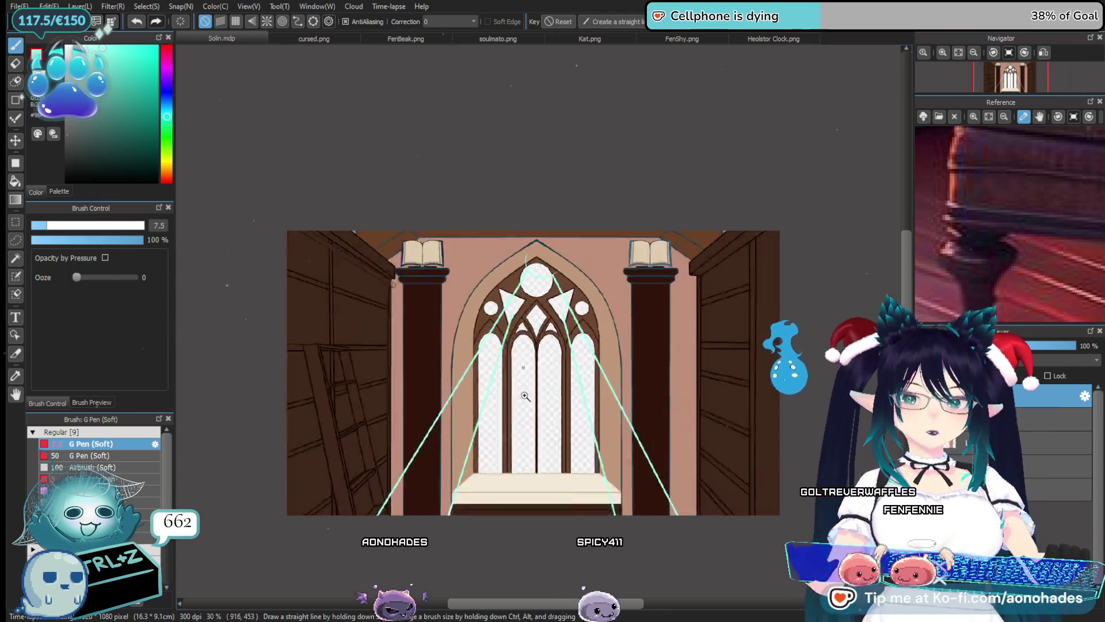
{"action": "scroll", "coordinate": [518, 392], "scroll_direction": "up", "scroll_amount": 3}
{"action": "scroll", "coordinate": [498, 410], "scroll_direction": "down", "scroll_amount": 1}
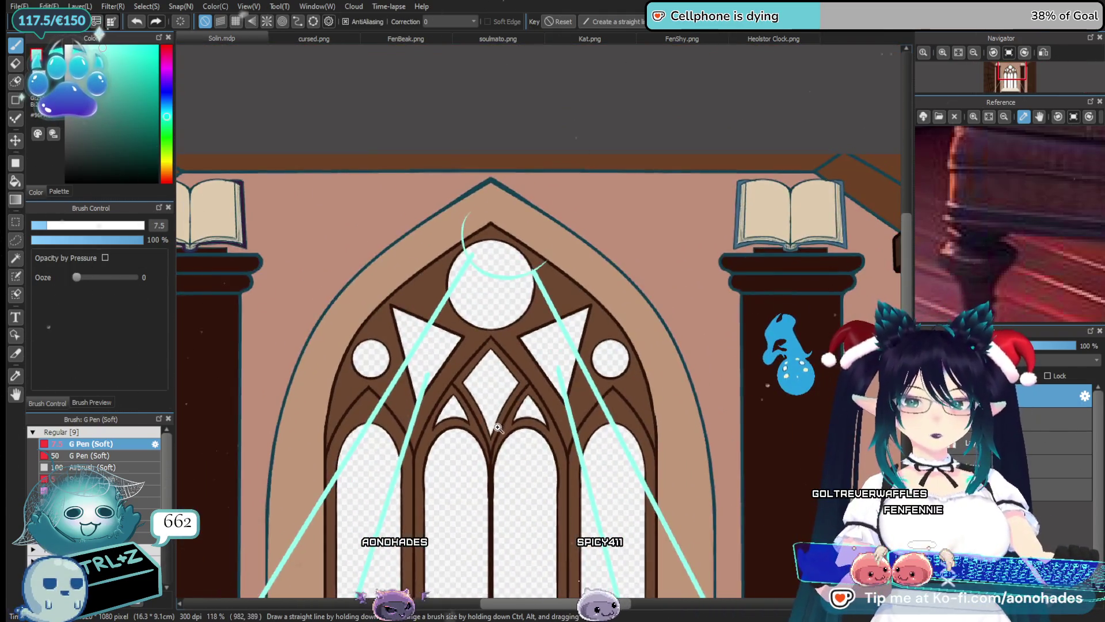
{"action": "scroll", "coordinate": [502, 412], "scroll_direction": "down", "scroll_amount": 2}
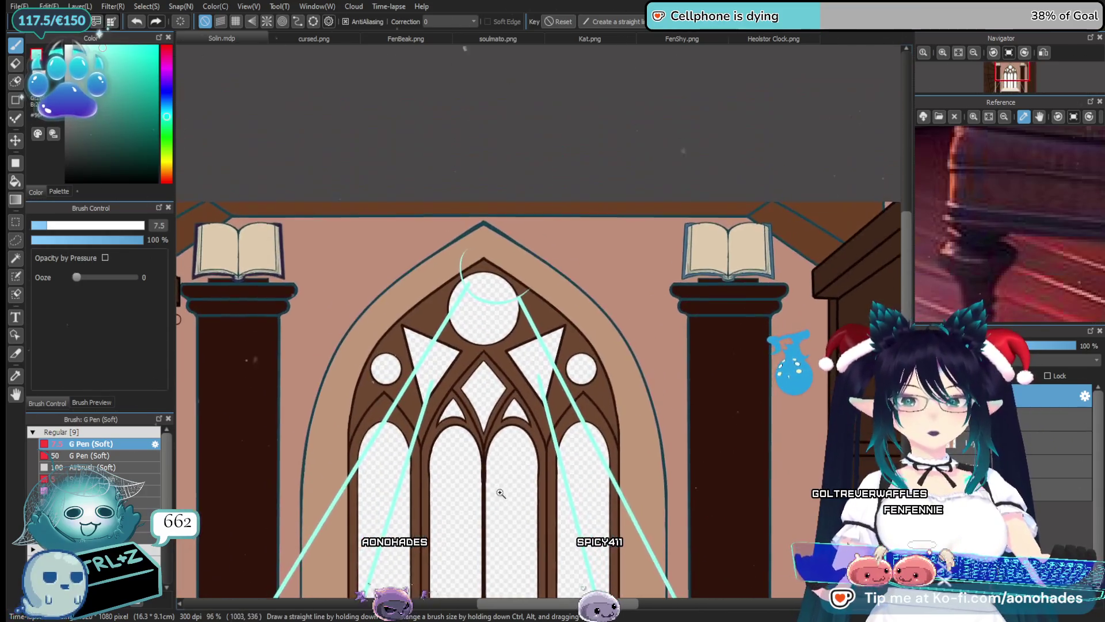
{"action": "scroll", "coordinate": [474, 294], "scroll_direction": "up", "scroll_amount": 4}
{"action": "key", "text": "ctrl+Down"}
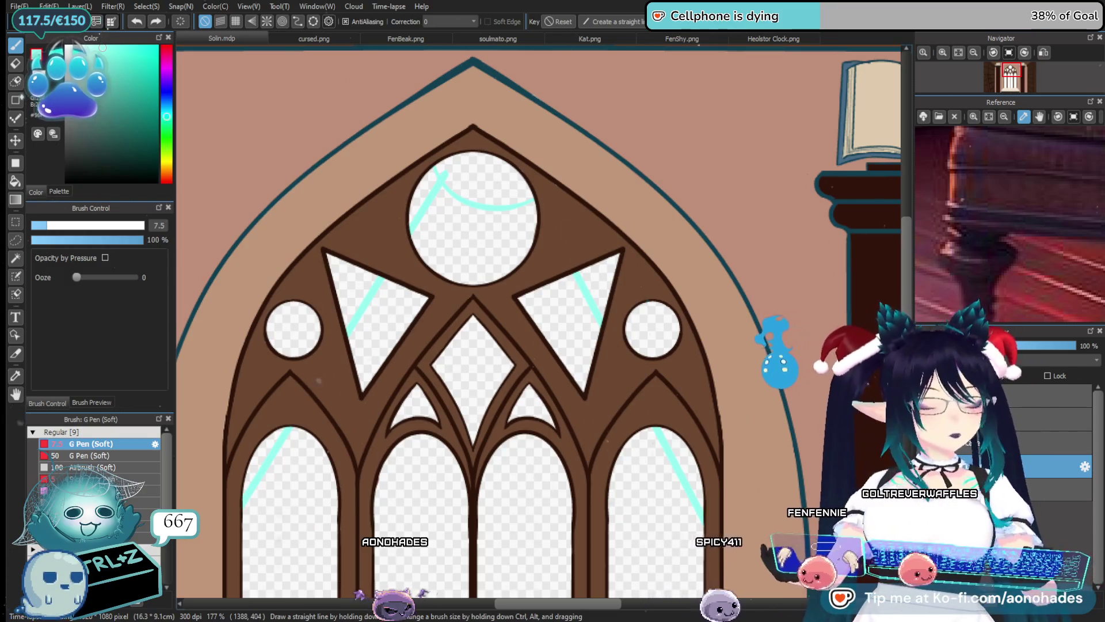
Clear the cyan guide lines and discard a trial large arc around the top circle
{"action": "key", "text": "ctrl+z"}
{"action": "key", "text": "Delete"}
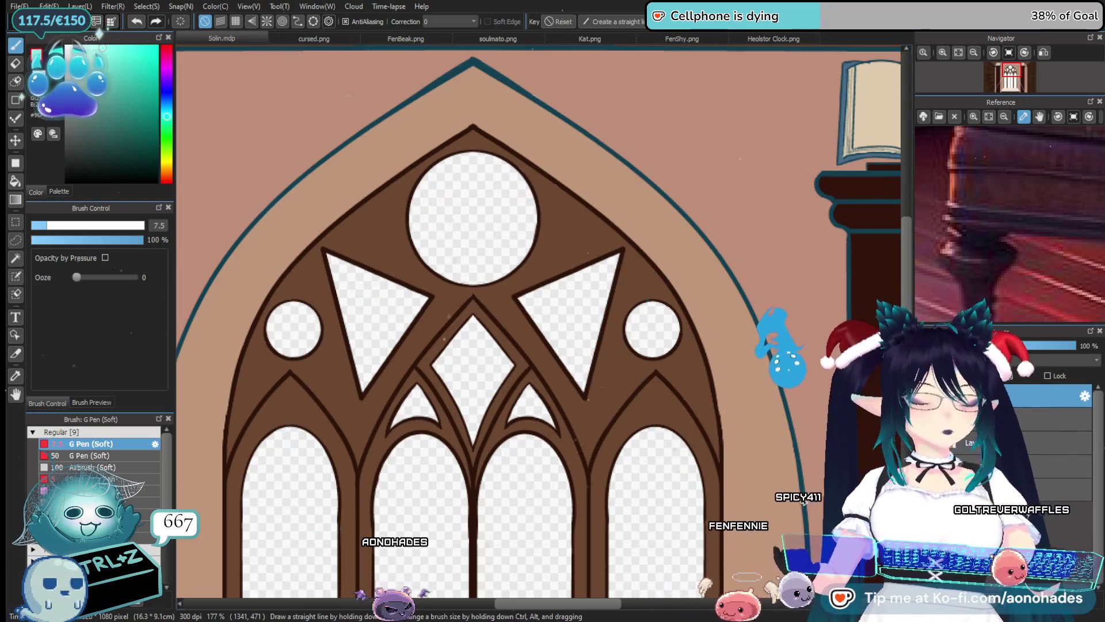
{"action": "left_click_drag", "start_coordinate": [371, 88], "coordinate": [581, 130]}
{"action": "key", "text": "ctrl+z"}
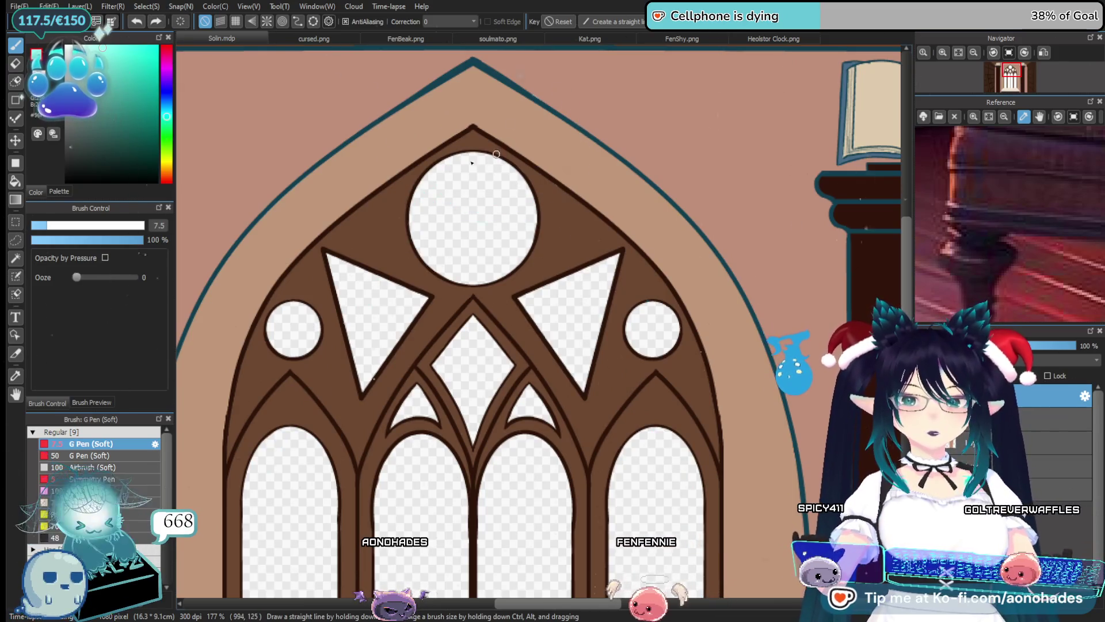
{"action": "scroll", "coordinate": [375, 46], "scroll_direction": "up", "scroll_amount": 3}
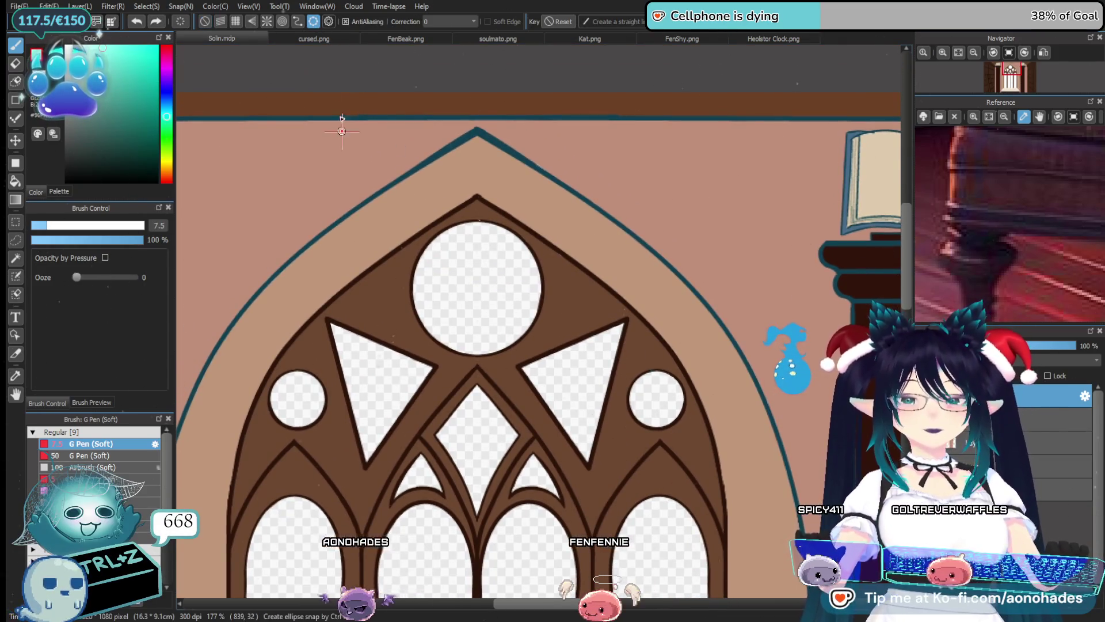
Place a circle ruler over the arch top, trace a teal ring, and close the ruler
{"action": "left_click_drag", "start_coordinate": [500, 275], "coordinate": [554, 323]}
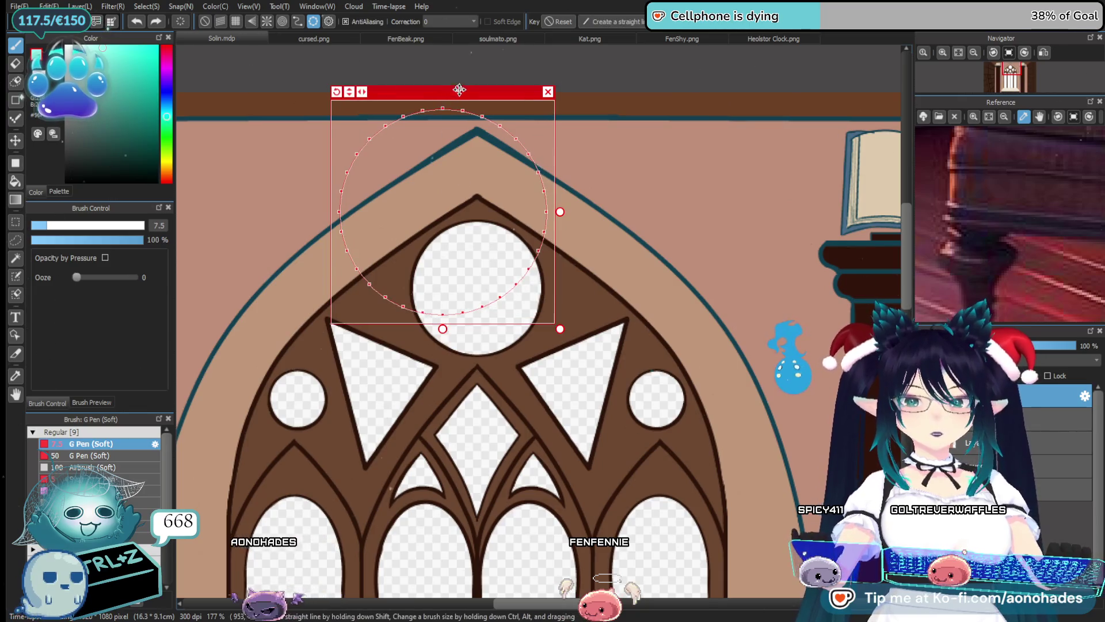
{"action": "left_click_drag", "start_coordinate": [459, 90], "coordinate": [498, 42]}
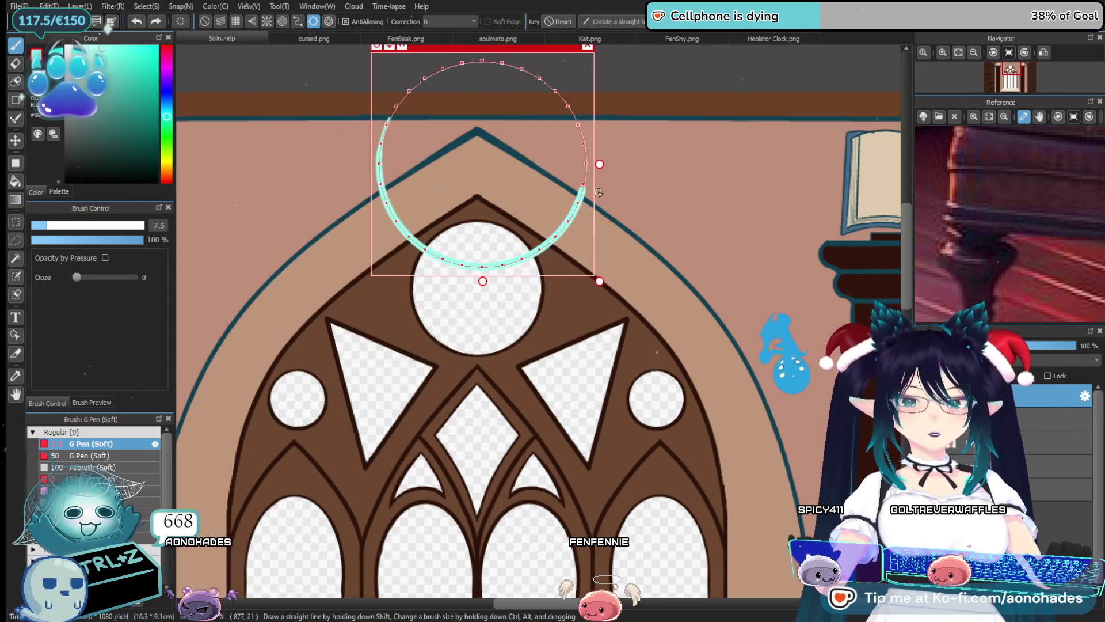
{"action": "left_click", "coordinate": [588, 46]}
{"action": "scroll", "coordinate": [625, 250], "scroll_direction": "down", "scroll_amount": 3}
Draw straight teal rays fanning from the top ring down past the windowsill to the picture's bottom
{"action": "key", "text": "v"}
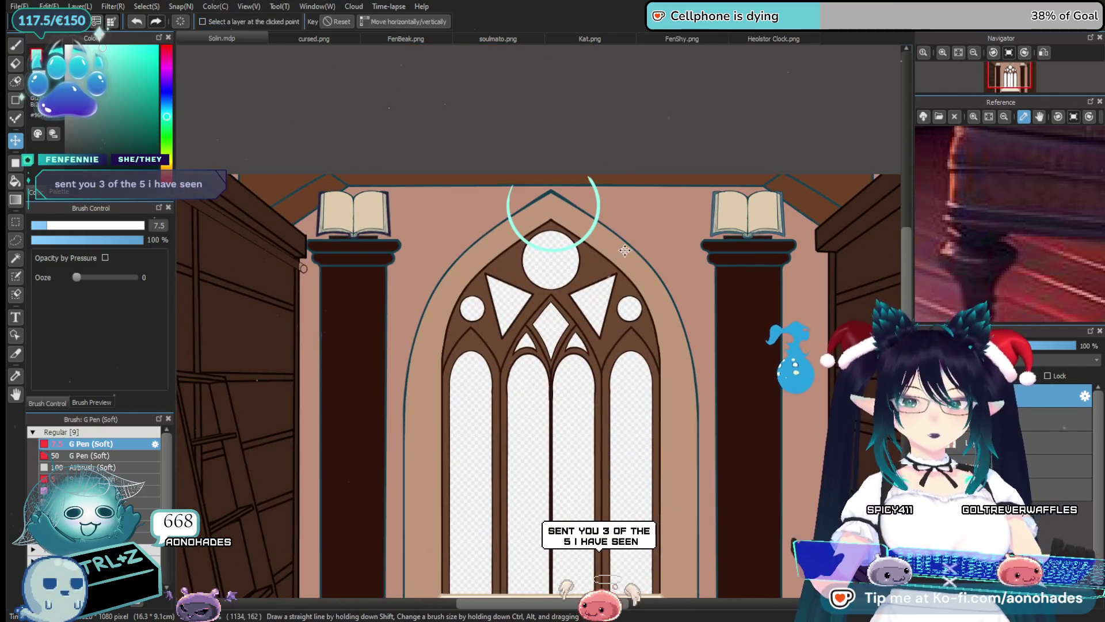
{"action": "scroll", "coordinate": [564, 217], "scroll_direction": "down", "scroll_amount": 5}
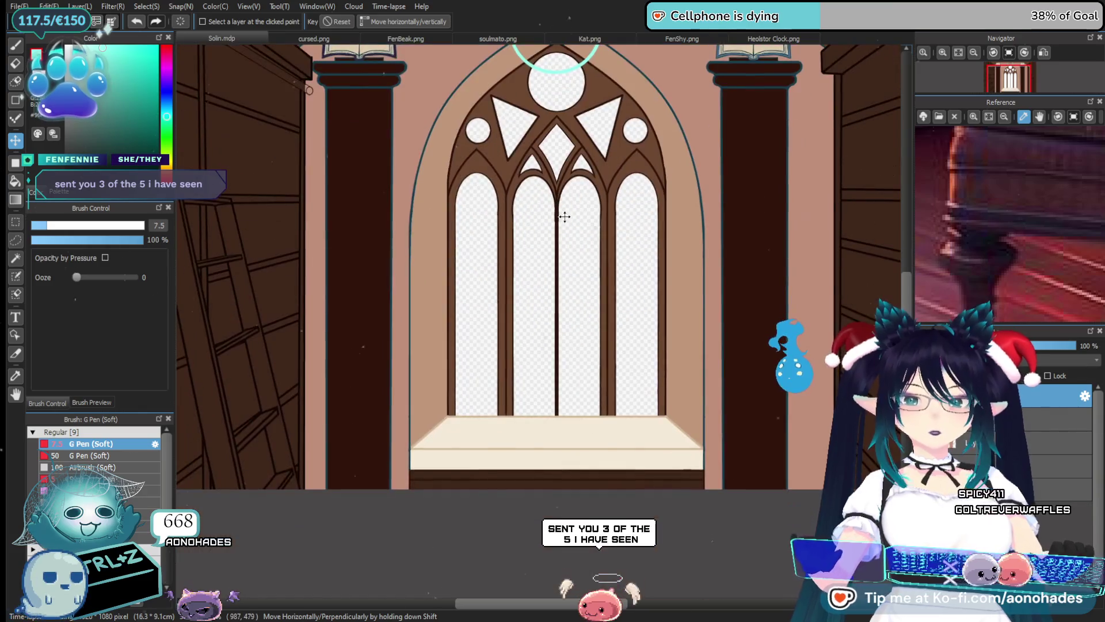
{"action": "key", "text": "p"}
{"action": "scroll", "coordinate": [561, 230], "scroll_direction": "down", "scroll_amount": 1}
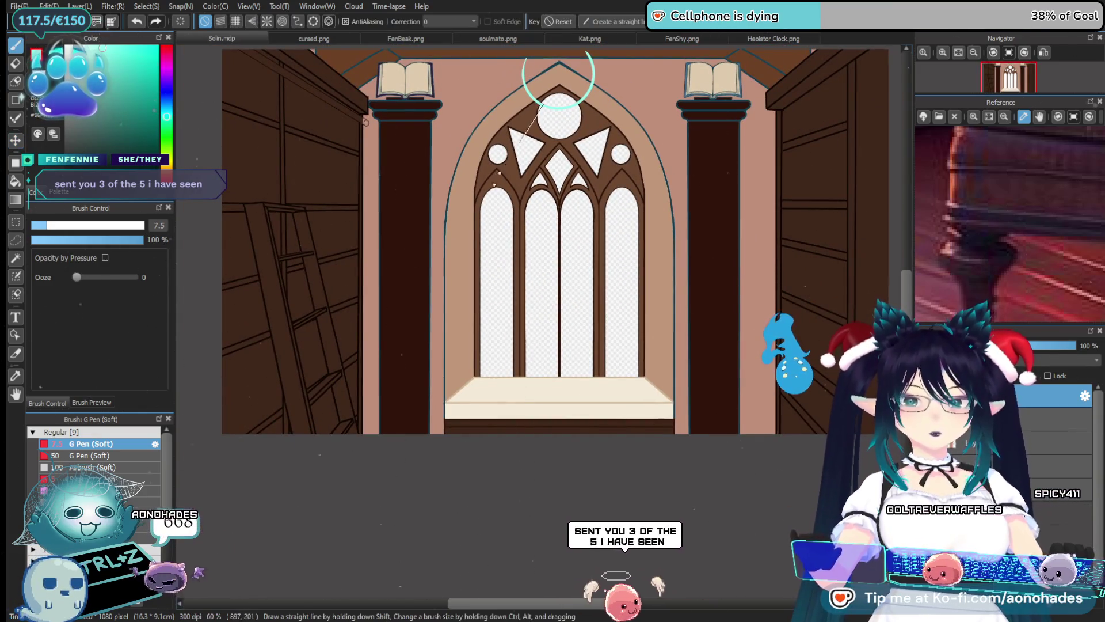
{"action": "left_click", "coordinate": [578, 105], "text": "shift"}
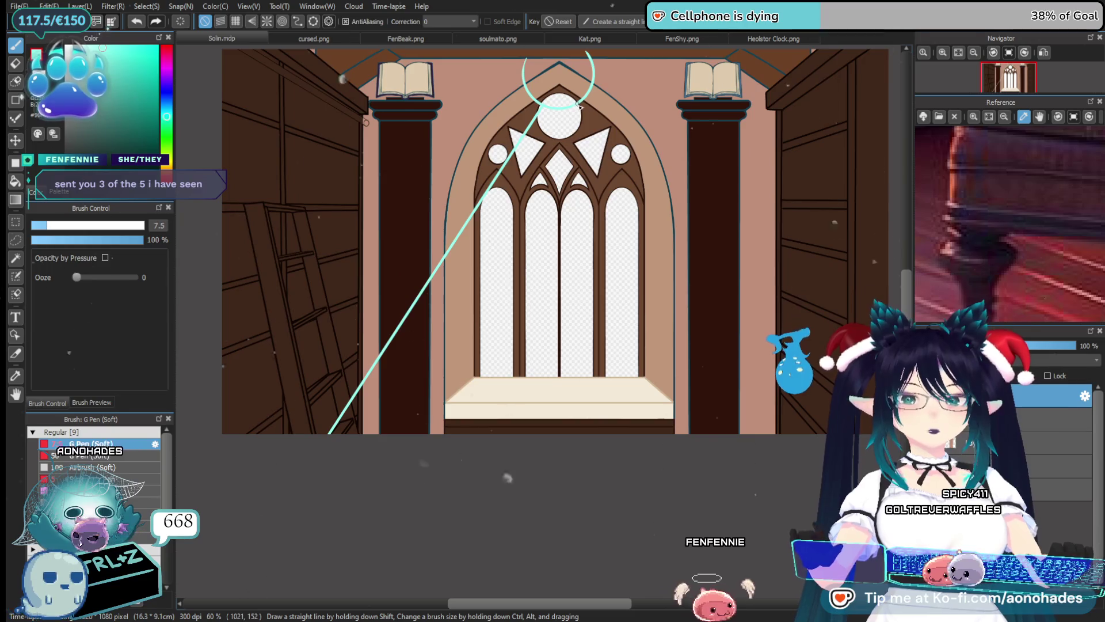
{"action": "left_click", "coordinate": [780, 482], "text": "shift"}
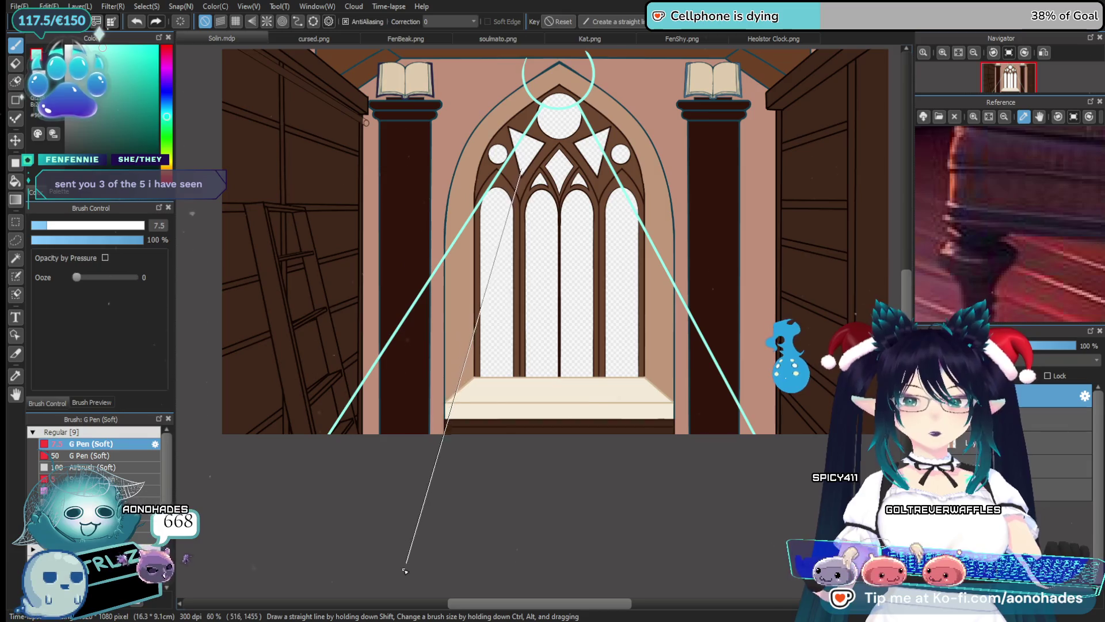
{"action": "left_click", "coordinate": [597, 173]}
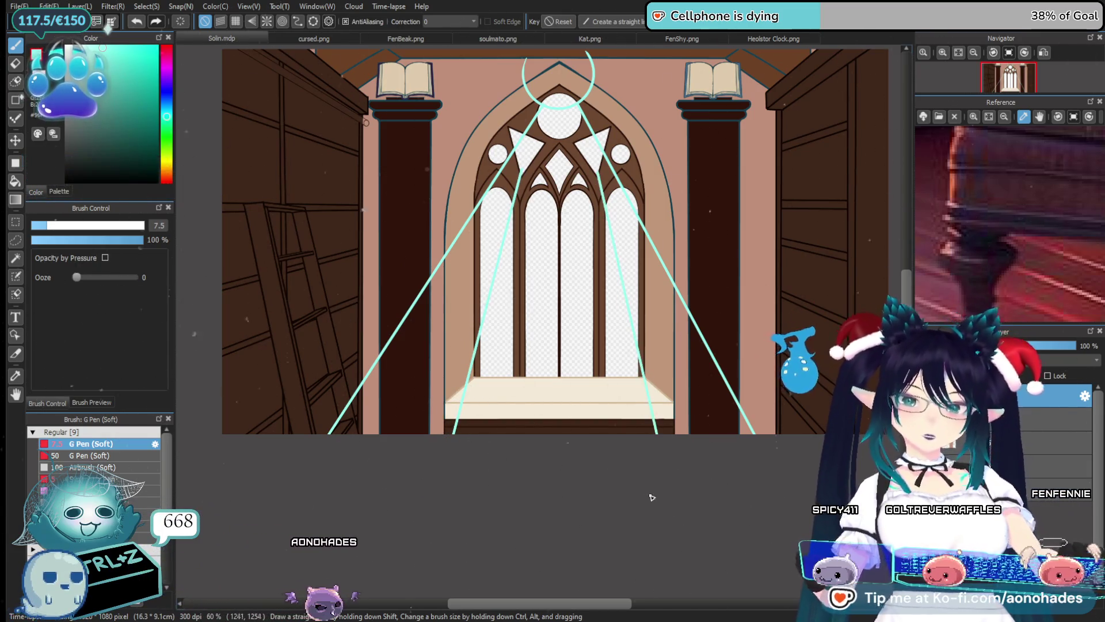
{"action": "left_click_drag", "start_coordinate": [651, 497], "coordinate": [606, 445]}
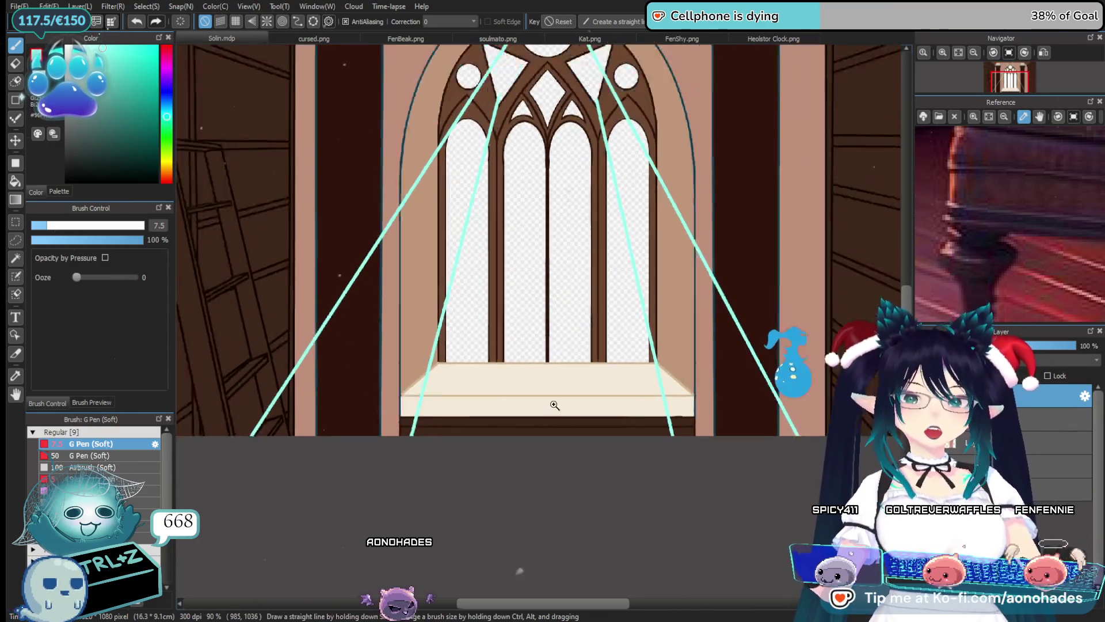
{"action": "scroll", "coordinate": [567, 369], "scroll_direction": "down", "scroll_amount": 5}
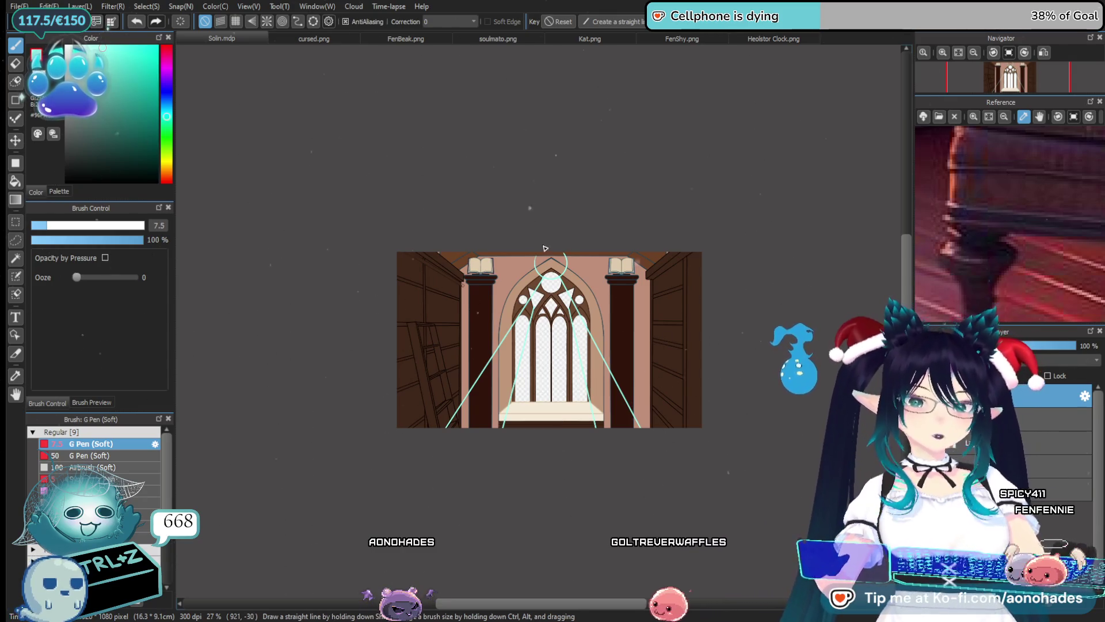
{"action": "scroll", "coordinate": [555, 378], "scroll_direction": "up", "scroll_amount": 5}
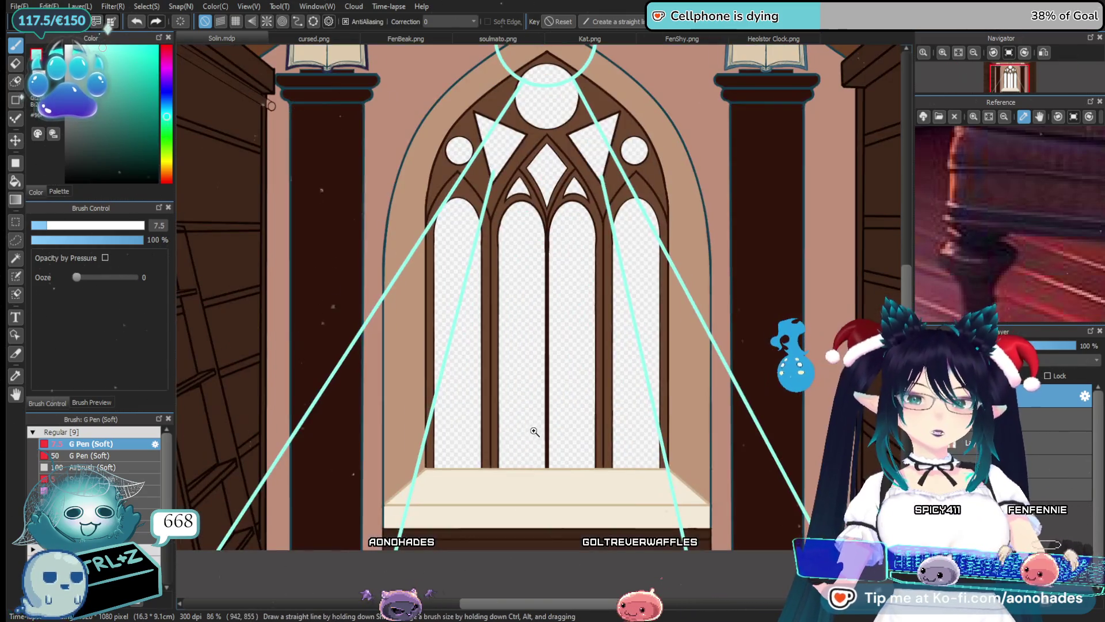
{"action": "scroll", "coordinate": [576, 416], "scroll_direction": "down", "scroll_amount": 2}
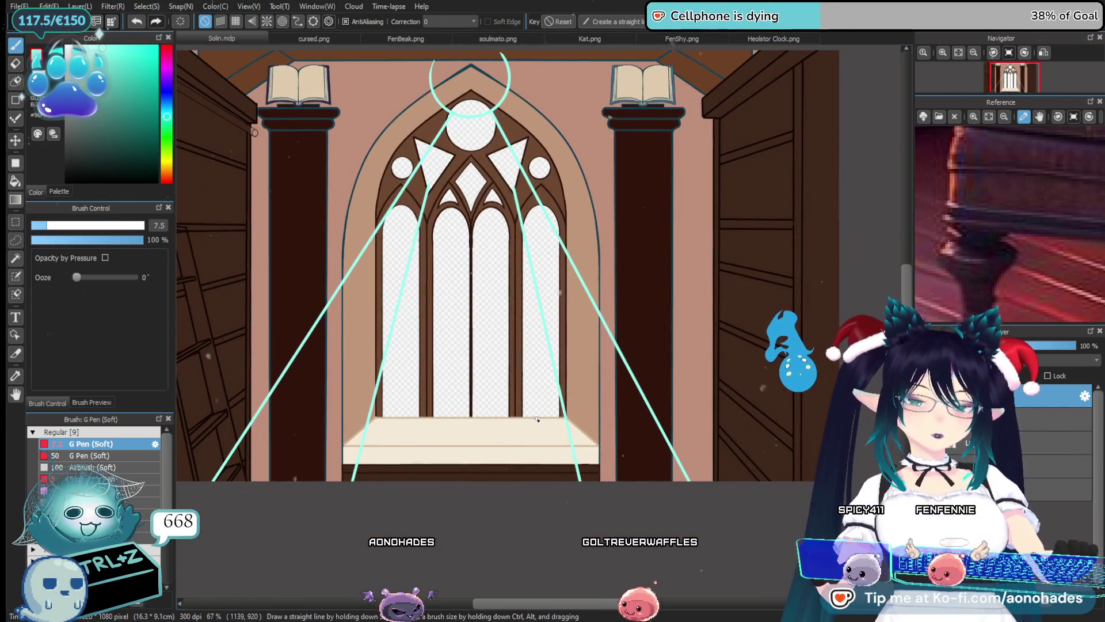
{"action": "scroll", "coordinate": [470, 373], "scroll_direction": "up", "scroll_amount": 1}
{"action": "scroll", "coordinate": [471, 373], "scroll_direction": "up", "scroll_amount": 1}
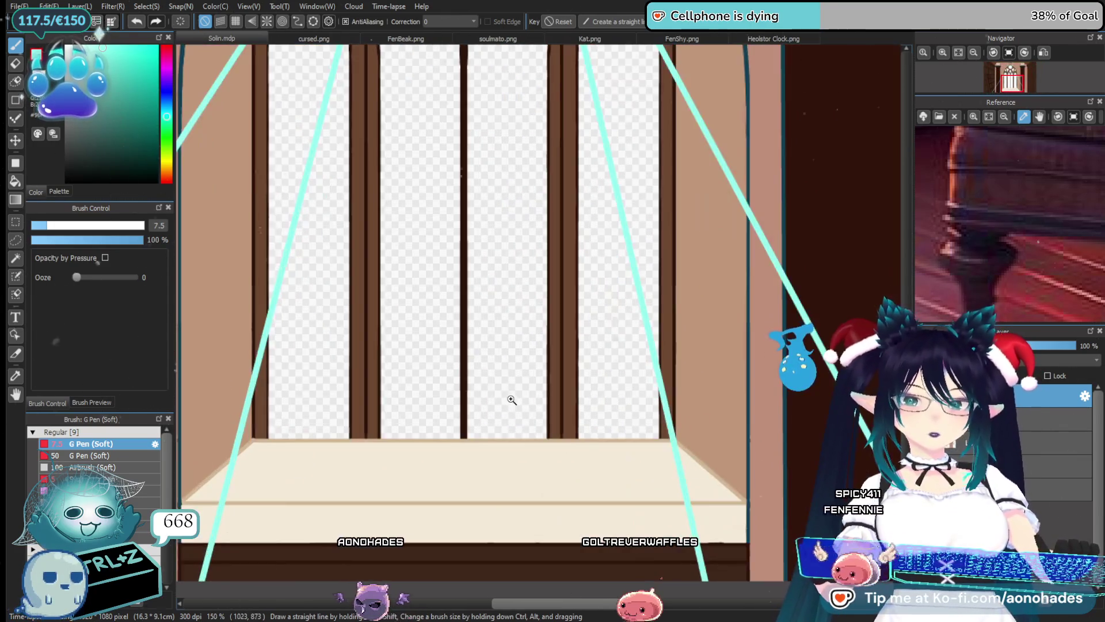
{"action": "scroll", "coordinate": [484, 403], "scroll_direction": "down", "scroll_amount": 1}
{"action": "mouse_move", "coordinate": [484, 411]}
{"action": "left_mouse_down"}
{"action": "mouse_move", "coordinate": [507, 417]}
{"action": "mouse_move", "coordinate": [479, 415]}
{"action": "left_mouse_up"}
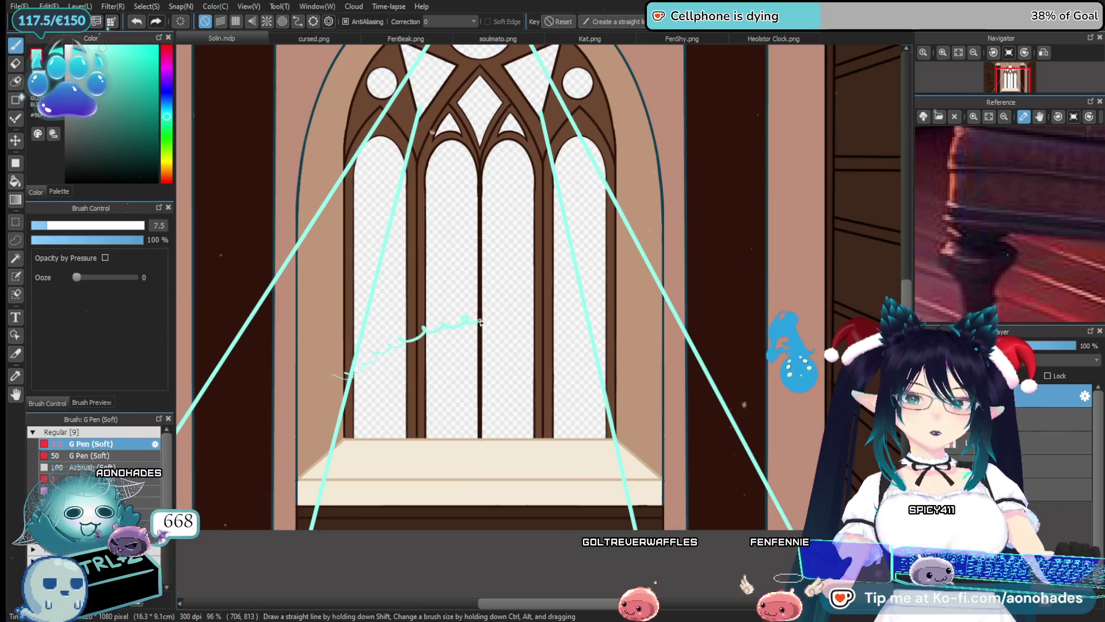
{"action": "left_click_drag", "start_coordinate": [480, 321], "coordinate": [555, 378]}
{"action": "left_click_drag", "start_coordinate": [512, 332], "coordinate": [608, 285]}
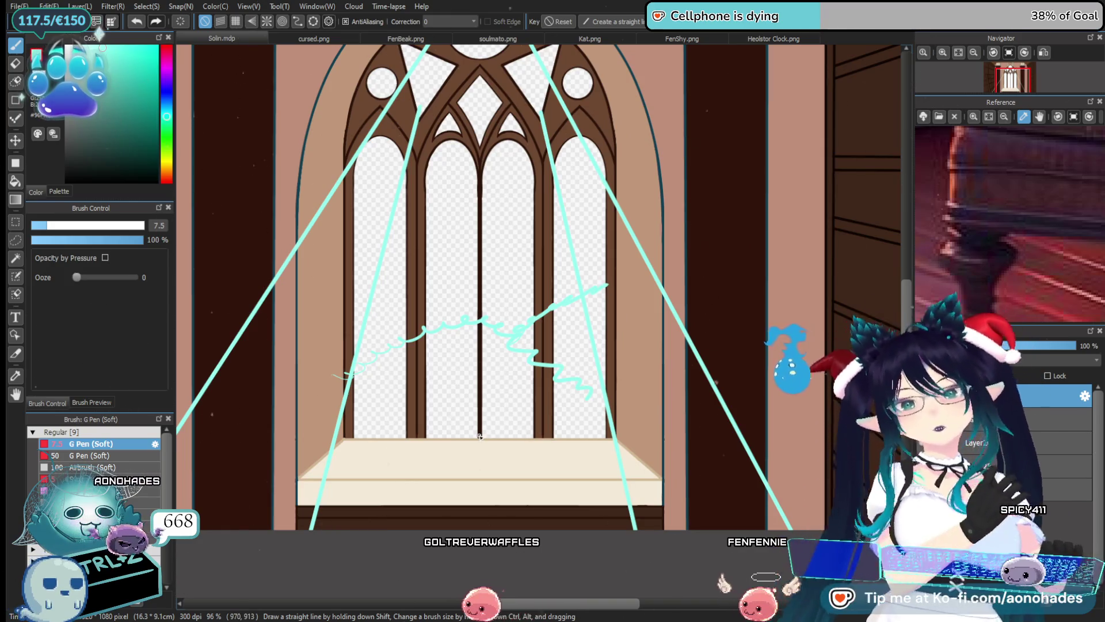
{"action": "key", "text": "ctrl+z"}
{"action": "key", "text": "ctrl+z"}
{"action": "key", "text": "ctrl+z"}
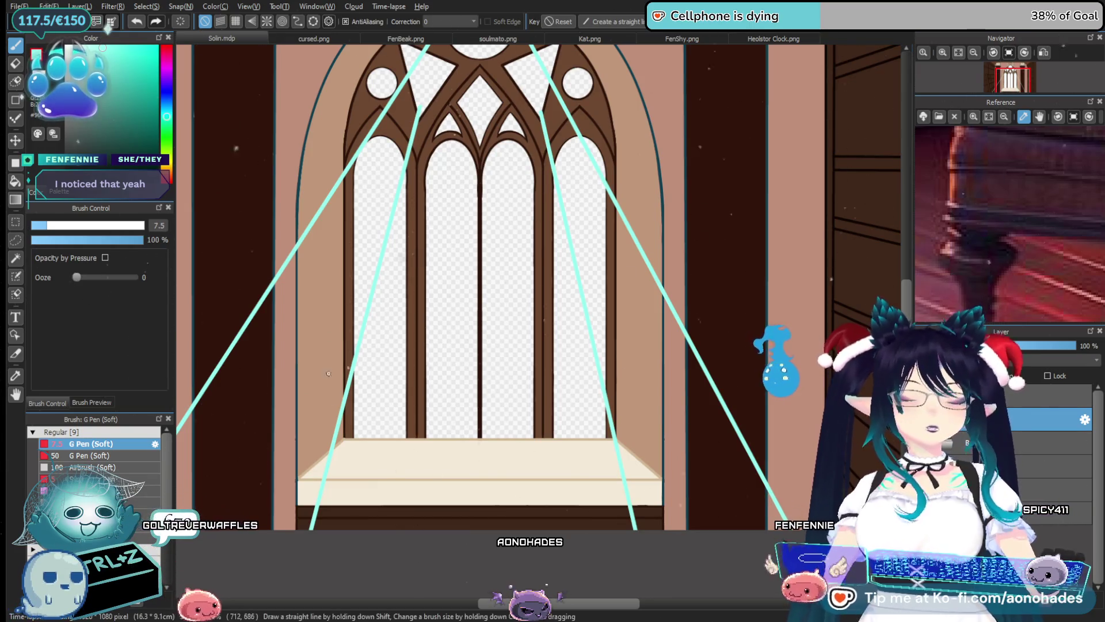
{"action": "scroll", "coordinate": [543, 359], "scroll_direction": "down", "scroll_amount": 2}
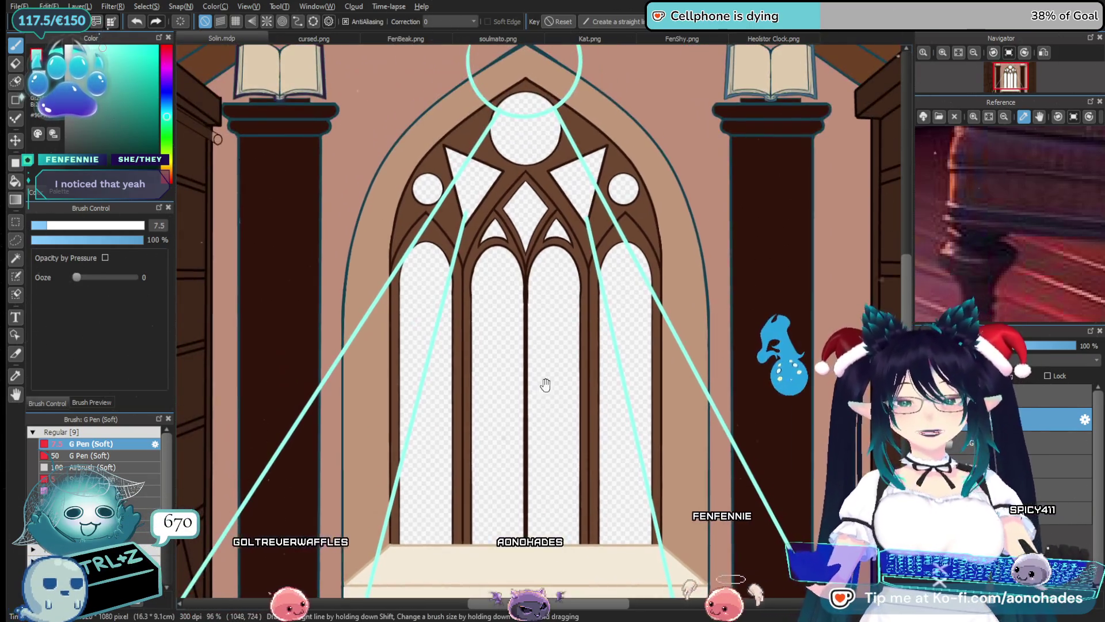
{"action": "scroll", "coordinate": [578, 351], "scroll_direction": "down", "scroll_amount": 3}
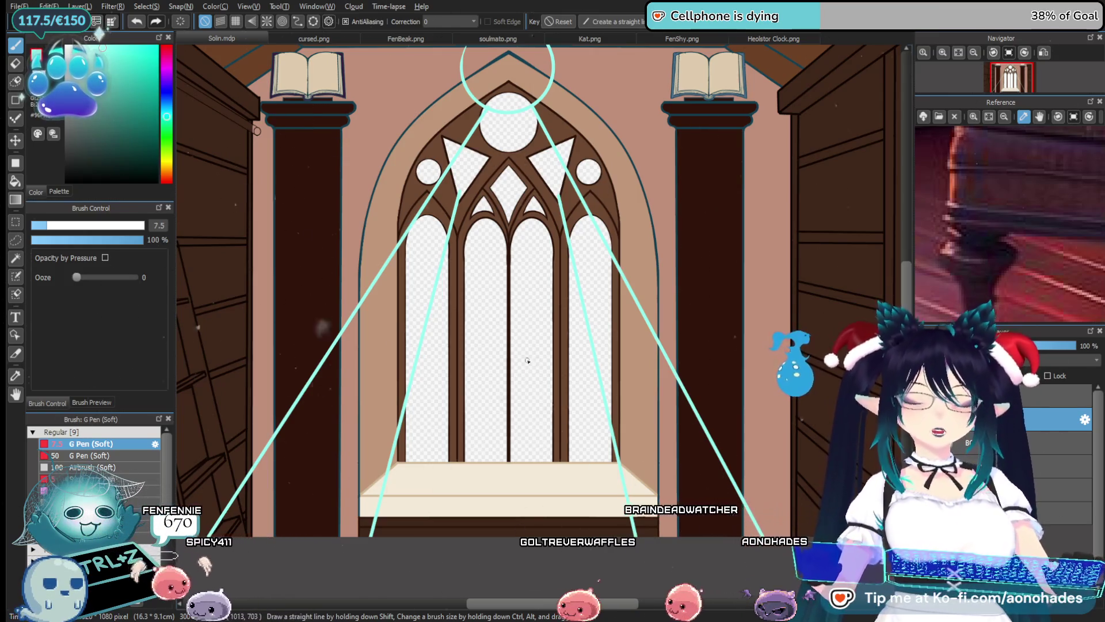
{"action": "left_click", "coordinate": [550, 437]}
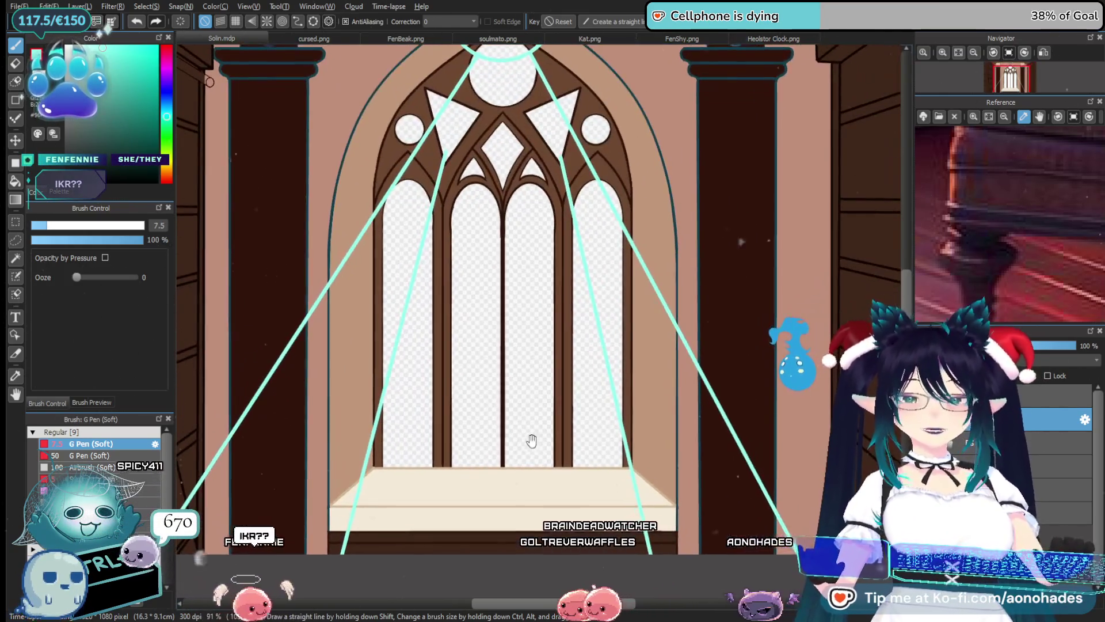
{"action": "left_click", "coordinate": [529, 440]}
{"action": "scroll", "coordinate": [494, 412], "scroll_direction": "up", "scroll_amount": 1}
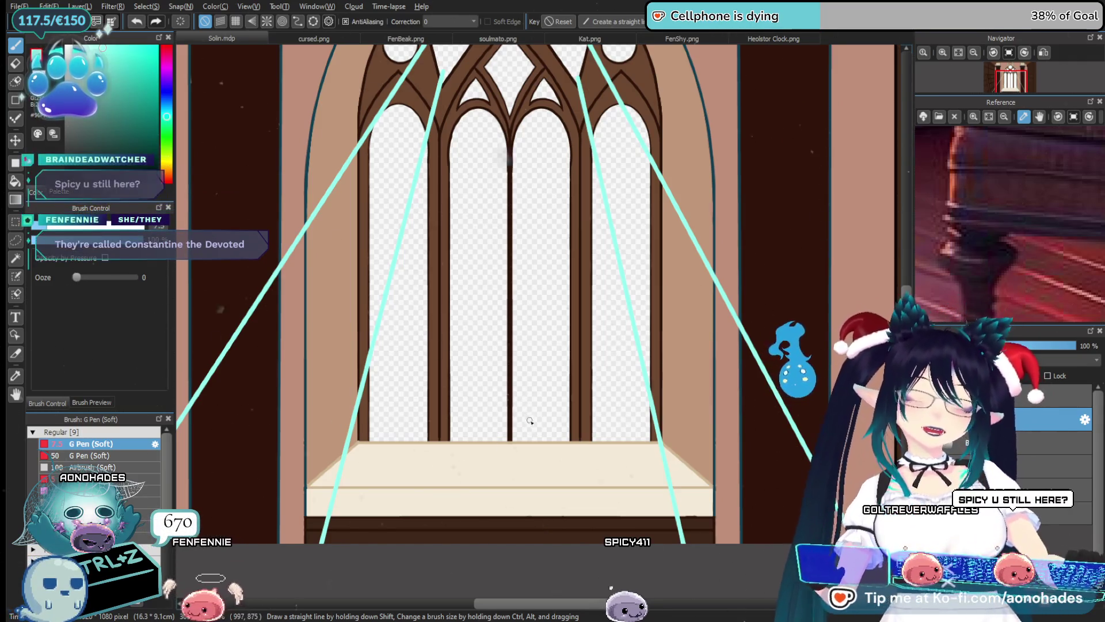
{"action": "left_click_drag", "start_coordinate": [526, 402], "coordinate": [510, 412]}
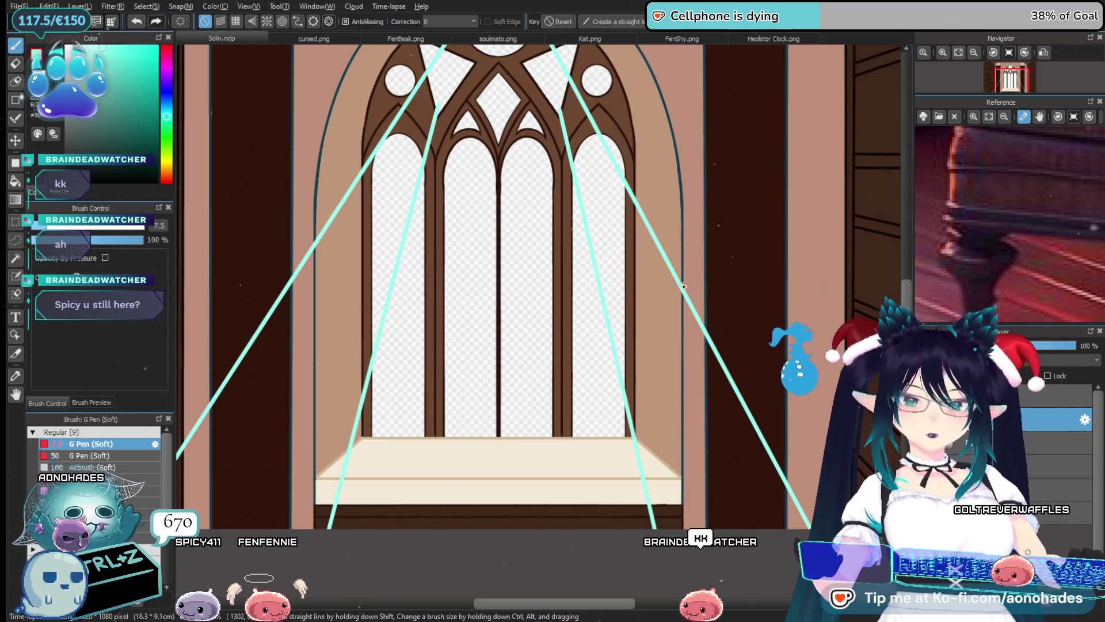
{"action": "mouse_move", "coordinate": [682, 287]}
{"action": "left_mouse_down"}
{"action": "mouse_move", "coordinate": [599, 395]}
{"action": "mouse_move", "coordinate": [653, 353]}
{"action": "left_mouse_up"}
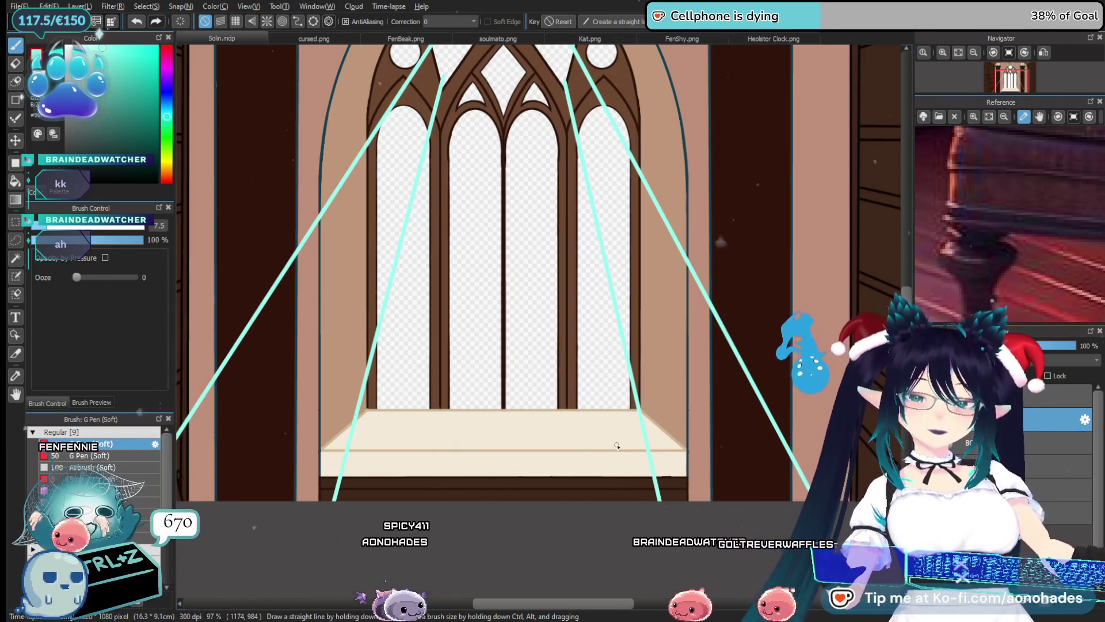
{"action": "scroll", "coordinate": [639, 405], "scroll_direction": "down", "scroll_amount": 3}
{"action": "left_click_drag", "start_coordinate": [648, 403], "coordinate": [649, 478]}
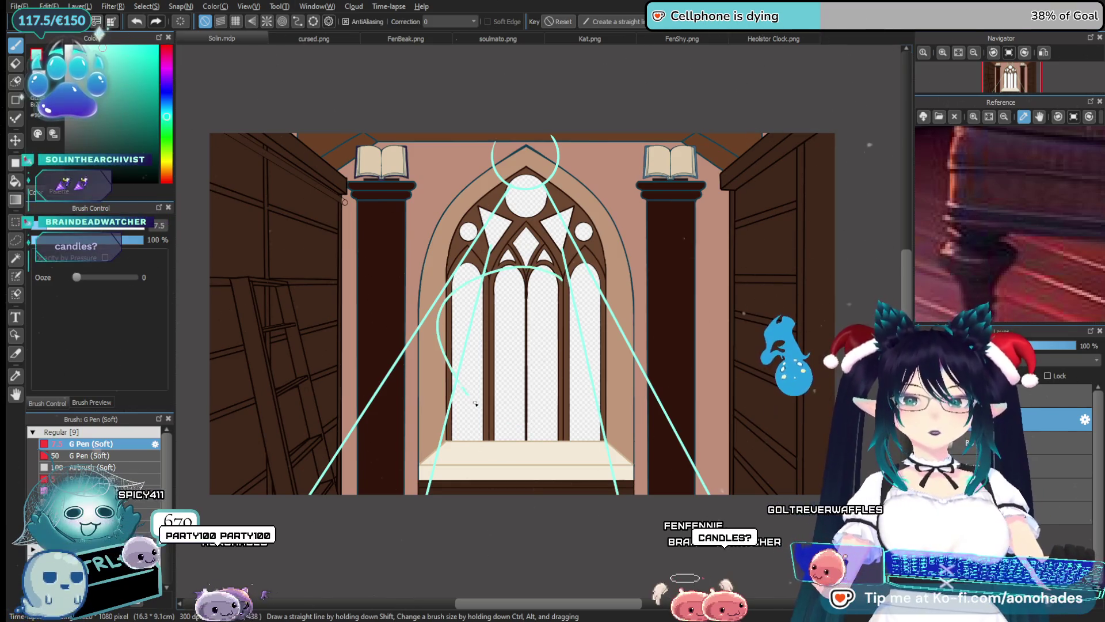
{"action": "left_click_drag", "start_coordinate": [532, 342], "coordinate": [538, 266]}
{"action": "key", "text": "ctrl+z"}
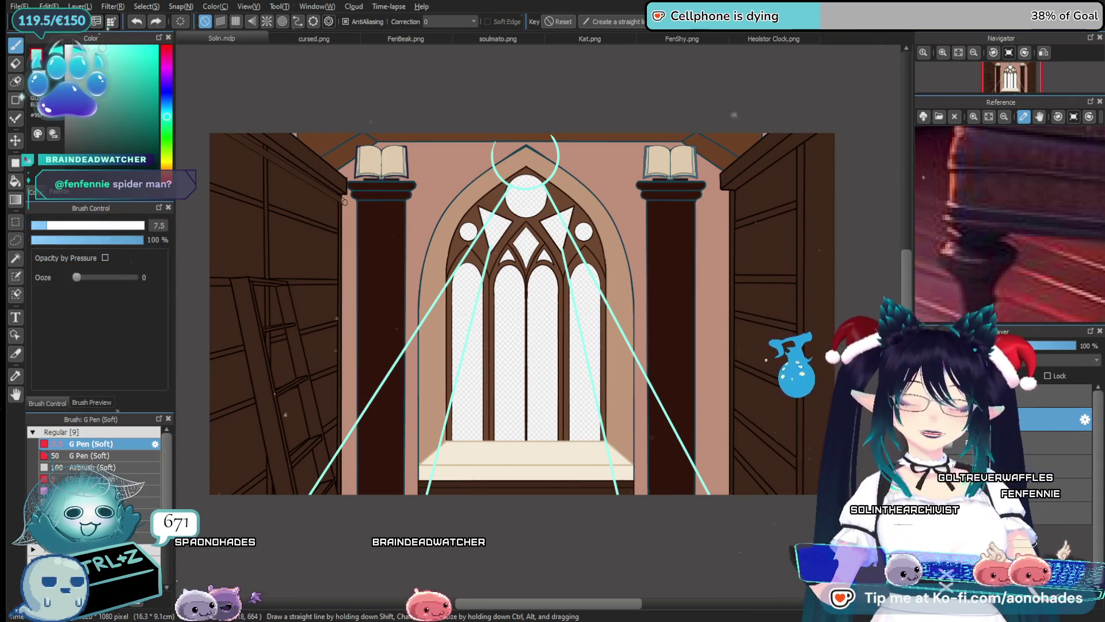
{"action": "mouse_move", "coordinate": [685, 463]}
{"action": "left_mouse_down"}
{"action": "mouse_move", "coordinate": [696, 493]}
{"action": "mouse_move", "coordinate": [673, 444]}
{"action": "left_mouse_up"}
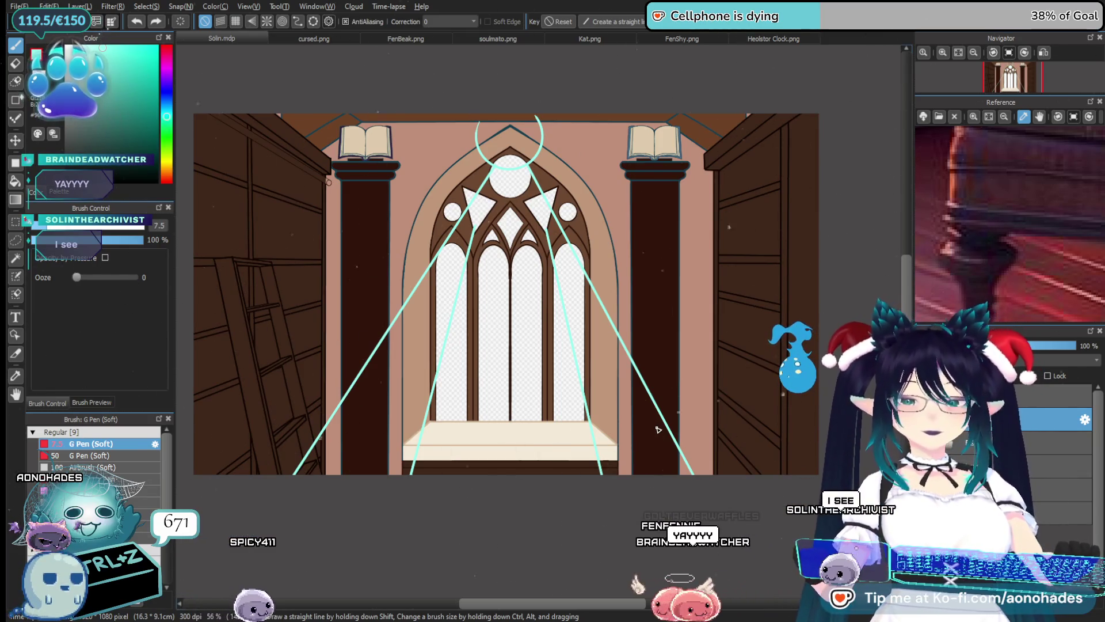
{"action": "scroll", "coordinate": [599, 434], "scroll_direction": "up", "scroll_amount": 1}
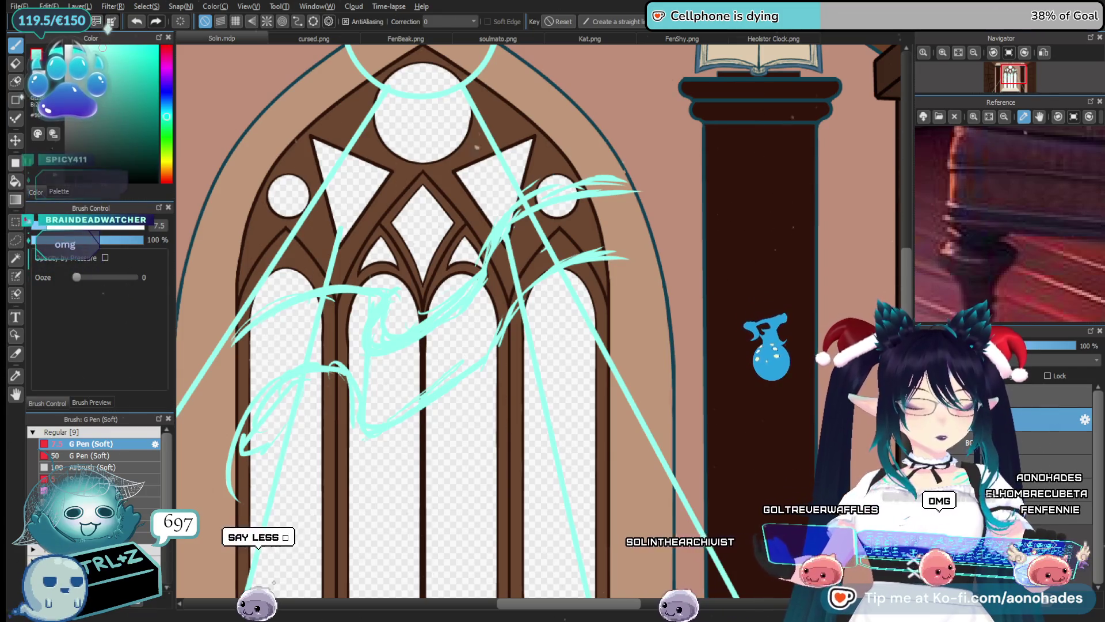
Undo the wavy cyan light strokes across the gothic window
{"action": "scroll", "coordinate": [536, 396], "scroll_direction": "down", "scroll_amount": 4}
{"action": "key", "text": "ctrl+z"}
{"action": "key", "text": "ctrl+z"}
{"action": "key", "text": "ctrl+z"}
{"action": "left_click_drag", "start_coordinate": [413, 383], "coordinate": [463, 360]}
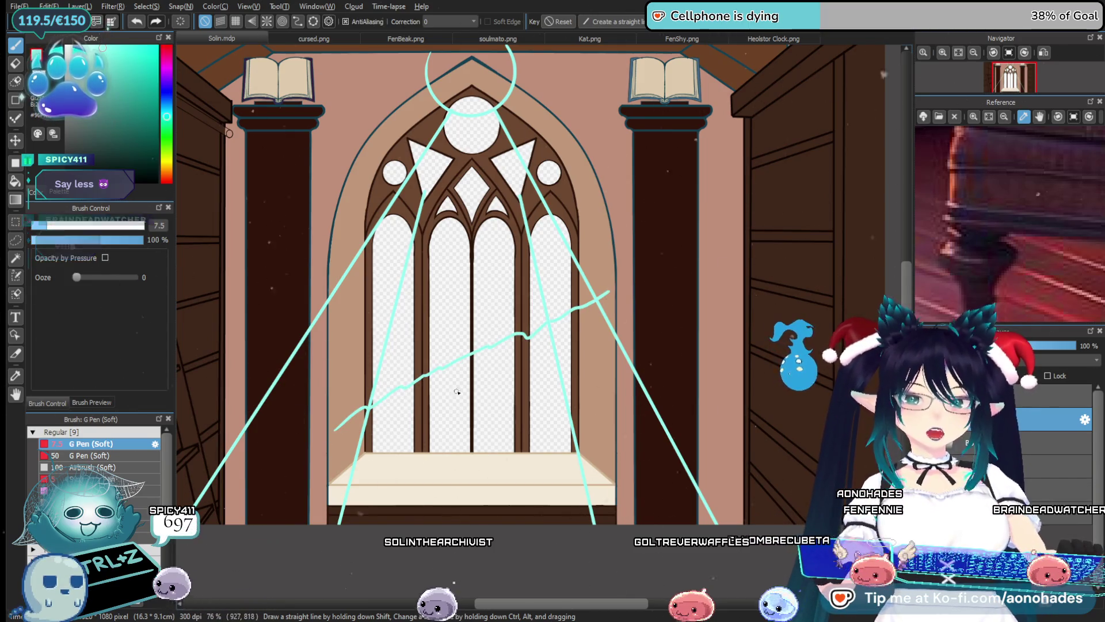
{"action": "scroll", "coordinate": [447, 424], "scroll_direction": "up", "scroll_amount": 1}
{"action": "scroll", "coordinate": [456, 410], "scroll_direction": "up", "scroll_amount": 1}
{"action": "scroll", "coordinate": [471, 387], "scroll_direction": "up", "scroll_amount": 1}
{"action": "key", "text": "ctrl+z"}
{"action": "scroll", "coordinate": [471, 387], "scroll_direction": "down", "scroll_amount": 1}
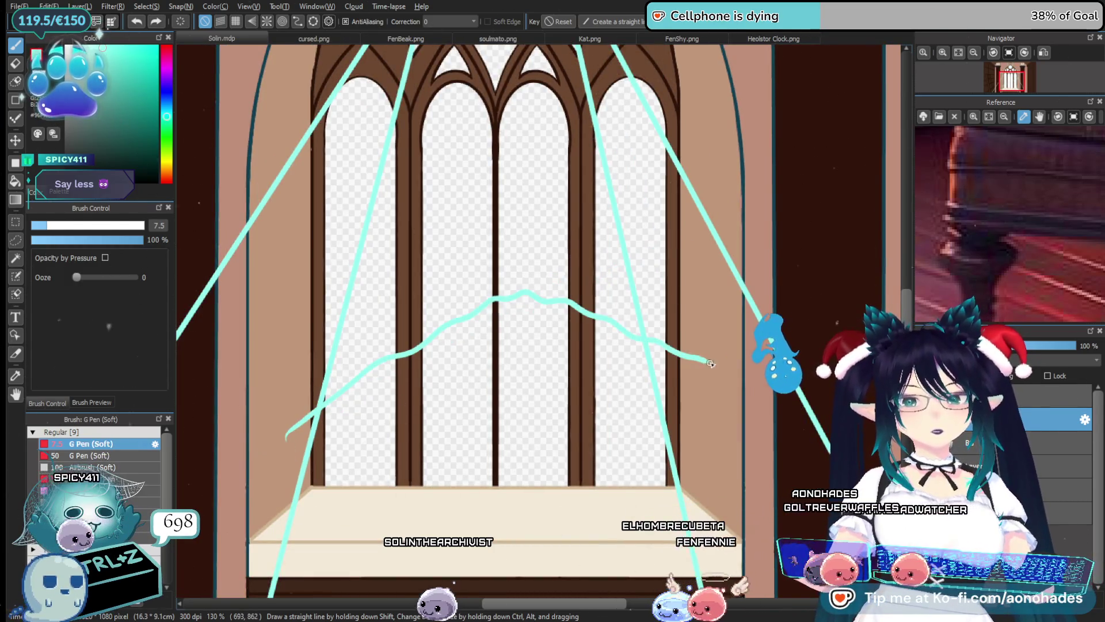
{"action": "left_click_drag", "start_coordinate": [574, 329], "coordinate": [610, 313]}
{"action": "key", "text": "ctrl+z"}
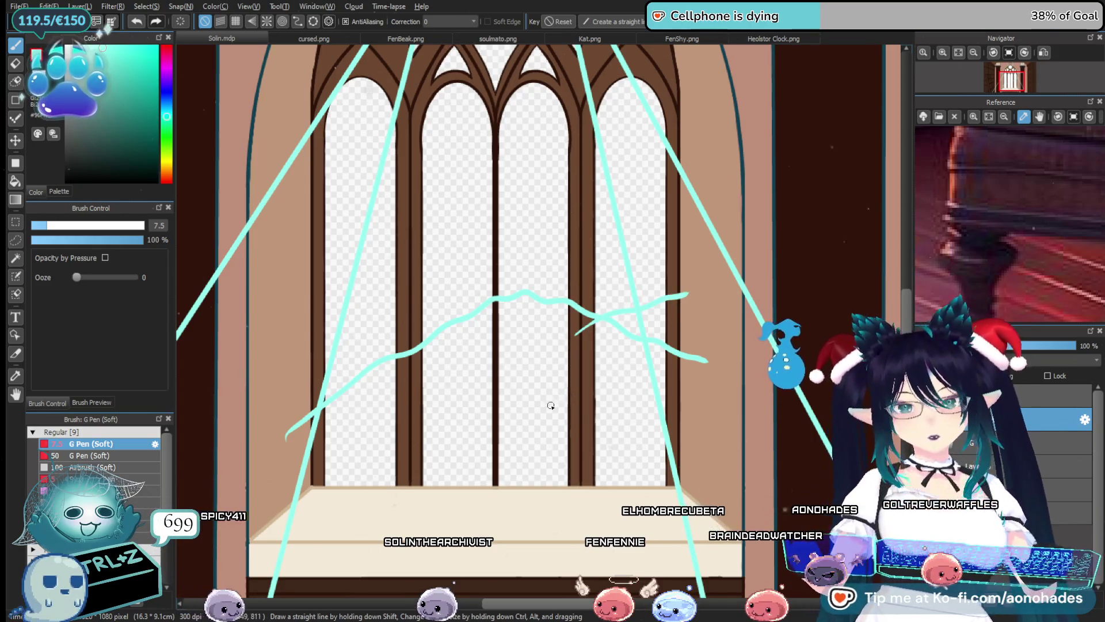
{"action": "key", "text": "ctrl+z"}
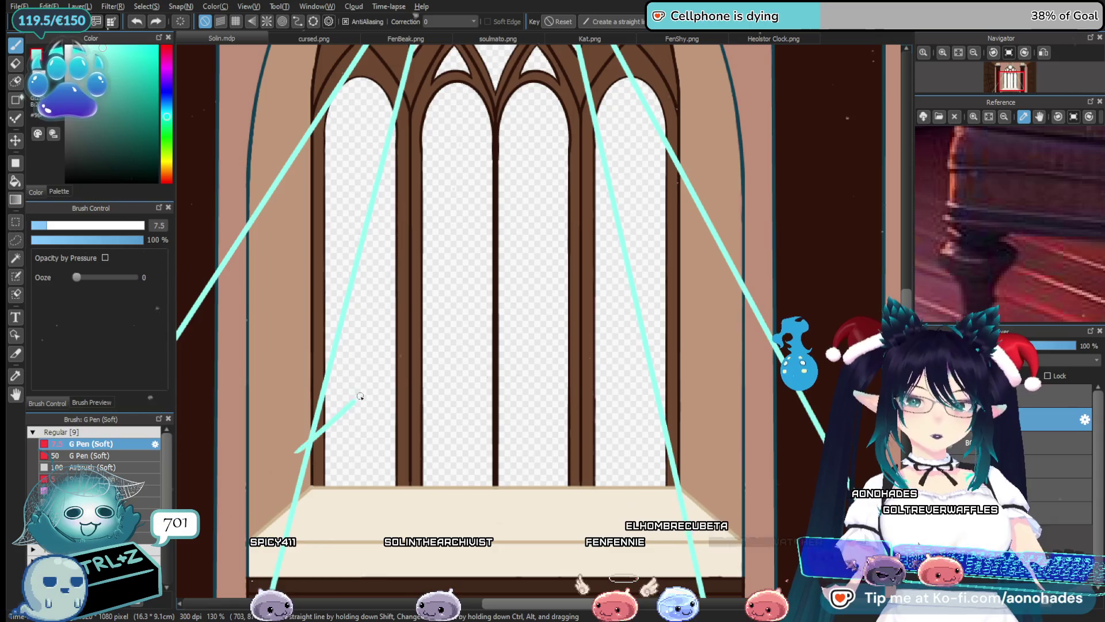
{"action": "key", "text": "ctrl+z"}
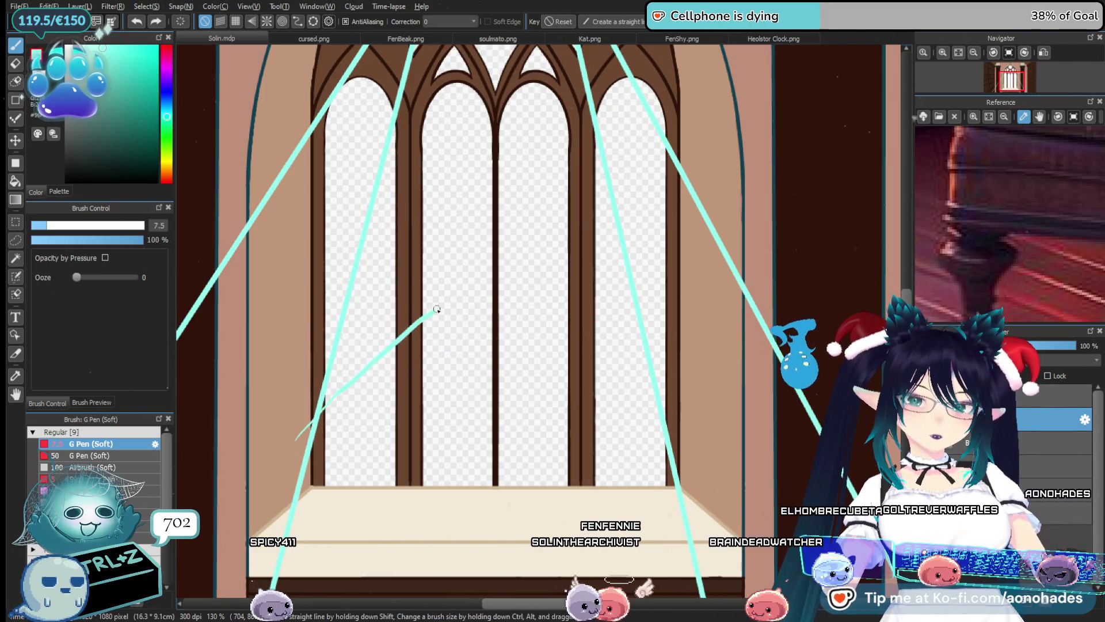
Try cyan strokes rising from the lower left into the window, undoing the last wavy one
{"action": "left_click_drag", "start_coordinate": [437, 309], "coordinate": [535, 267]}
{"action": "key", "text": "ctrl+z"}
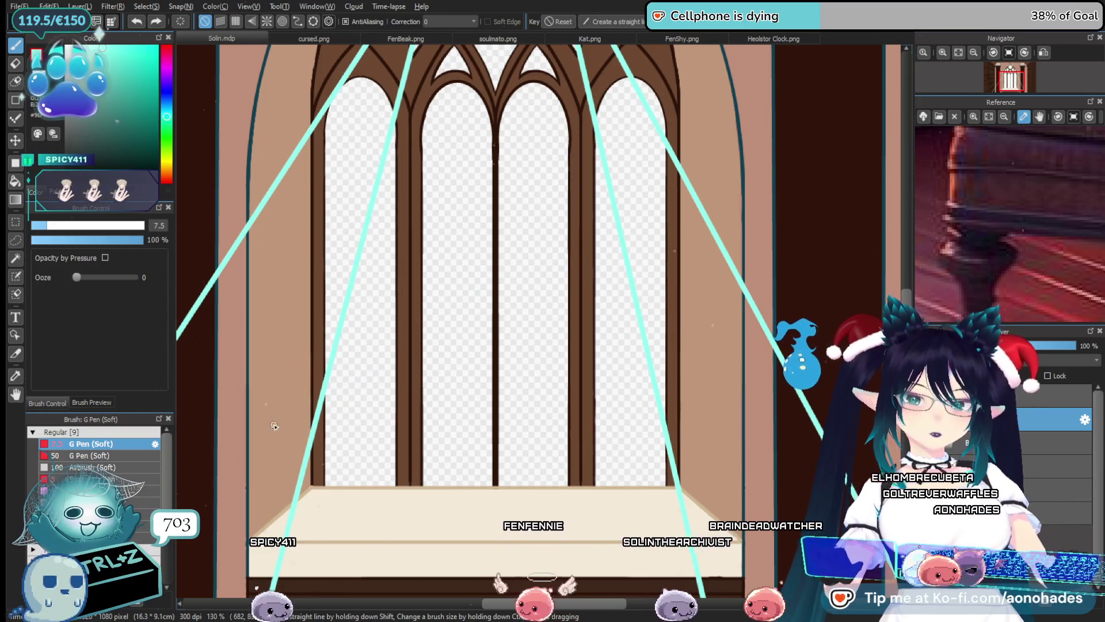
{"action": "left_click_drag", "start_coordinate": [272, 432], "coordinate": [512, 297]}
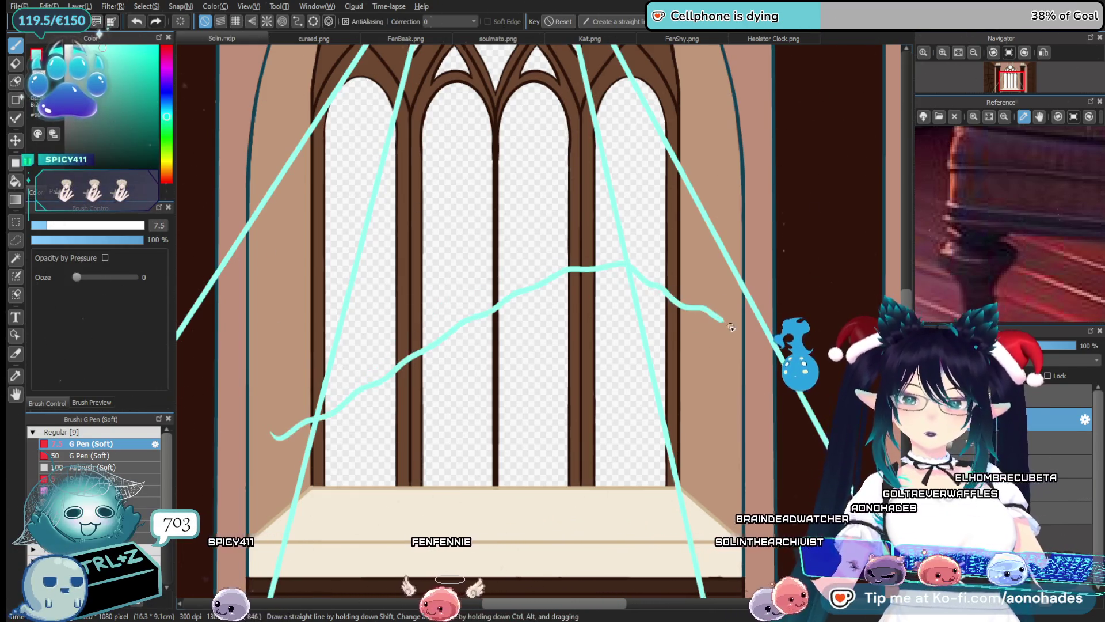
{"action": "left_click_drag", "start_coordinate": [512, 370], "coordinate": [537, 405]}
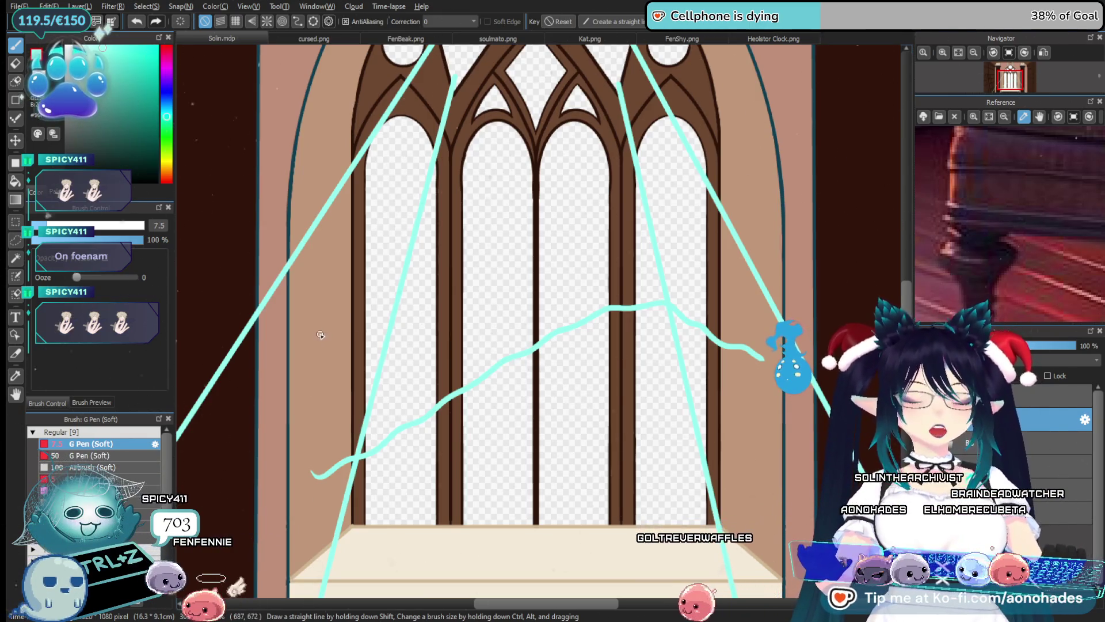
{"action": "key", "text": "ctrl+z"}
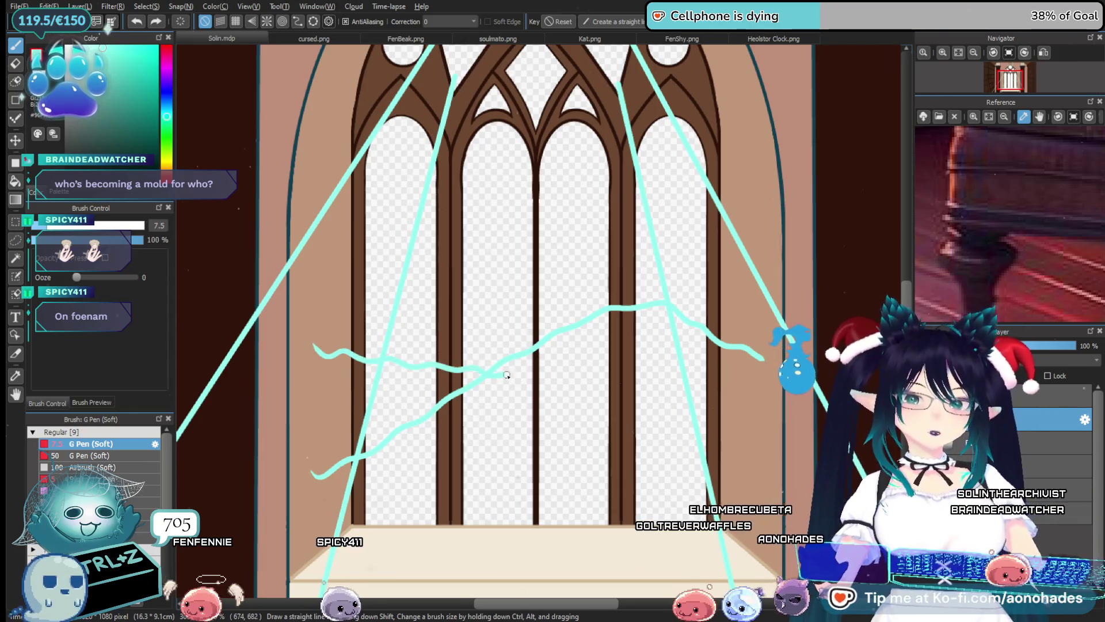
Zoom in to 123% on the lower window panes and draw four small cyan wisps and curls
{"action": "mouse_move", "coordinate": [553, 455]}
{"action": "left_mouse_down"}
{"action": "mouse_move", "coordinate": [556, 386]}
{"action": "mouse_move", "coordinate": [541, 398]}
{"action": "left_mouse_up"}
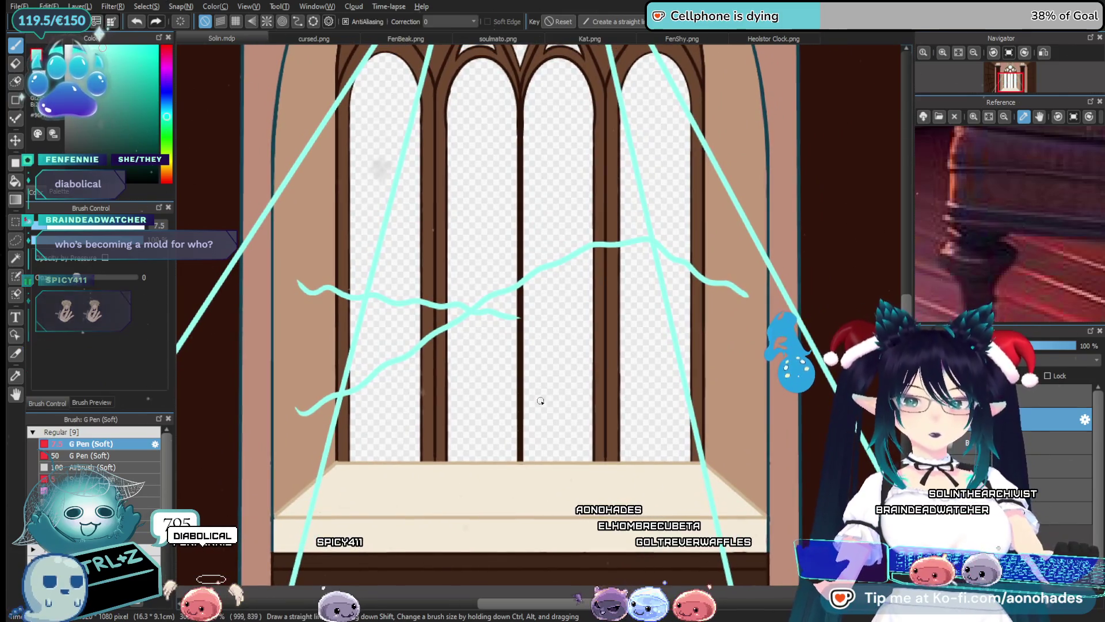
{"action": "scroll", "coordinate": [566, 405], "scroll_direction": "down", "scroll_amount": 3}
{"action": "scroll", "coordinate": [558, 365], "scroll_direction": "up", "scroll_amount": 1}
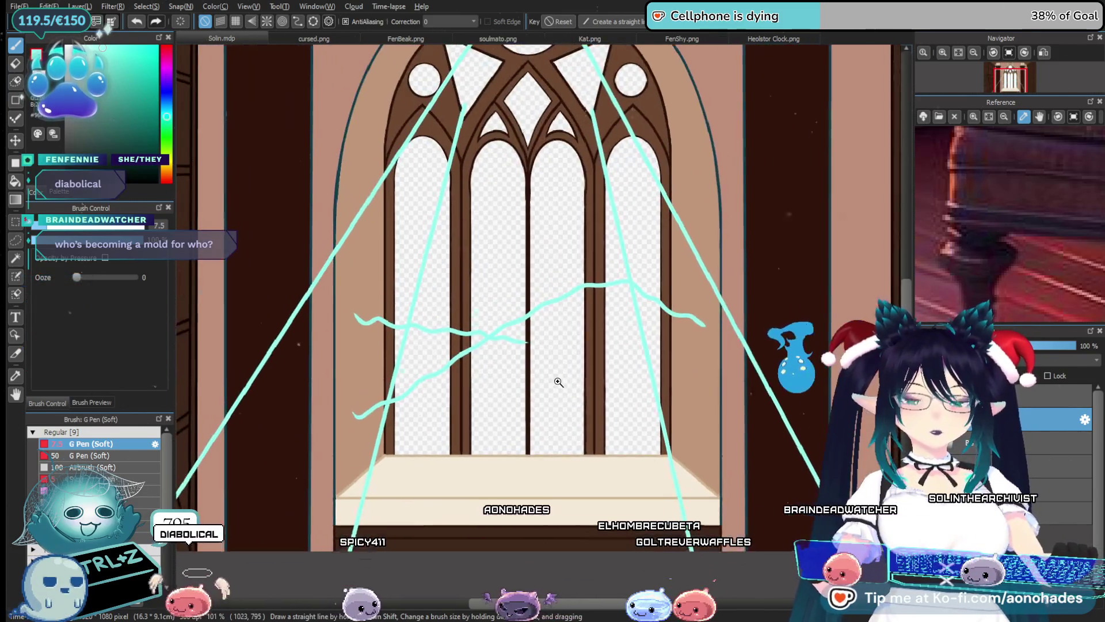
{"action": "scroll", "coordinate": [557, 383], "scroll_direction": "up", "scroll_amount": 1}
{"action": "scroll", "coordinate": [543, 407], "scroll_direction": "up", "scroll_amount": 1}
{"action": "scroll", "coordinate": [539, 432], "scroll_direction": "up", "scroll_amount": 1}
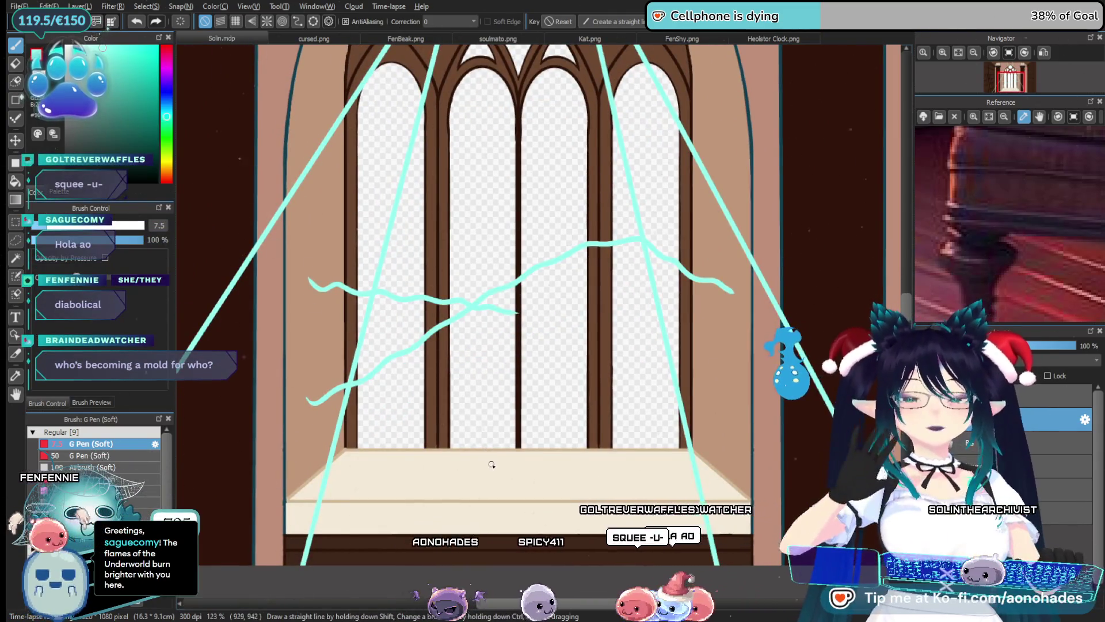
{"action": "mouse_move", "coordinate": [488, 412]}
{"action": "left_mouse_down"}
{"action": "mouse_move", "coordinate": [487, 366]}
{"action": "mouse_move", "coordinate": [541, 328]}
{"action": "left_mouse_up"}
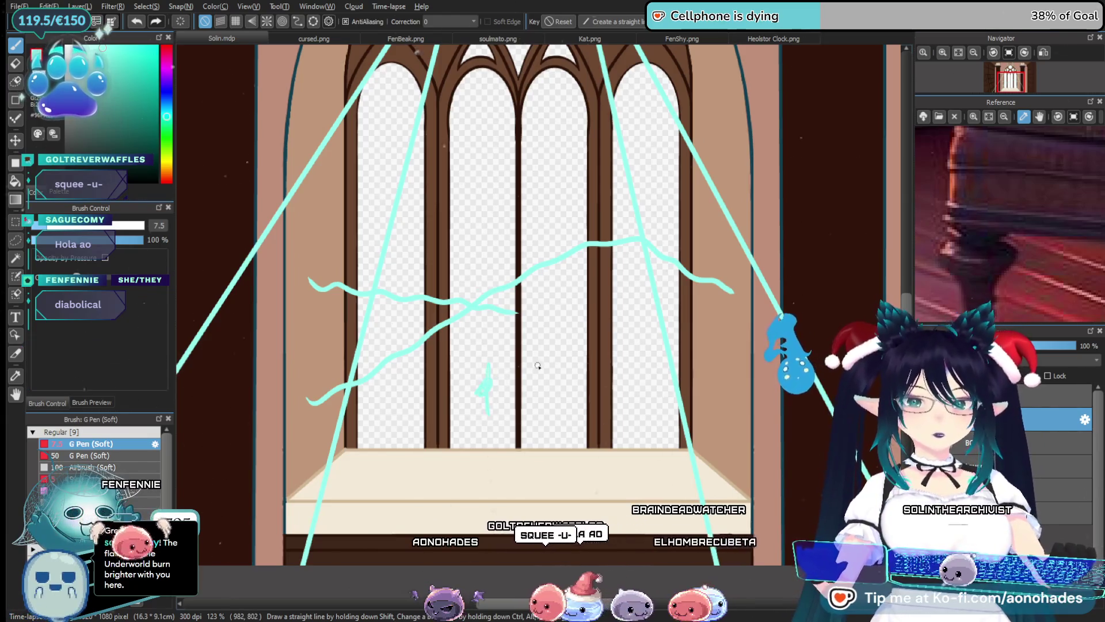
{"action": "left_click_drag", "start_coordinate": [630, 367], "coordinate": [618, 320]}
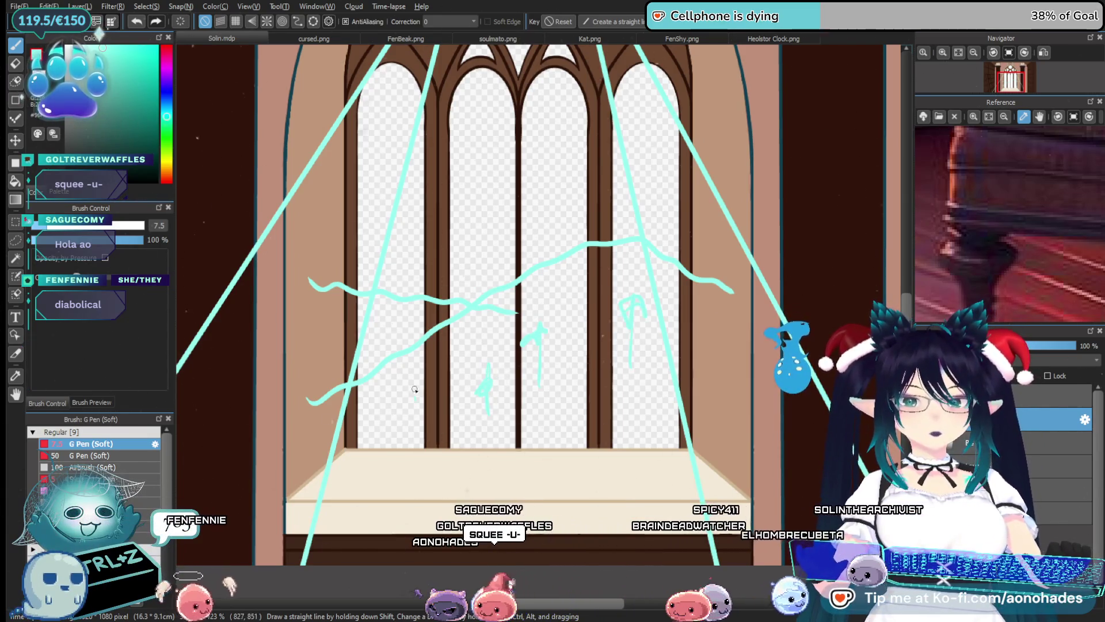
{"action": "left_click_drag", "start_coordinate": [414, 390], "coordinate": [391, 393]}
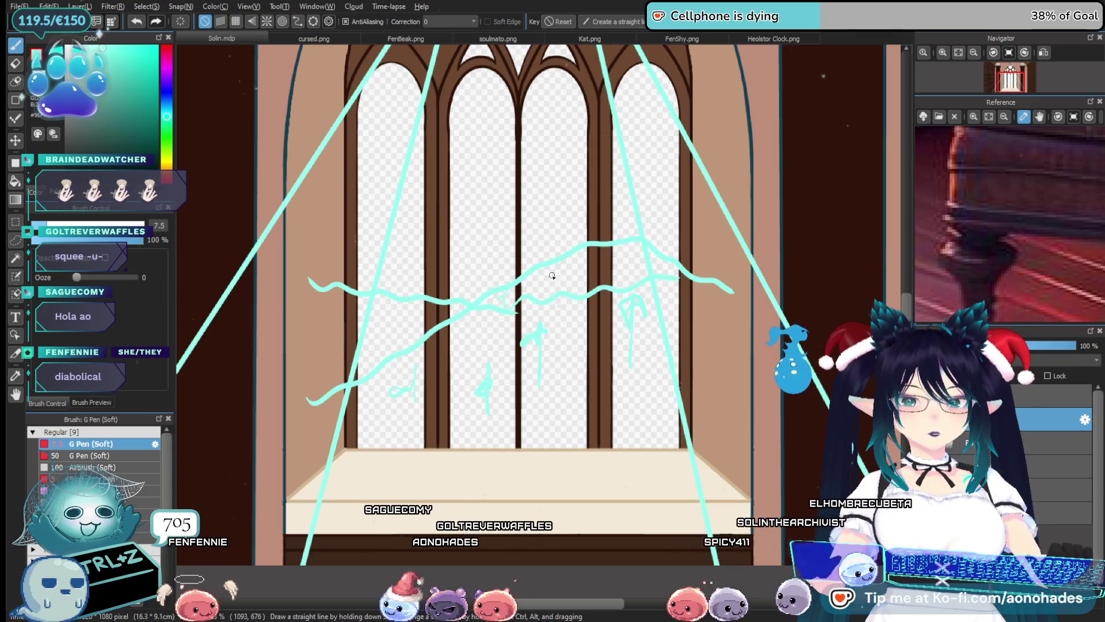
{"action": "left_click_drag", "start_coordinate": [552, 276], "coordinate": [562, 280]}
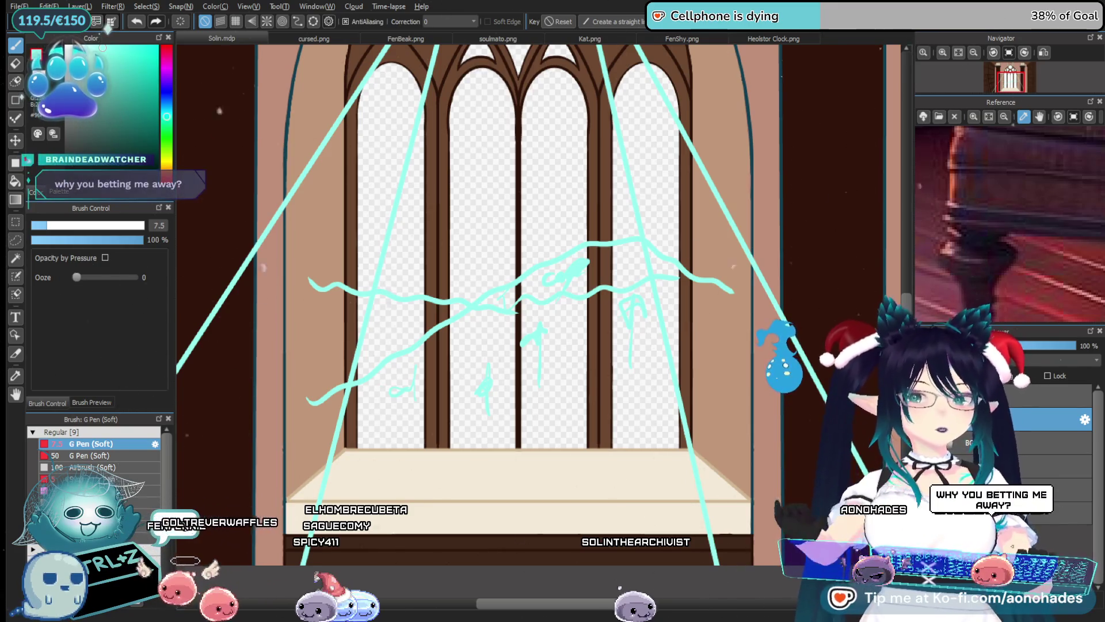
{"action": "mouse_move", "coordinate": [526, 464]}
{"action": "left_mouse_down"}
{"action": "mouse_move", "coordinate": [432, 488]}
{"action": "mouse_move", "coordinate": [478, 462]}
{"action": "left_mouse_up"}
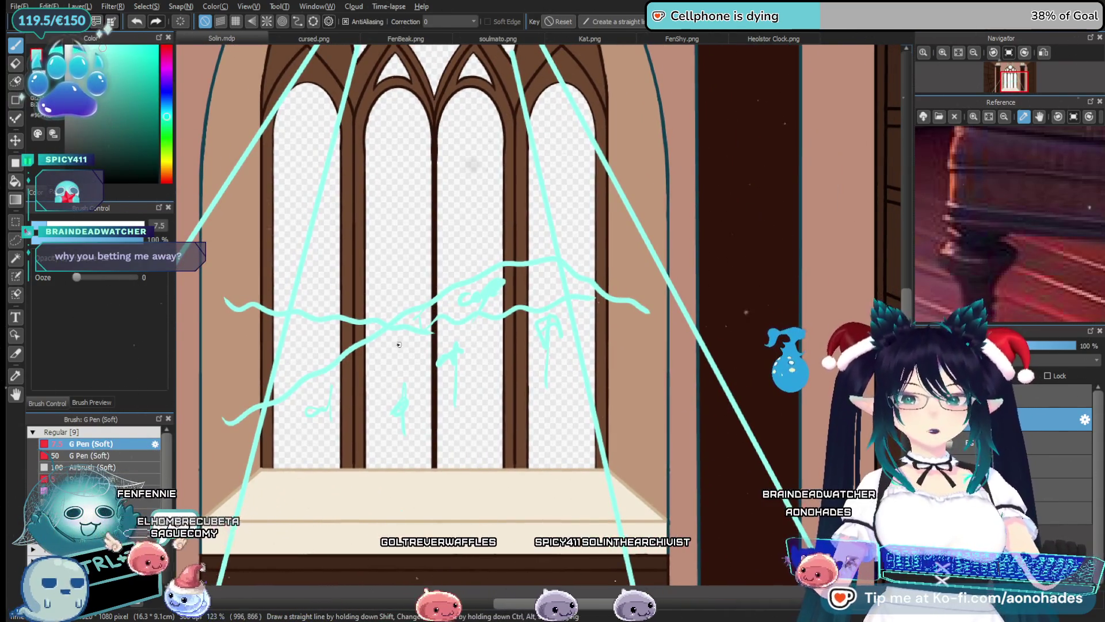
Change the drawing colour to a darker blue-violet purple
{"action": "left_click", "coordinate": [167, 97]}
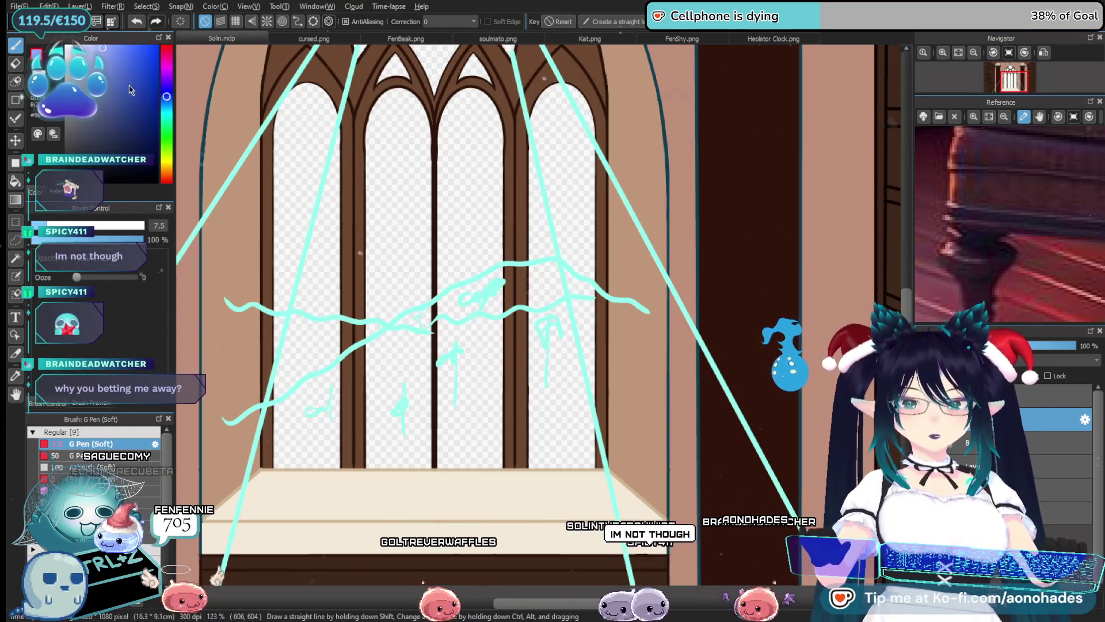
{"action": "left_click", "coordinate": [108, 64]}
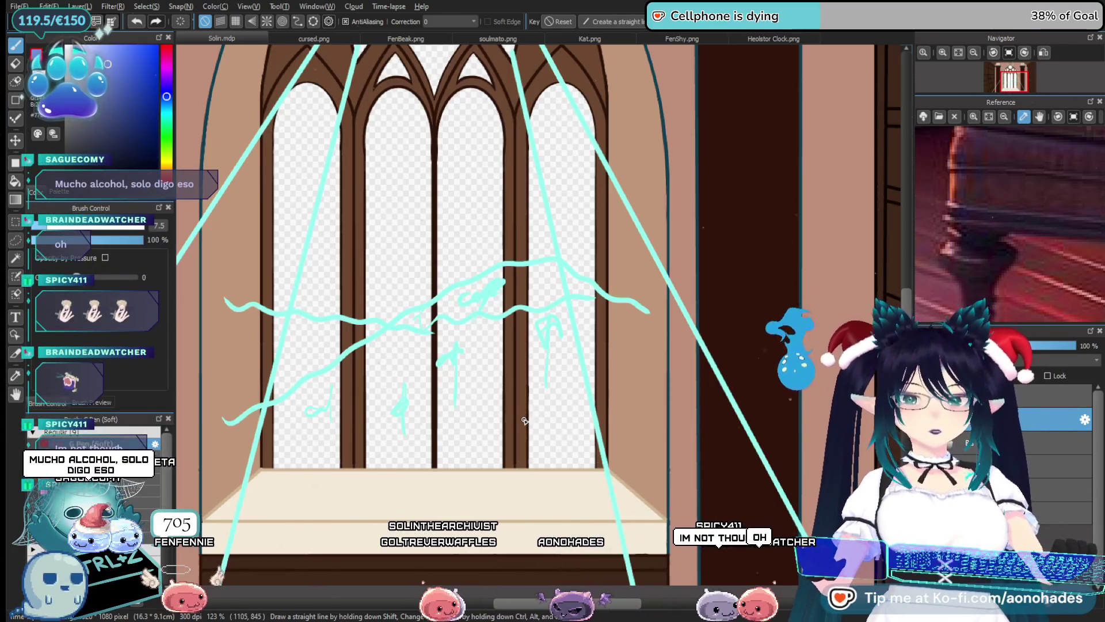
{"action": "scroll", "coordinate": [574, 405], "scroll_direction": "down", "scroll_amount": 1}
{"action": "scroll", "coordinate": [561, 423], "scroll_direction": "down", "scroll_amount": 2}
{"action": "scroll", "coordinate": [541, 428], "scroll_direction": "down", "scroll_amount": 1}
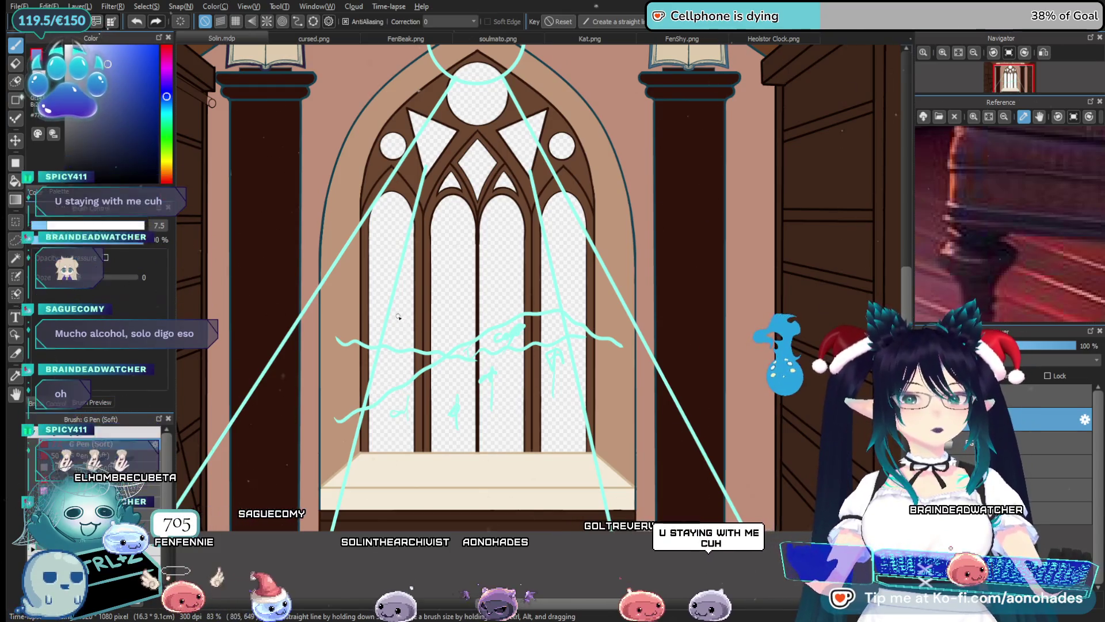
Test purple strokes across the window and a zigzag from the arch top, undoing each
{"action": "left_click_drag", "start_coordinate": [382, 282], "coordinate": [528, 351]}
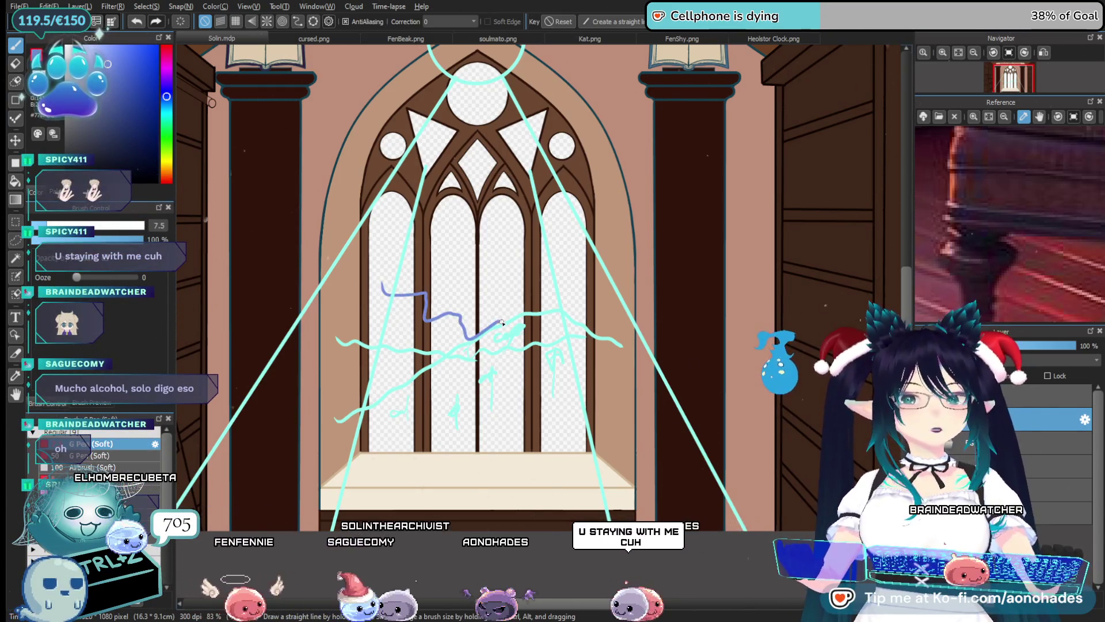
{"action": "key", "text": "ctrl+z"}
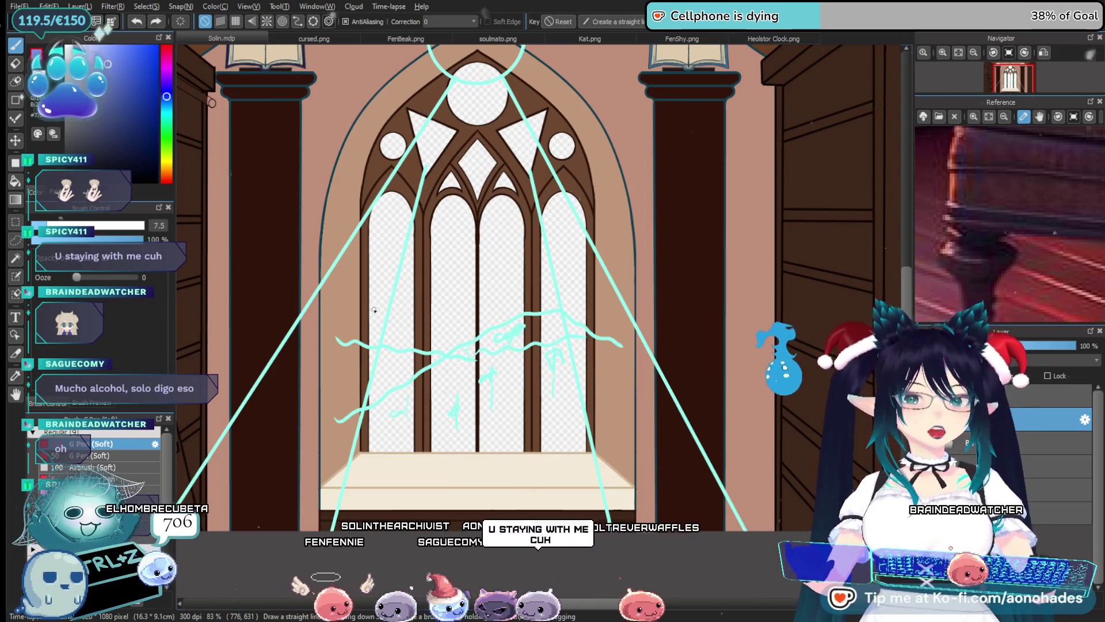
{"action": "mouse_move", "coordinate": [334, 300]}
{"action": "left_mouse_down"}
{"action": "mouse_move", "coordinate": [412, 306]}
{"action": "mouse_move", "coordinate": [510, 370]}
{"action": "left_mouse_up"}
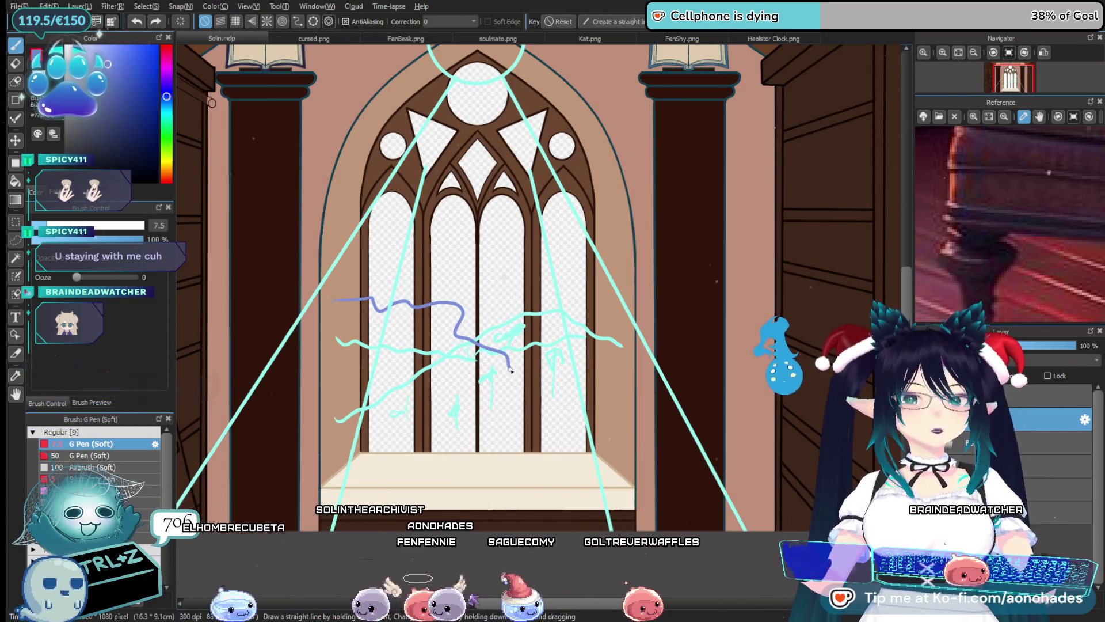
{"action": "key", "text": "ctrl+z"}
{"action": "left_click_drag", "start_coordinate": [522, 68], "coordinate": [497, 236]}
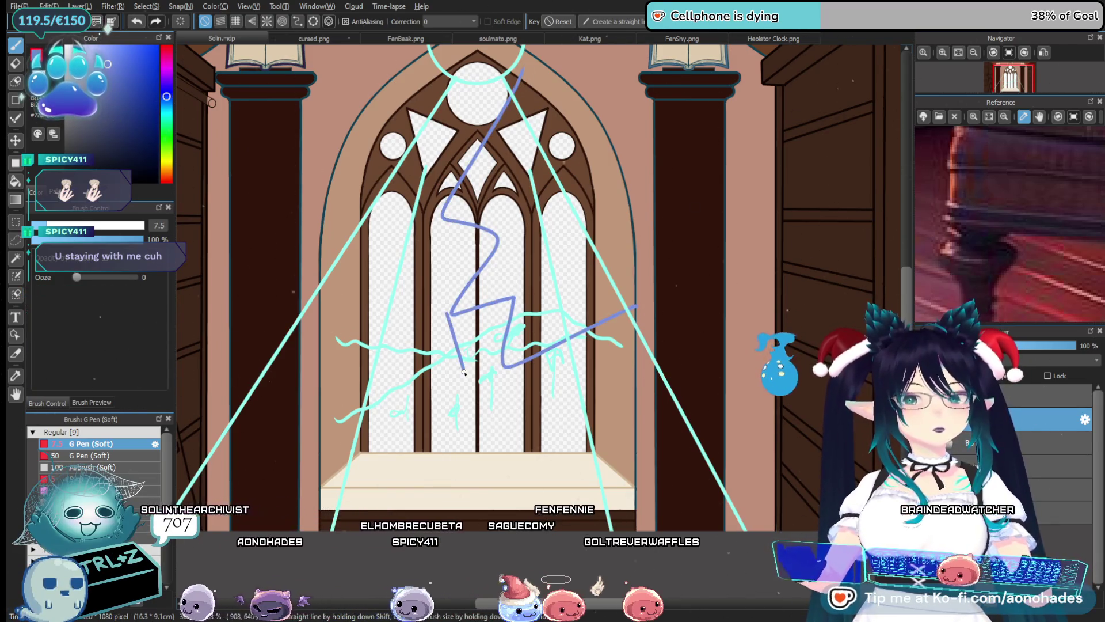
{"action": "key", "text": "ctrl+z"}
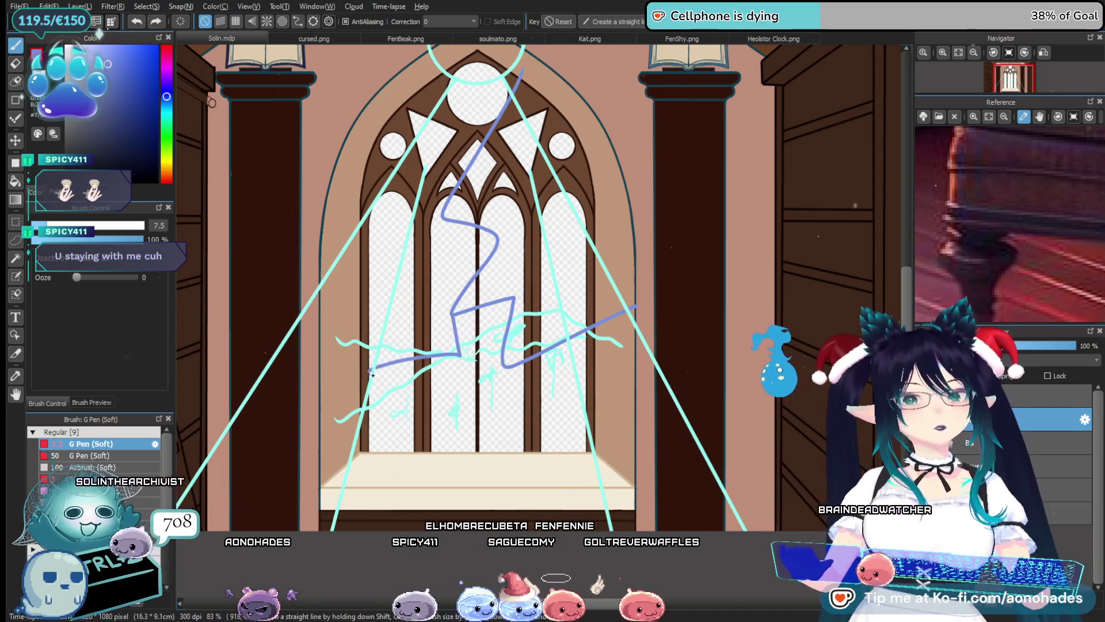
{"action": "scroll", "coordinate": [421, 345], "scroll_direction": "down", "scroll_amount": 1}
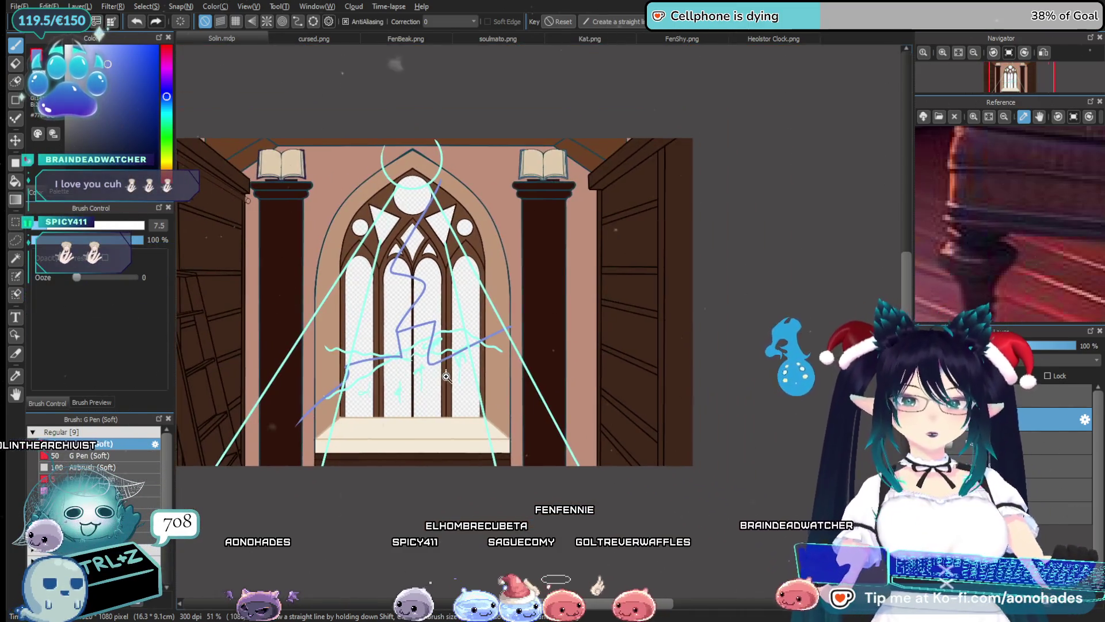
{"action": "left_click_drag", "start_coordinate": [501, 344], "coordinate": [420, 344]}
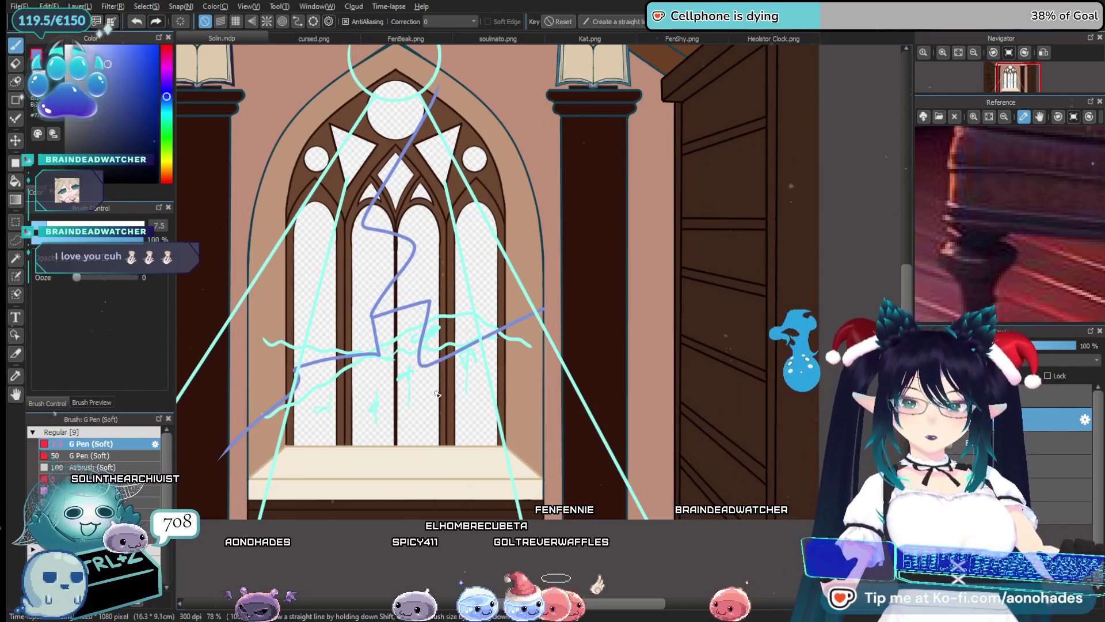
{"action": "key", "text": "ctrl+z"}
{"action": "key", "text": "ctrl+y"}
{"action": "key", "text": "ctrl+z"}
Try a diagonal blue-violet stroke across the window, then undo it
{"action": "scroll", "coordinate": [424, 413], "scroll_direction": "down", "scroll_amount": 1}
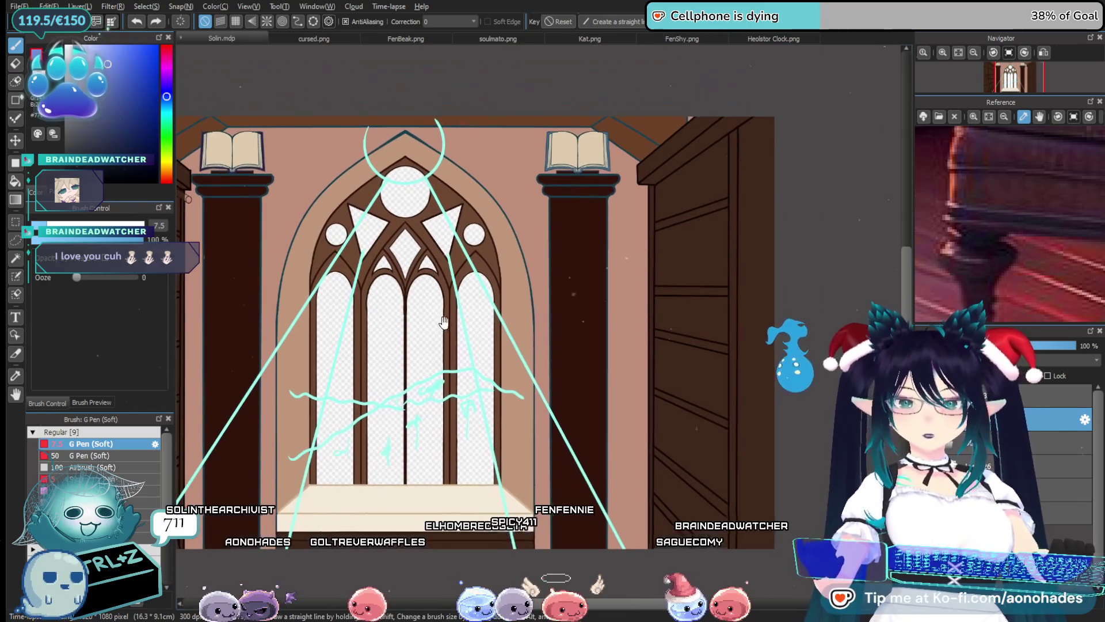
{"action": "scroll", "coordinate": [424, 326], "scroll_direction": "down", "scroll_amount": 1}
{"action": "scroll", "coordinate": [424, 326], "scroll_direction": "up", "scroll_amount": 2}
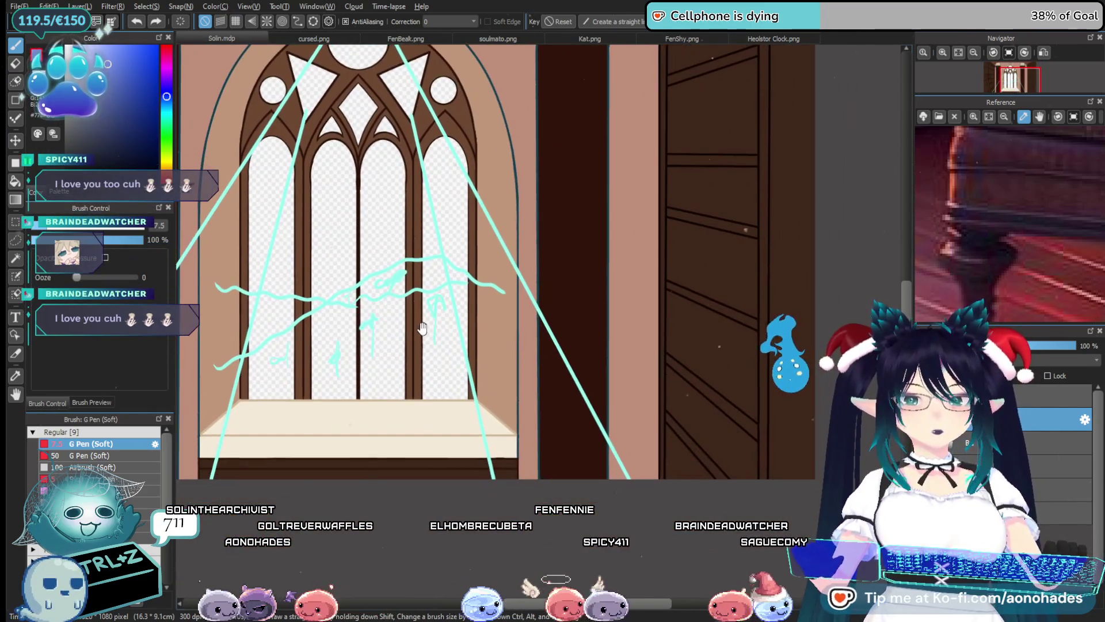
{"action": "scroll", "coordinate": [407, 357], "scroll_direction": "down", "scroll_amount": 2}
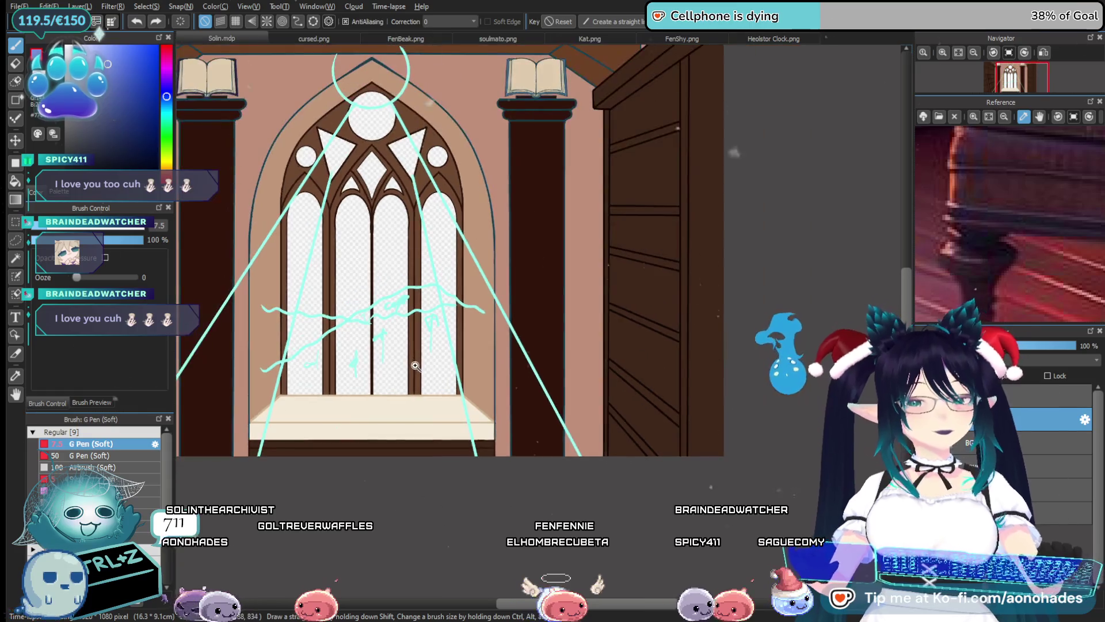
{"action": "scroll", "coordinate": [415, 375], "scroll_direction": "up", "scroll_amount": 1}
{"action": "scroll", "coordinate": [416, 376], "scroll_direction": "down", "scroll_amount": 1}
{"action": "scroll", "coordinate": [300, 163], "scroll_direction": "up", "scroll_amount": 1}
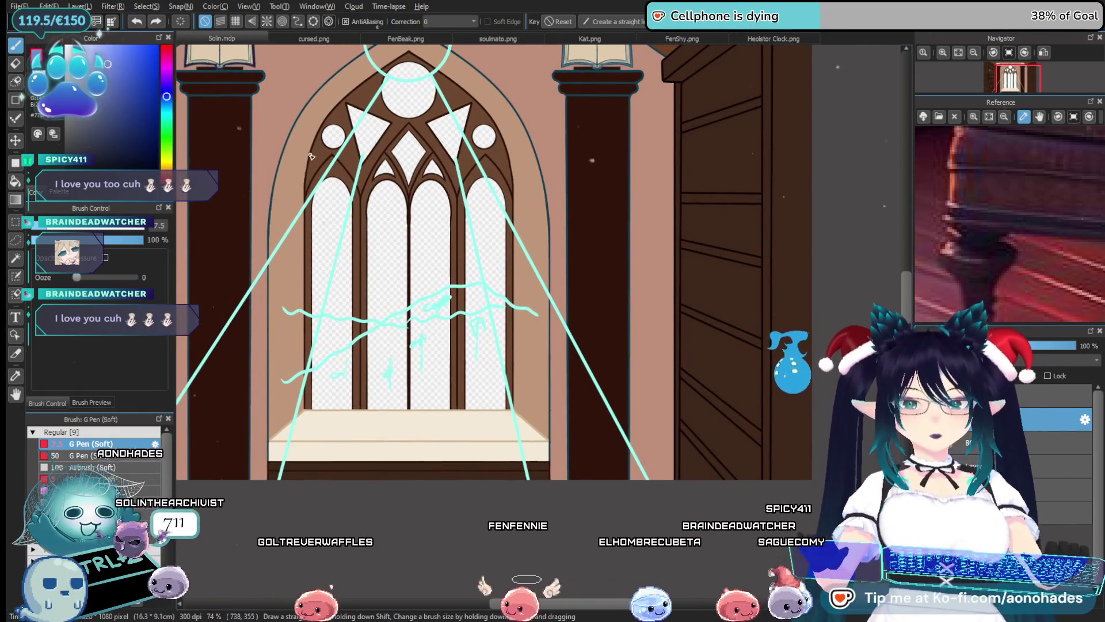
{"action": "left_click_drag", "start_coordinate": [311, 151], "coordinate": [415, 318]}
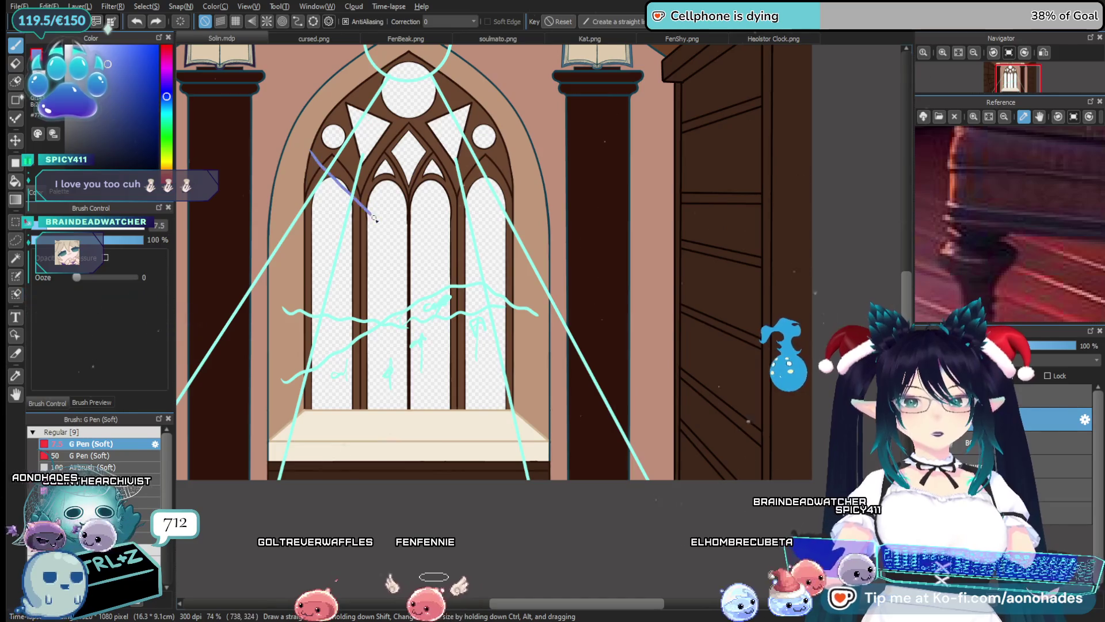
{"action": "key", "text": "ctrl+z"}
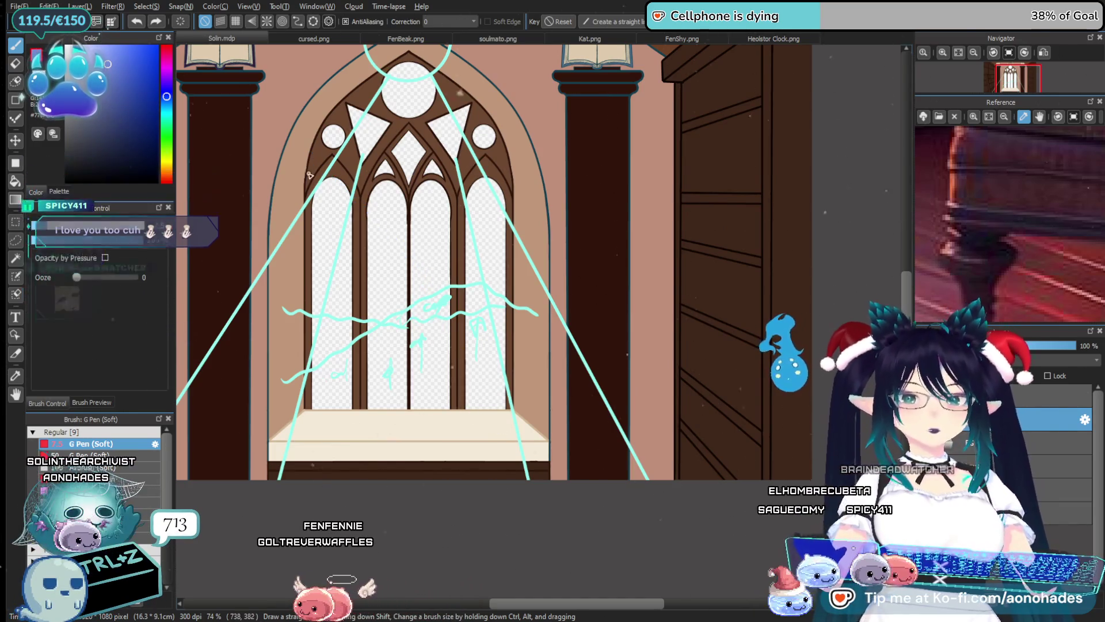
Discard trial blue-violet strokes and branch a short stroke off the large curve
{"action": "left_click_drag", "start_coordinate": [306, 171], "coordinate": [372, 214]}
{"action": "left_click_drag", "start_coordinate": [467, 391], "coordinate": [498, 422]}
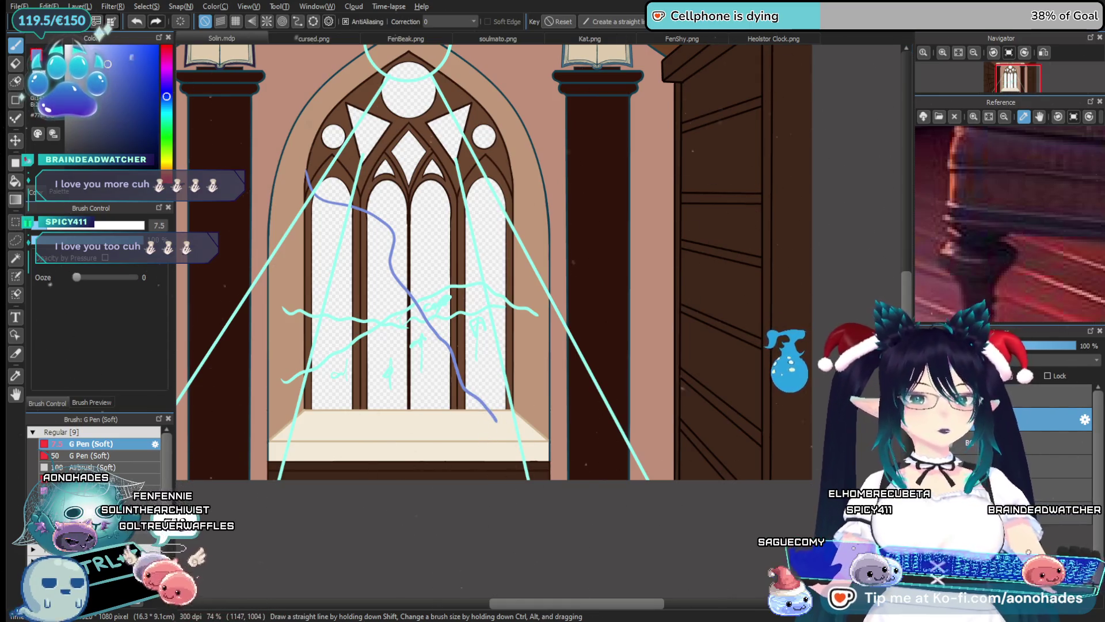
{"action": "key", "text": "ctrl+z"}
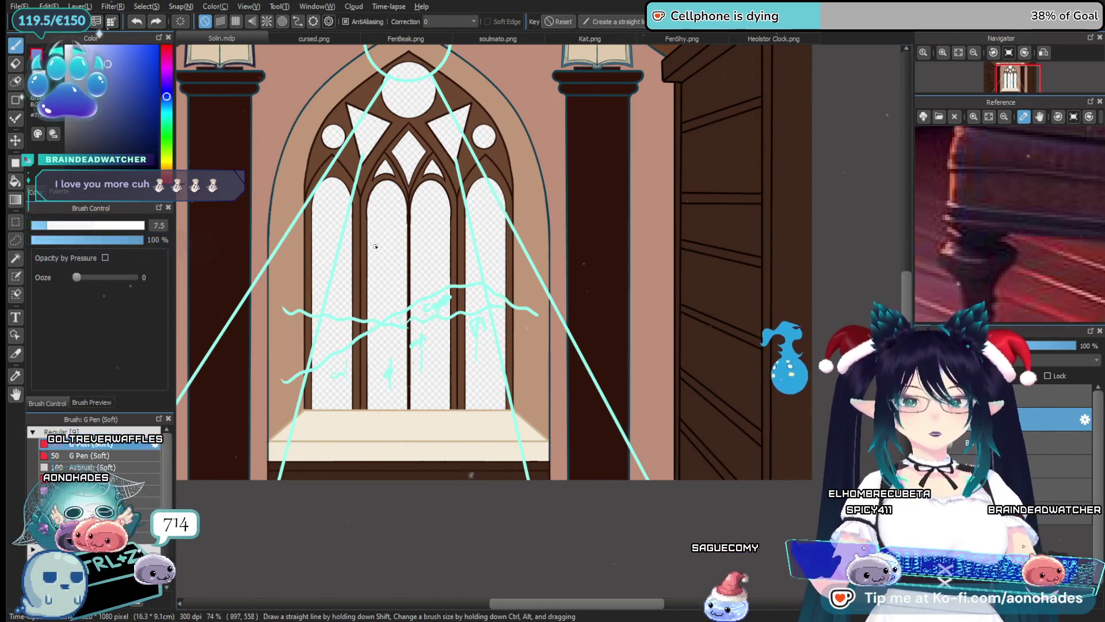
{"action": "key", "text": "ctrl+z"}
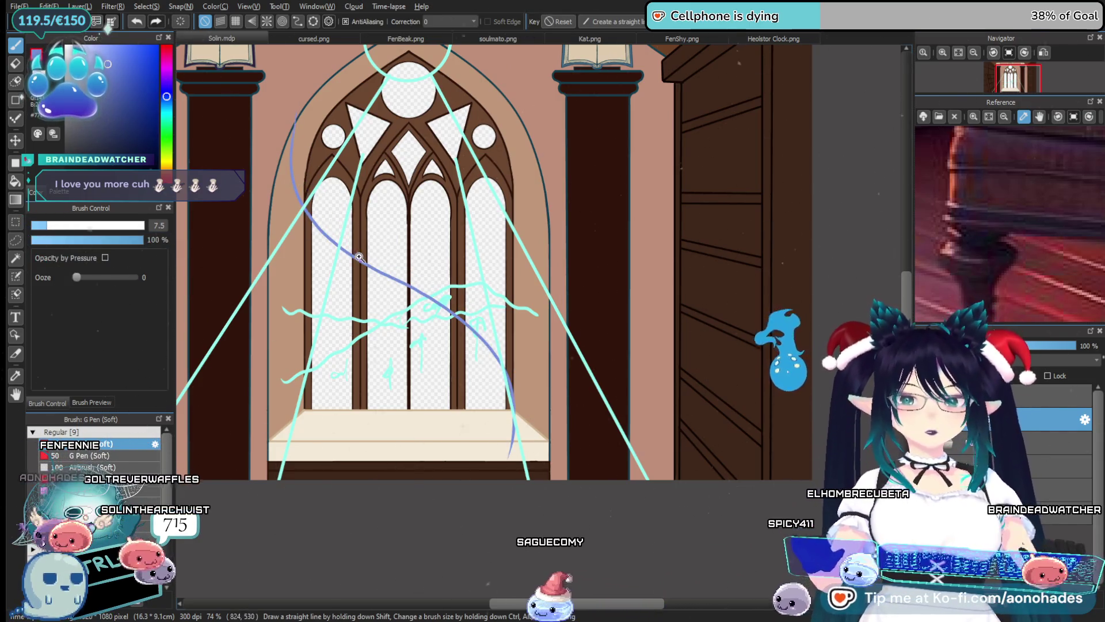
{"action": "scroll", "coordinate": [500, 366], "scroll_direction": "up", "scroll_amount": 3}
{"action": "left_click_drag", "start_coordinate": [499, 366], "coordinate": [422, 368]}
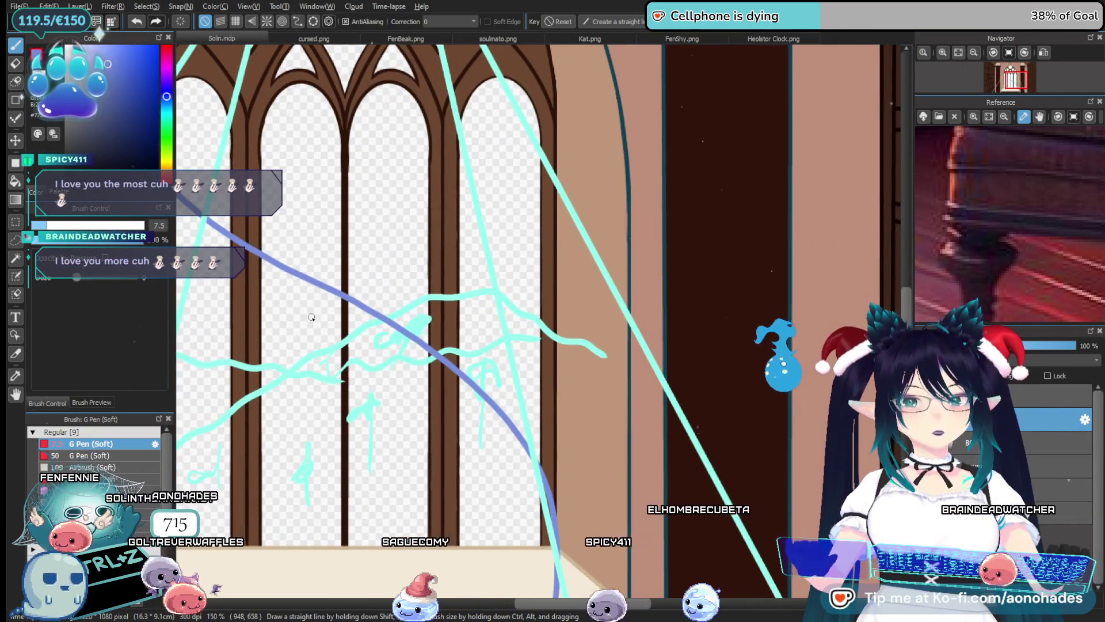
{"action": "mouse_move", "coordinate": [344, 296]}
{"action": "left_mouse_down"}
{"action": "mouse_move", "coordinate": [395, 302]}
{"action": "mouse_move", "coordinate": [561, 228]}
{"action": "left_mouse_up"}
With all four arches and the sill in view, draw a blue curved stroke across the window
{"action": "left_click_drag", "start_coordinate": [337, 438], "coordinate": [473, 251]}
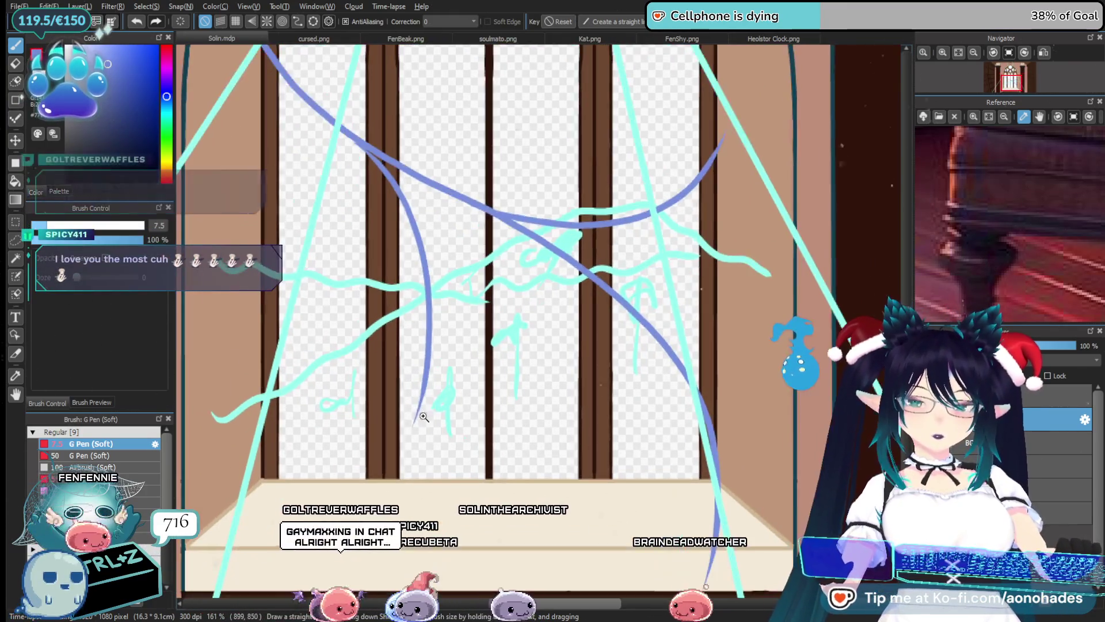
{"action": "scroll", "coordinate": [424, 419], "scroll_direction": "down", "scroll_amount": 2}
{"action": "left_click_drag", "start_coordinate": [449, 296], "coordinate": [453, 413]}
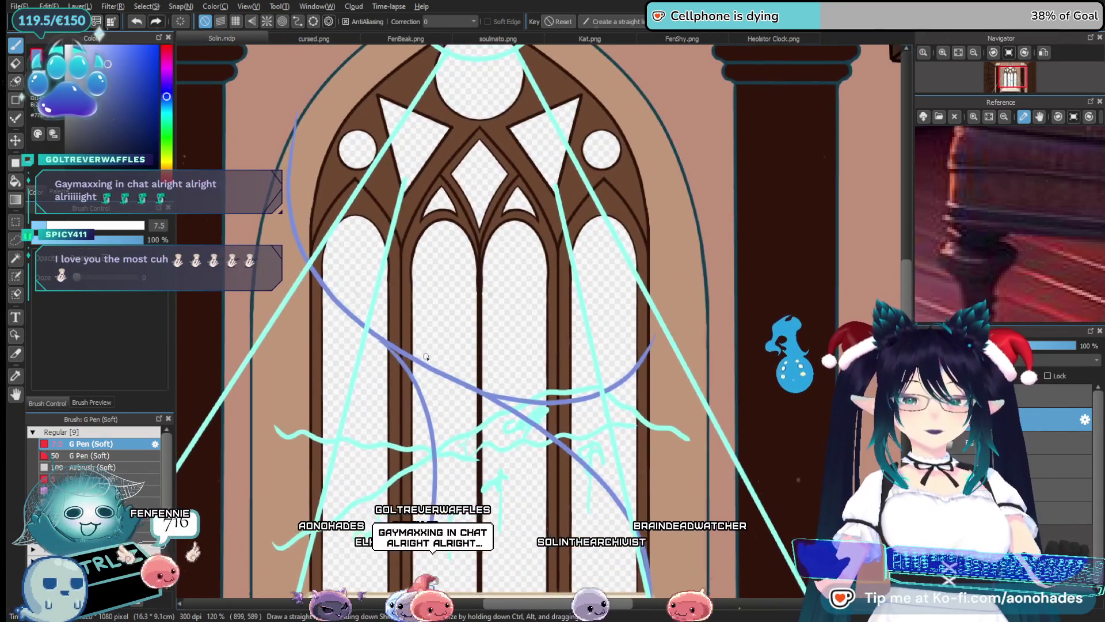
{"action": "left_click_drag", "start_coordinate": [352, 302], "coordinate": [487, 269]}
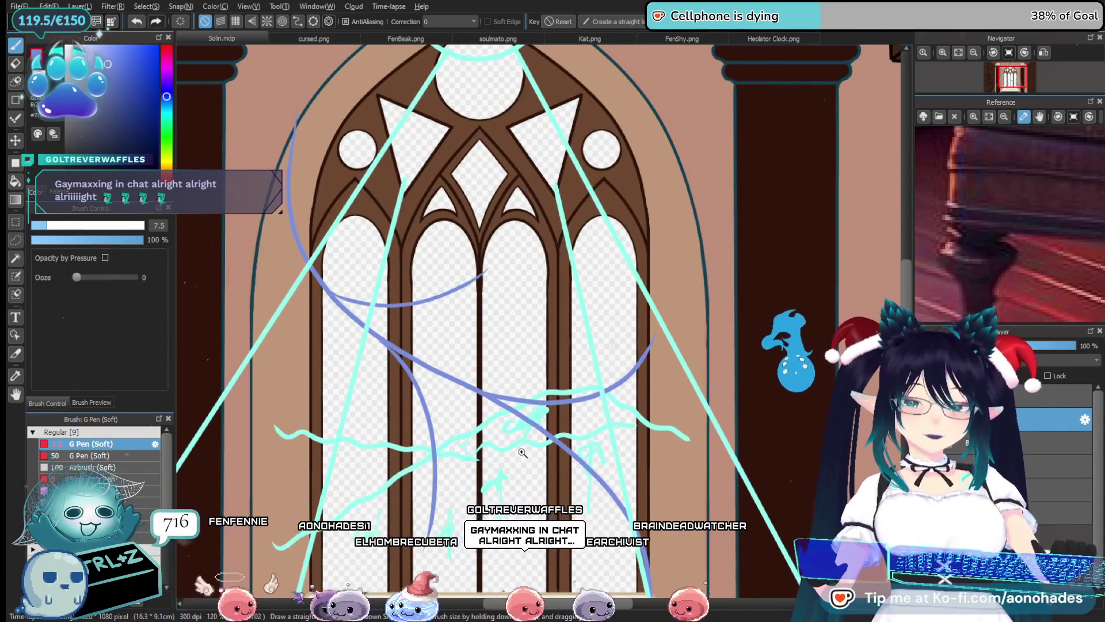
Zoom in on the panes and add thin blue strokes rising from the curve, redrawing one
{"action": "scroll", "coordinate": [522, 453], "scroll_direction": "down", "scroll_amount": 3}
{"action": "left_click_drag", "start_coordinate": [567, 403], "coordinate": [505, 373]}
{"action": "left_click", "coordinate": [499, 403], "text": "ctrl"}
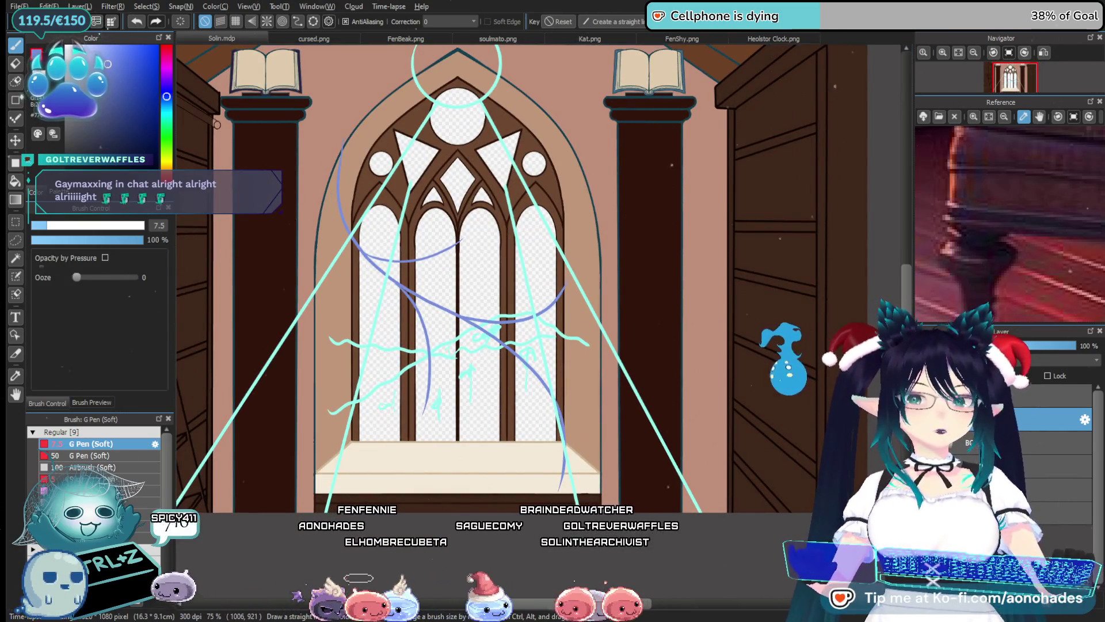
{"action": "left_click_drag", "start_coordinate": [461, 391], "coordinate": [502, 365]}
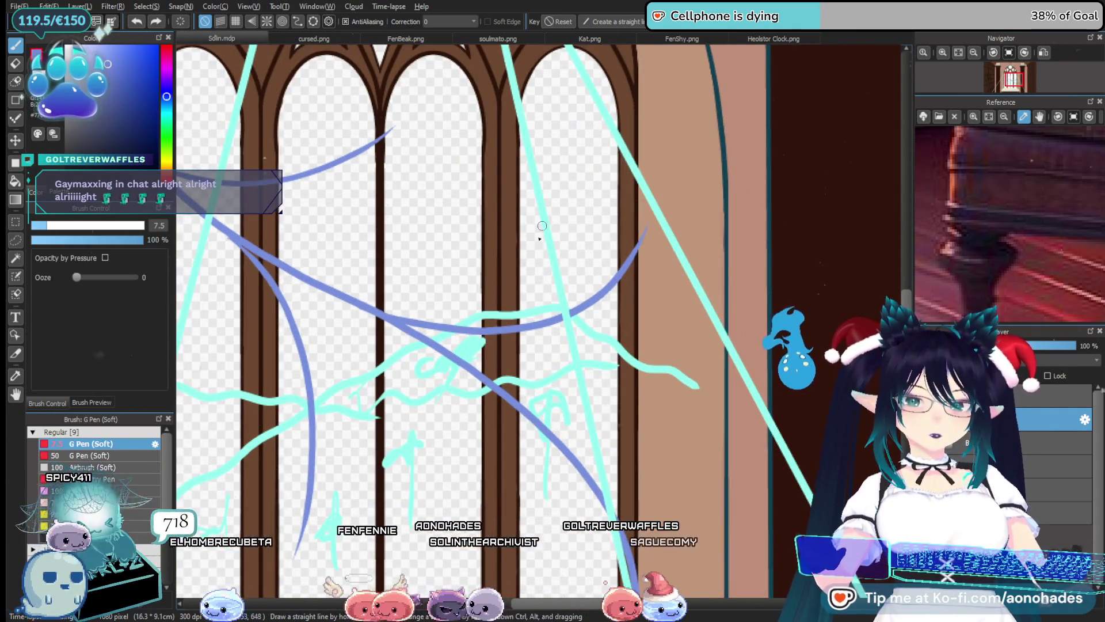
{"action": "left_click_drag", "start_coordinate": [490, 331], "coordinate": [521, 286]}
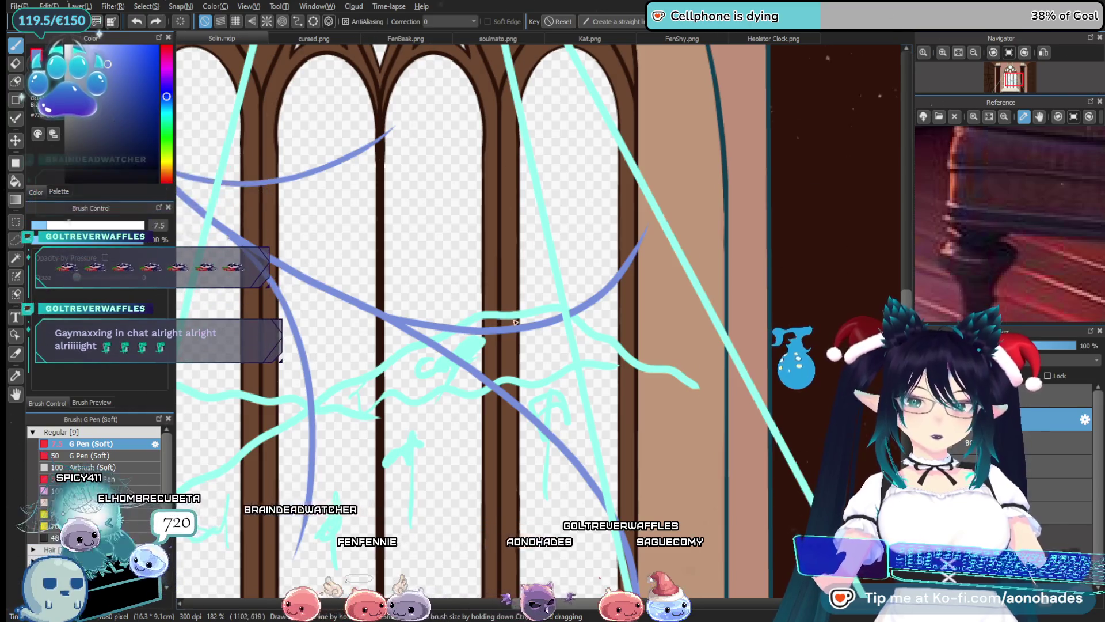
{"action": "left_click_drag", "start_coordinate": [521, 330], "coordinate": [582, 358]}
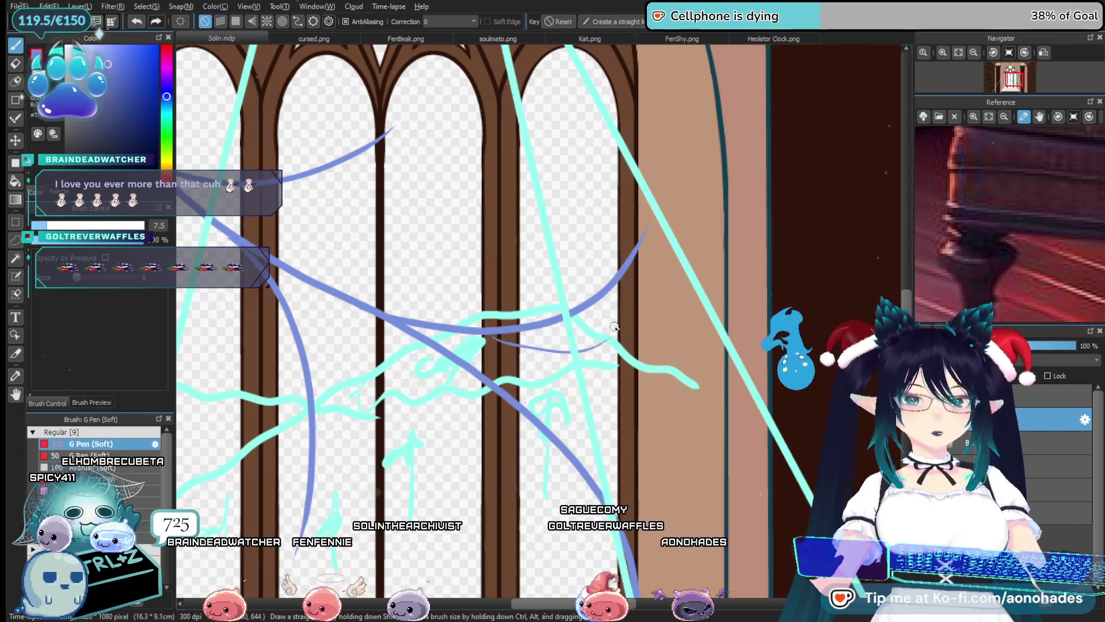
{"action": "key", "text": "ctrl+z"}
{"action": "left_click_drag", "start_coordinate": [516, 328], "coordinate": [565, 274]}
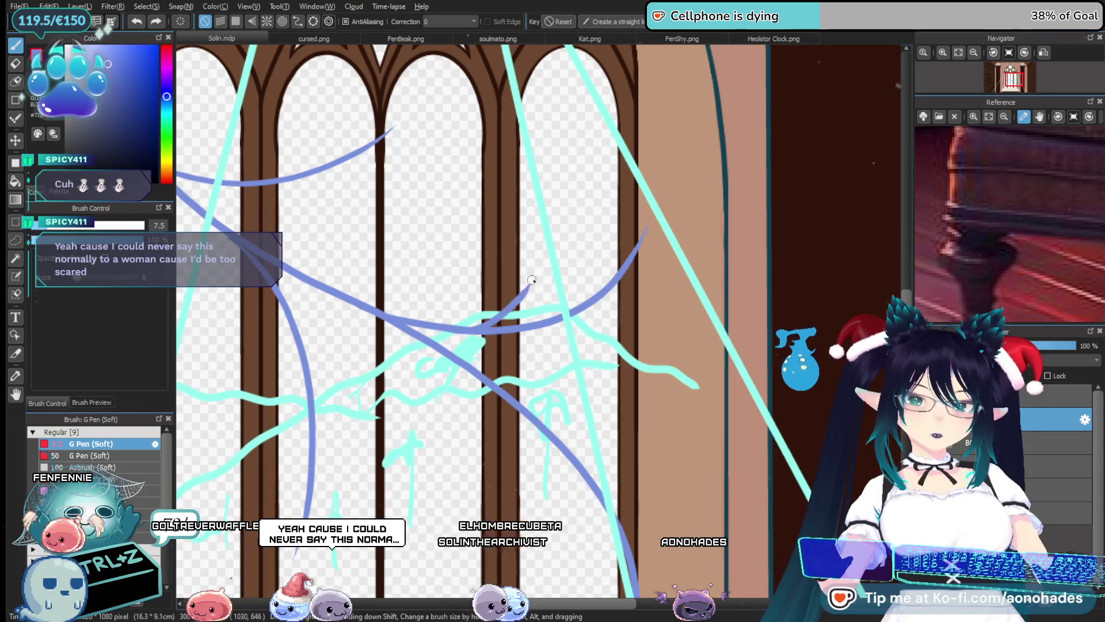
Add a blue stroke rising up-right from the curve, reshaped into a rightward-bulging curve
{"action": "left_click_drag", "start_coordinate": [456, 332], "coordinate": [522, 303]}
{"action": "key", "text": "ctrl+z"}
{"action": "left_click_drag", "start_coordinate": [487, 317], "coordinate": [522, 254]}
{"action": "key", "text": "ctrl+z"}
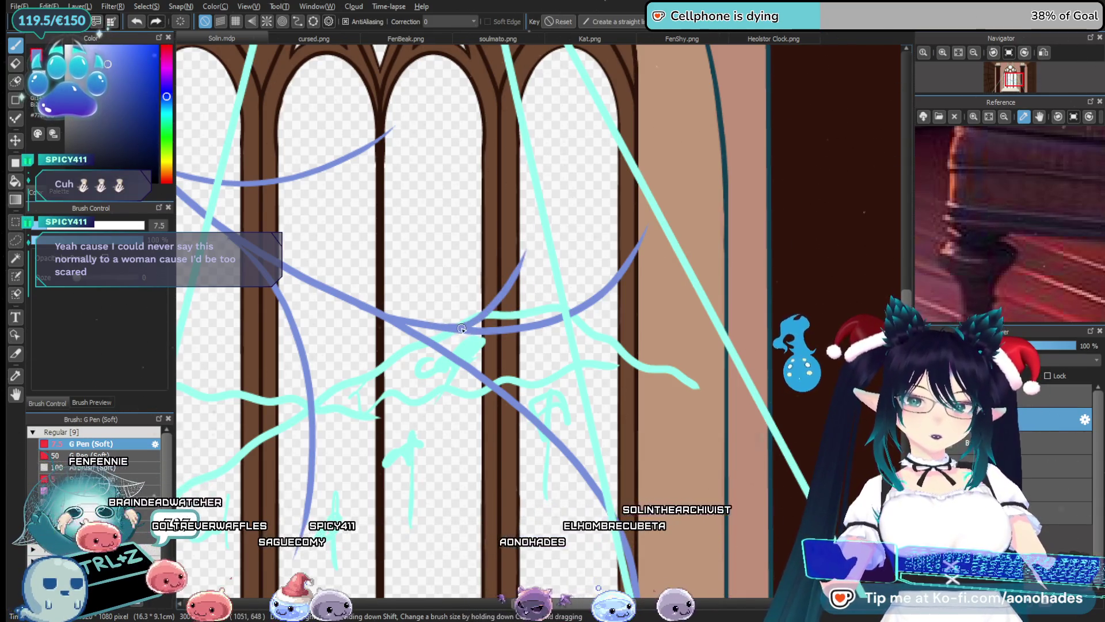
{"action": "left_click_drag", "start_coordinate": [487, 316], "coordinate": [501, 259]}
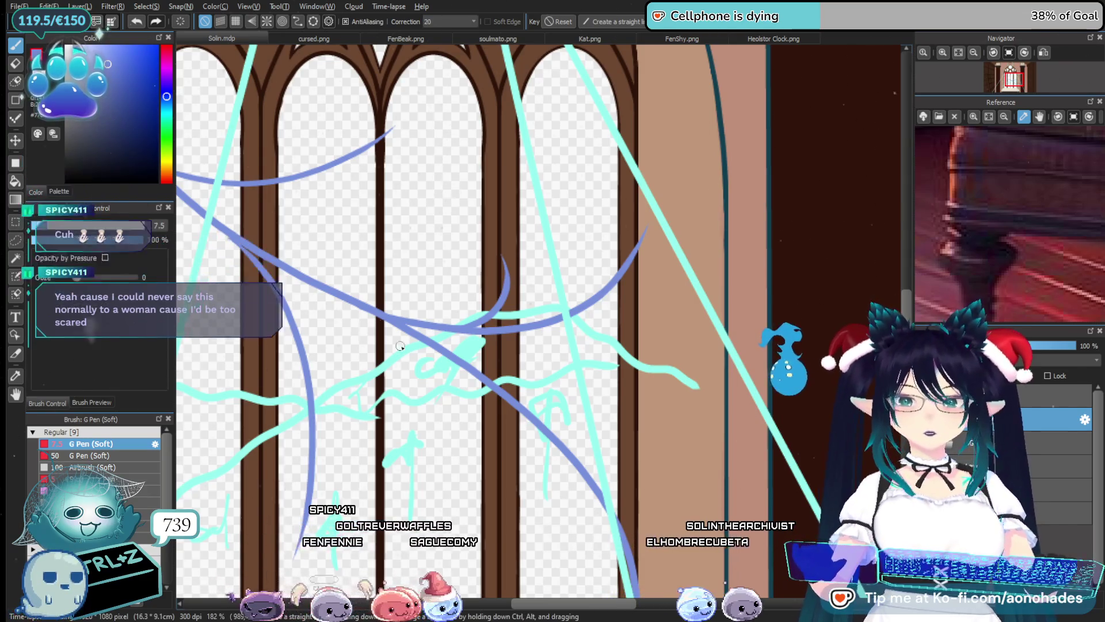
Try several dark-blue curves over the window, keeping the right-bulging curve
{"action": "key", "text": "ctrl+z"}
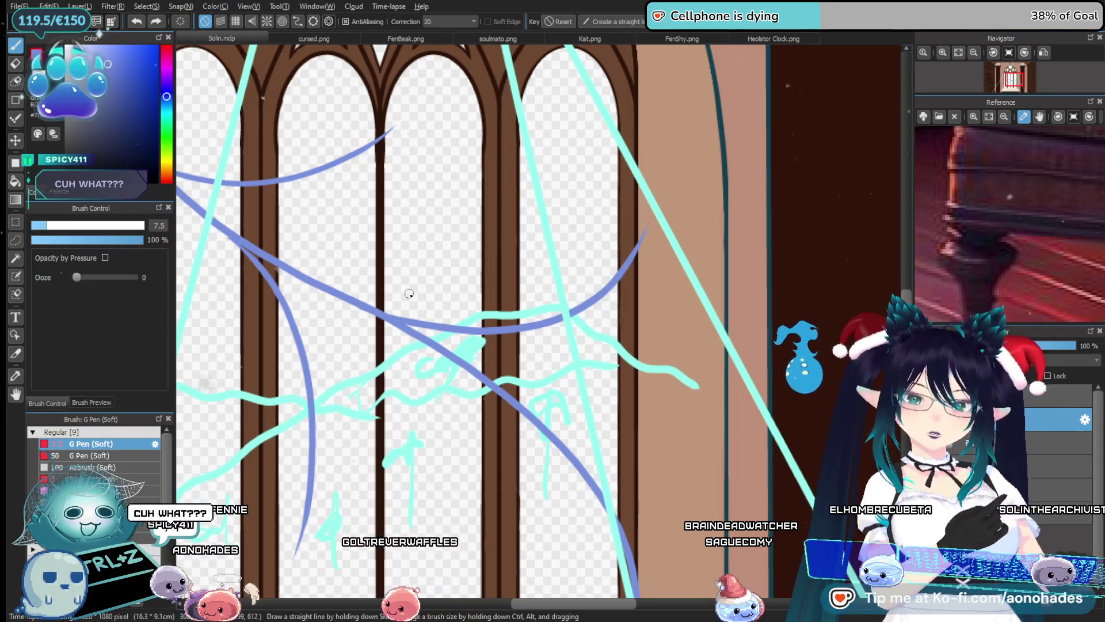
{"action": "left_click_drag", "start_coordinate": [518, 292], "coordinate": [487, 330]}
{"action": "key", "text": "ctrl+z"}
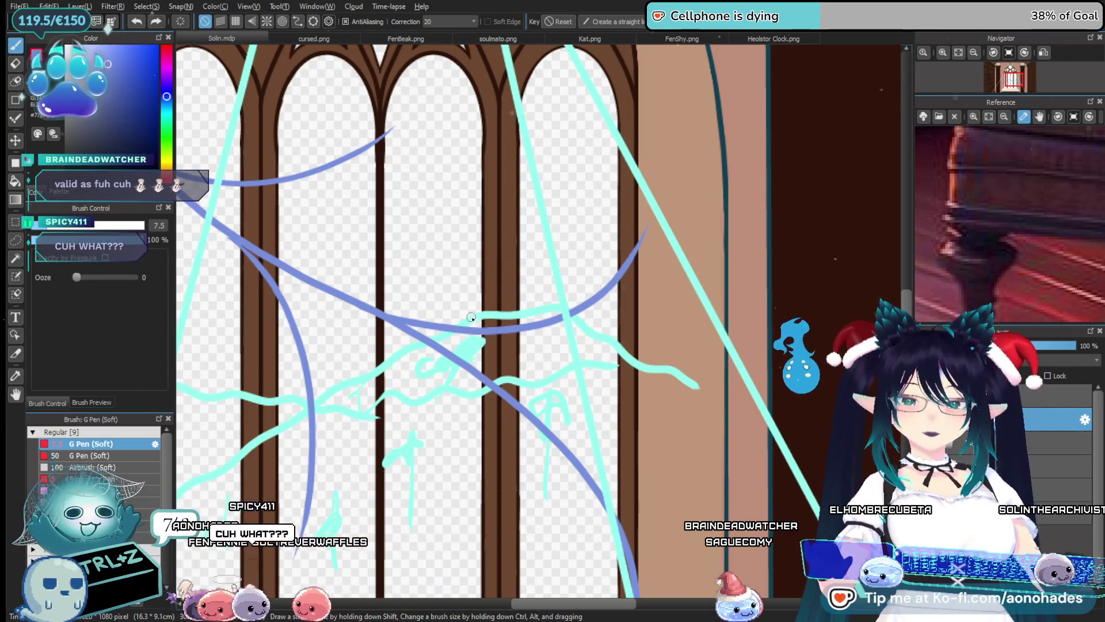
{"action": "key", "text": "ctrl+z"}
{"action": "mouse_move", "coordinate": [517, 266]}
{"action": "left_mouse_down"}
{"action": "mouse_move", "coordinate": [486, 330]}
{"action": "mouse_move", "coordinate": [512, 339]}
{"action": "left_mouse_up"}
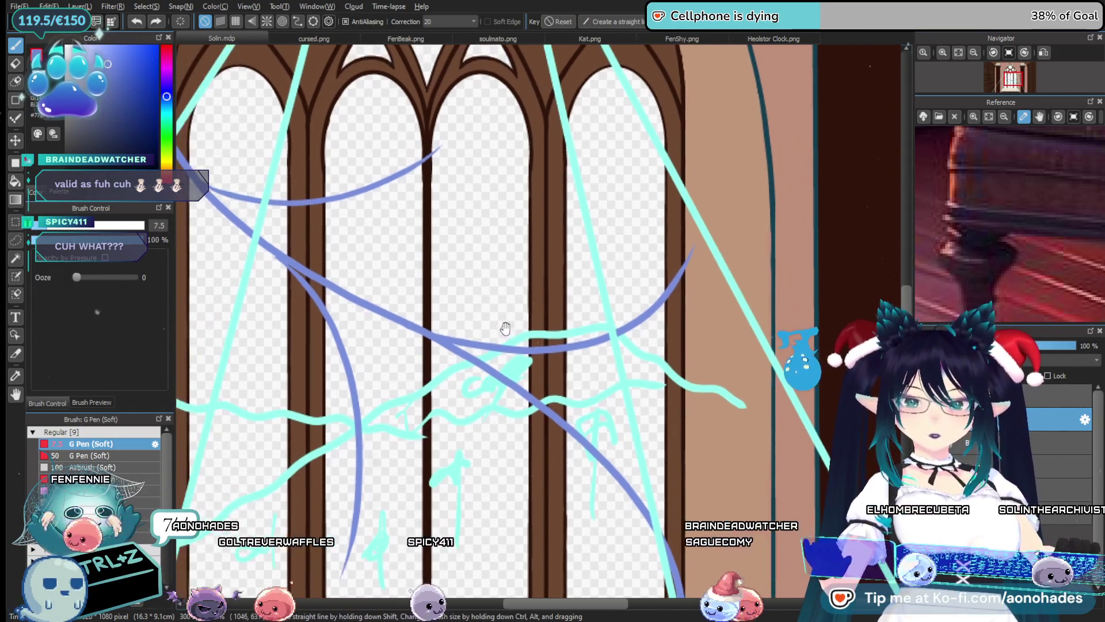
{"action": "left_click_drag", "start_coordinate": [553, 295], "coordinate": [525, 348]}
{"action": "key", "text": "ctrl+z"}
{"action": "left_click_drag", "start_coordinate": [546, 271], "coordinate": [528, 351]}
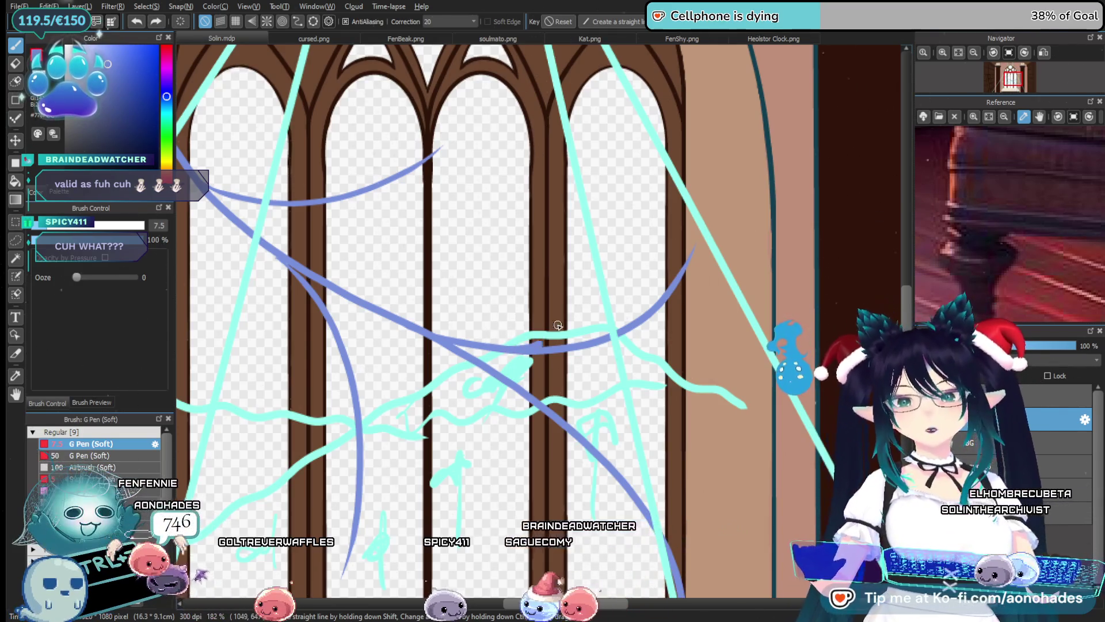
{"action": "key", "text": "ctrl+z"}
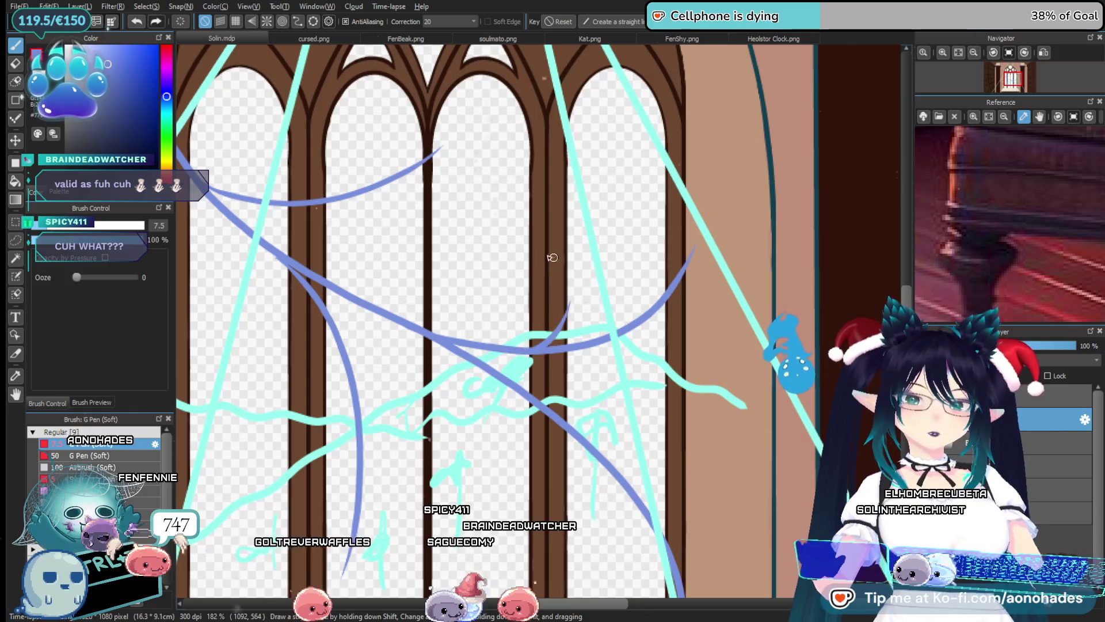
{"action": "key", "text": "ctrl+y"}
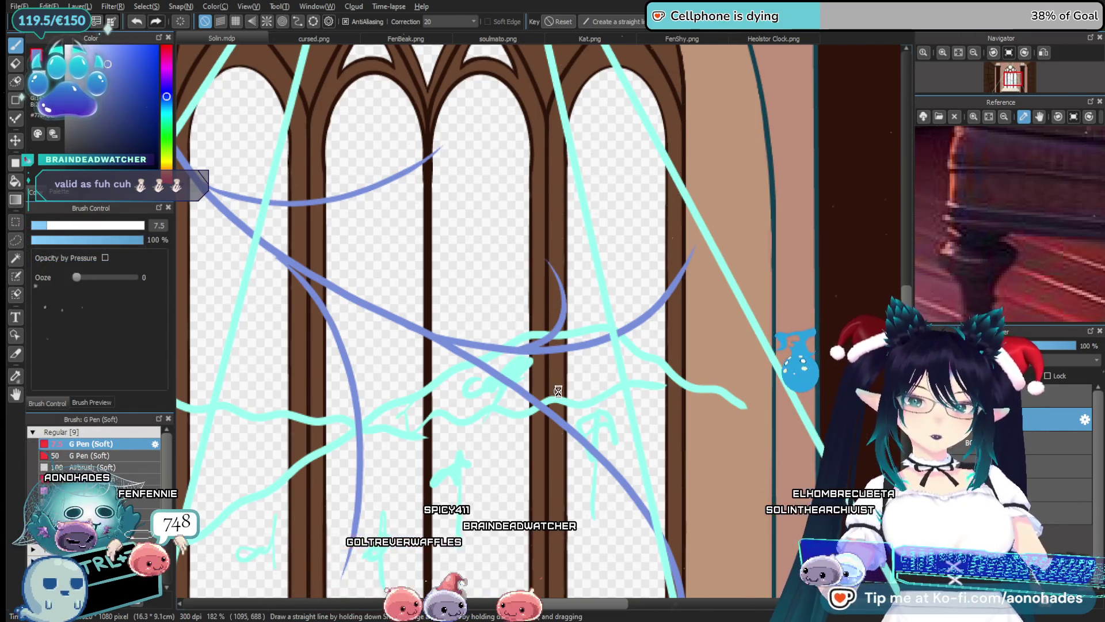
Remove the short and doubled dark-blue strokes and the longer curve down the right pane
{"action": "scroll", "coordinate": [557, 391], "scroll_direction": "down", "scroll_amount": 5}
{"action": "scroll", "coordinate": [561, 403], "scroll_direction": "up", "scroll_amount": 3}
{"action": "scroll", "coordinate": [563, 409], "scroll_direction": "up", "scroll_amount": 2}
{"action": "scroll", "coordinate": [564, 416], "scroll_direction": "up", "scroll_amount": 1}
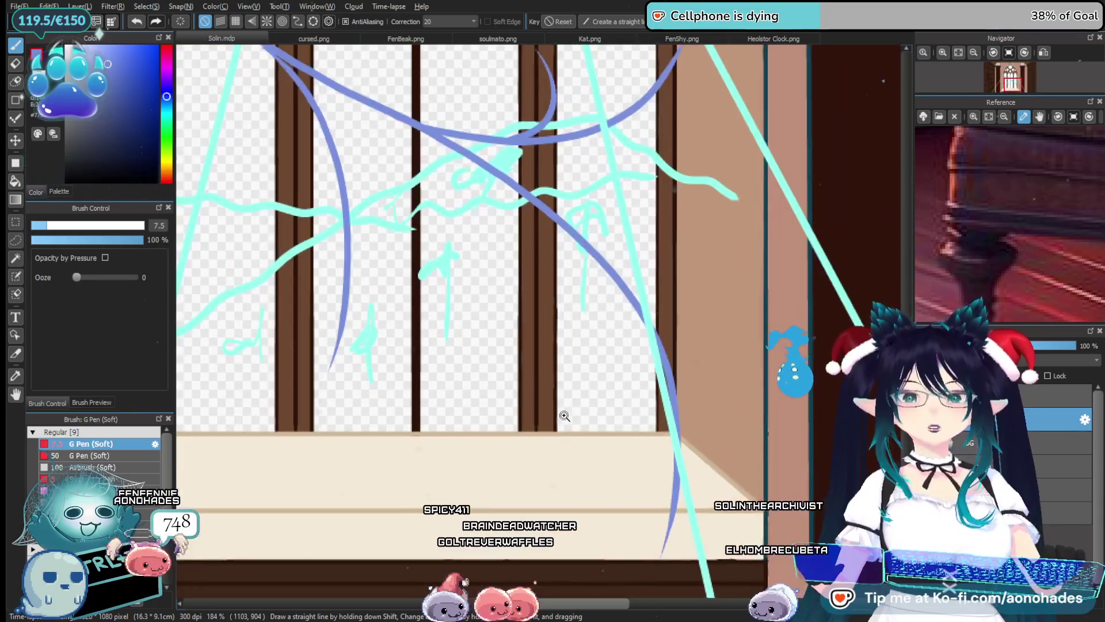
{"action": "scroll", "coordinate": [564, 415], "scroll_direction": "up", "scroll_amount": 2}
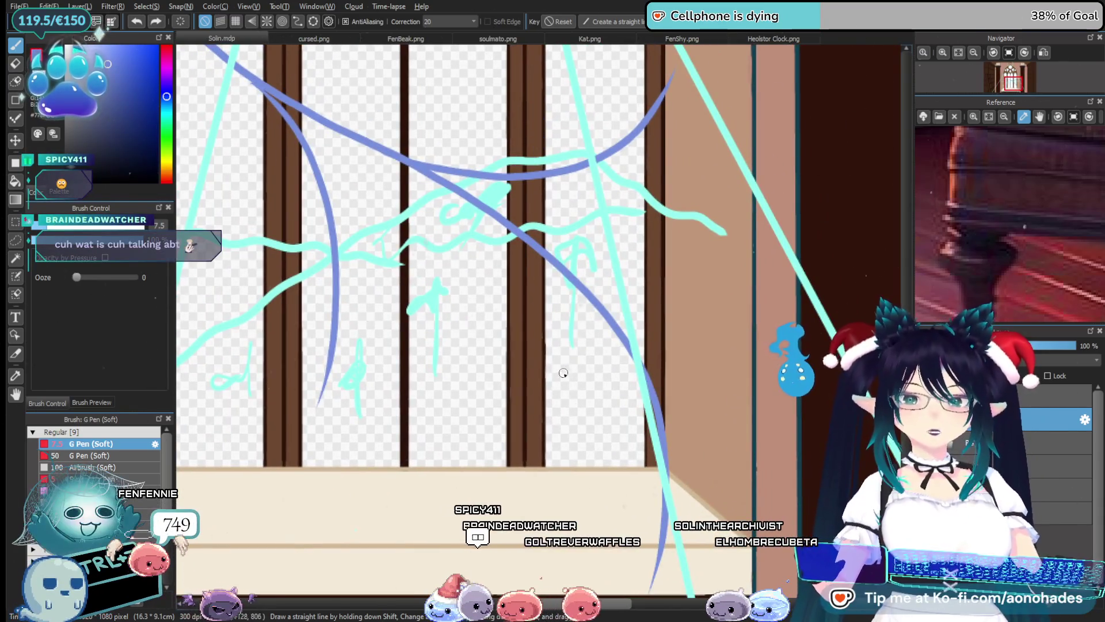
{"action": "key", "text": "ctrl+z"}
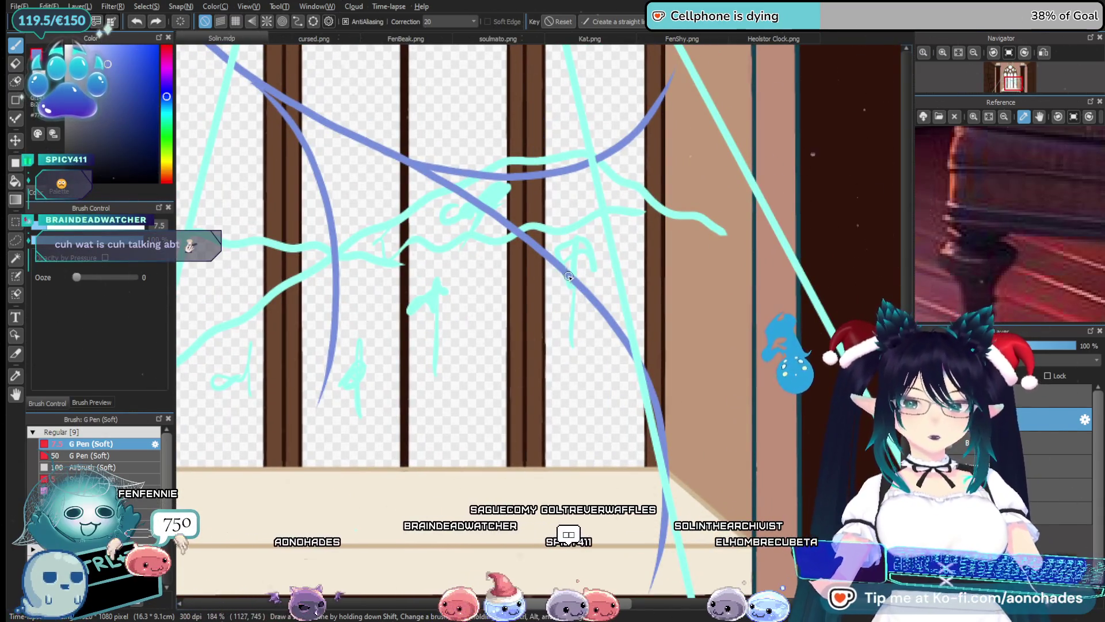
{"action": "left_click_drag", "start_coordinate": [577, 285], "coordinate": [553, 386]}
{"action": "key", "text": "ctrl+z"}
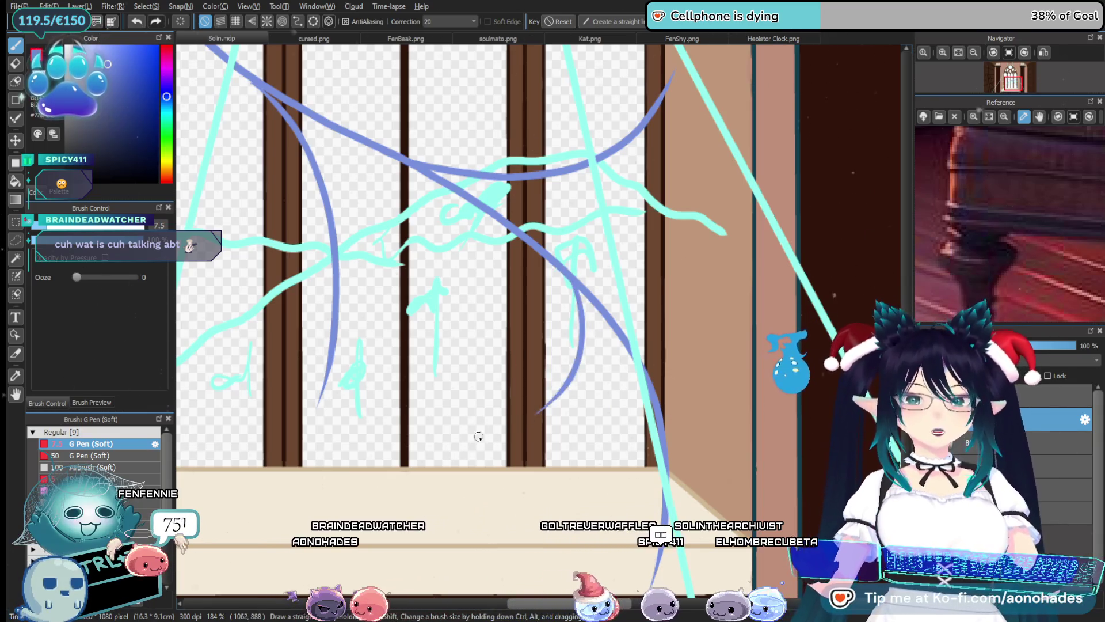
{"action": "left_click_drag", "start_coordinate": [543, 405], "coordinate": [579, 267]}
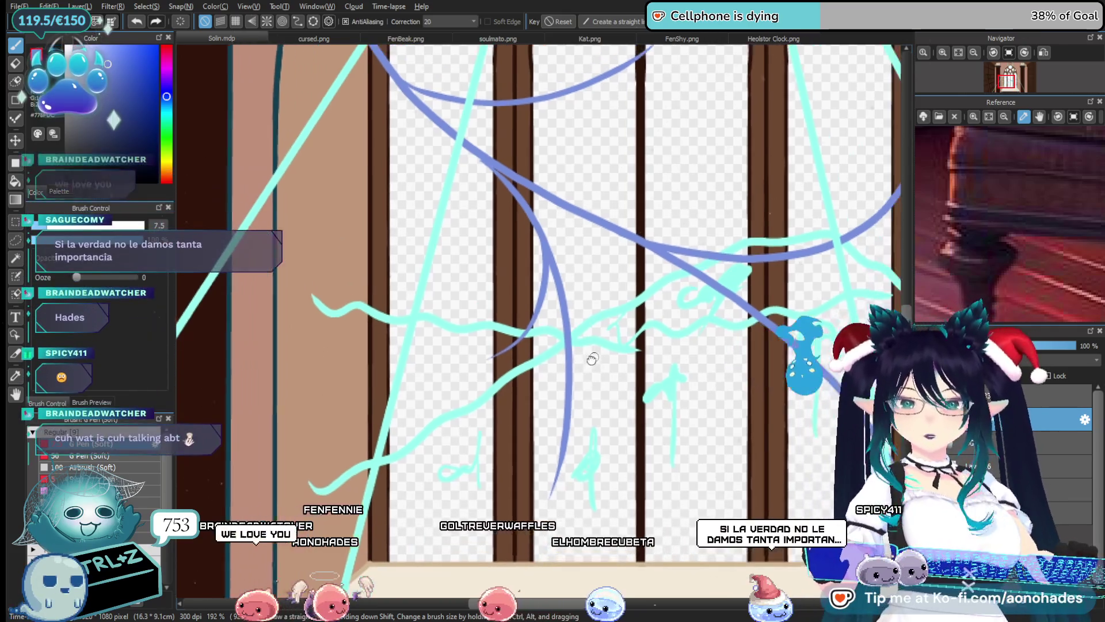
{"action": "mouse_move", "coordinate": [650, 329]}
{"action": "left_mouse_down"}
{"action": "mouse_move", "coordinate": [593, 352]}
{"action": "mouse_move", "coordinate": [551, 331]}
{"action": "left_mouse_up"}
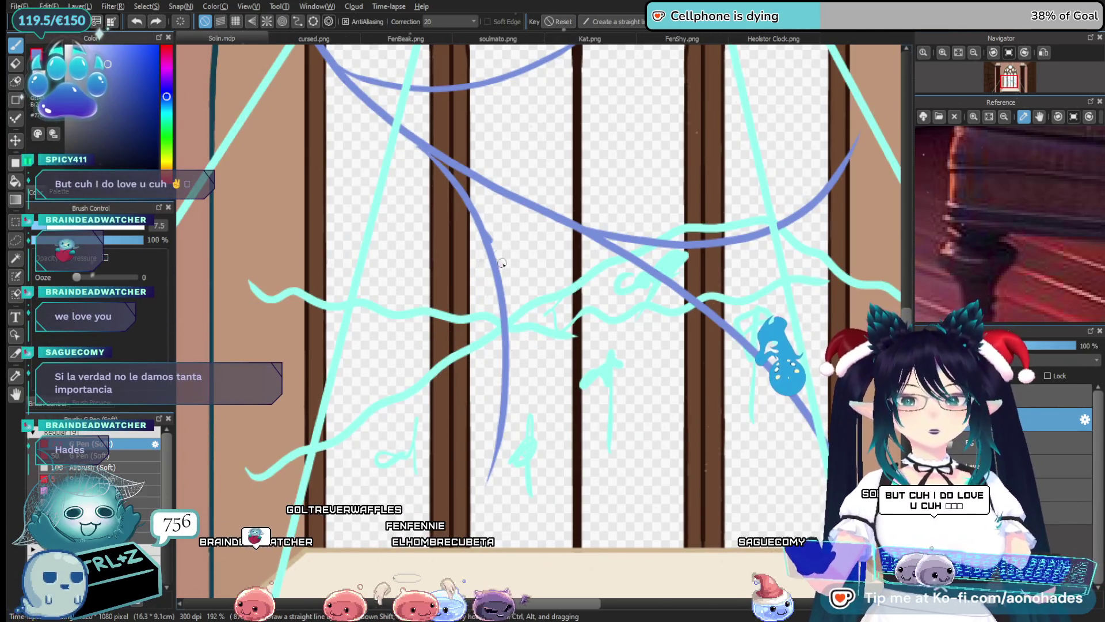
{"action": "key", "text": "ctrl+z"}
{"action": "key", "text": "ctrl+z"}
Try a blue curve branching down-left from the existing curve, then undo it
{"action": "left_click_drag", "start_coordinate": [488, 262], "coordinate": [414, 348]}
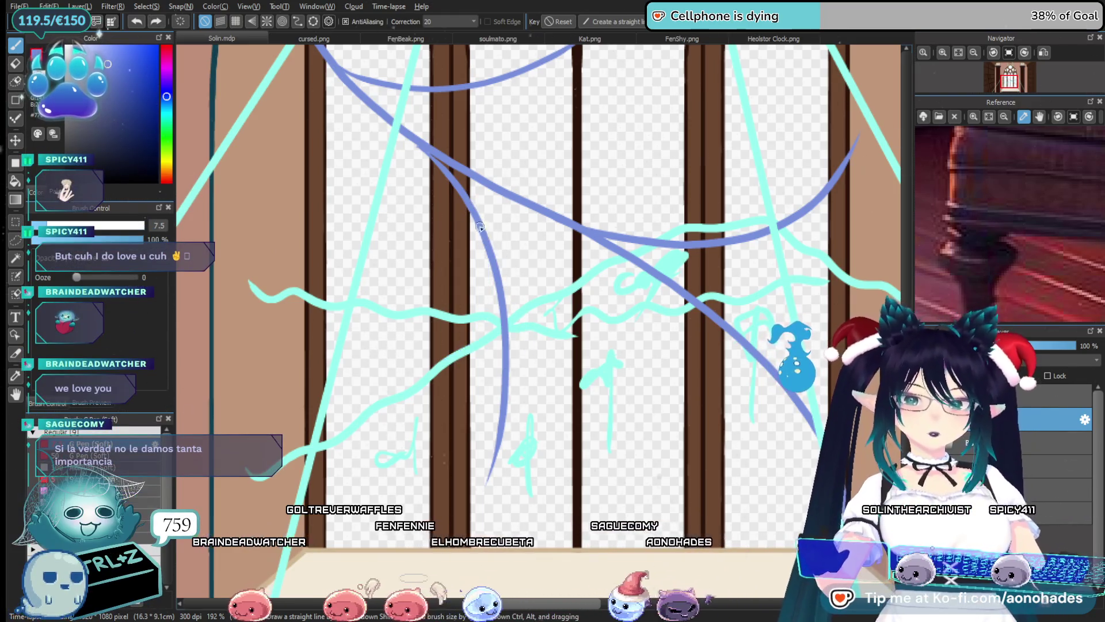
{"action": "scroll", "coordinate": [517, 377], "scroll_direction": "down", "scroll_amount": 3}
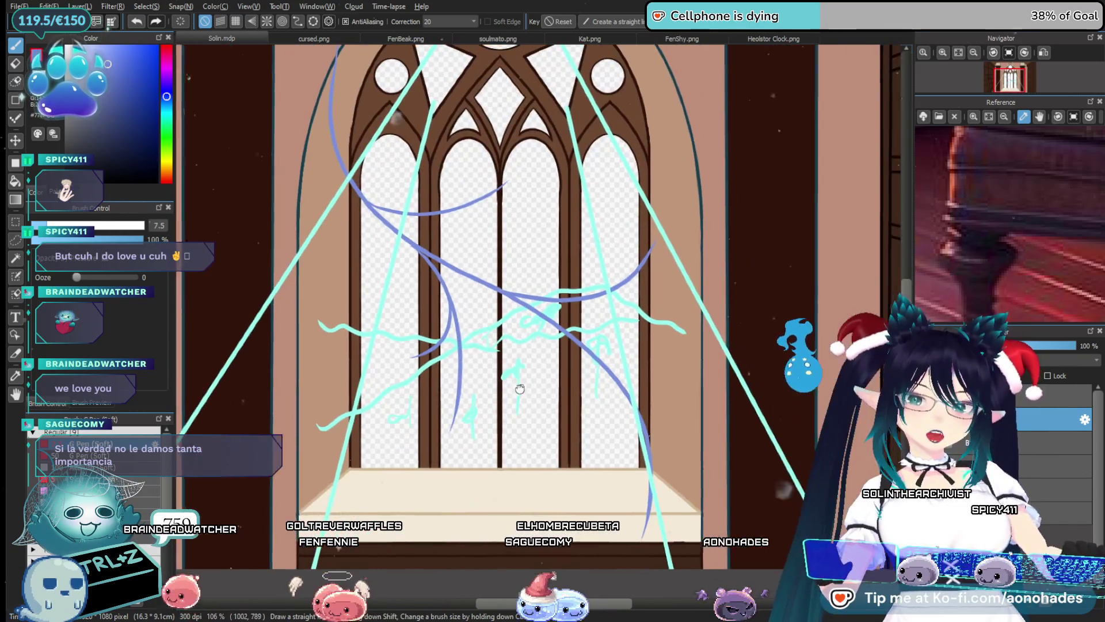
{"action": "scroll", "coordinate": [486, 272], "scroll_direction": "up", "scroll_amount": 3}
{"action": "left_click_drag", "start_coordinate": [486, 272], "coordinate": [494, 445]}
{"action": "scroll", "coordinate": [511, 420], "scroll_direction": "up", "scroll_amount": 2}
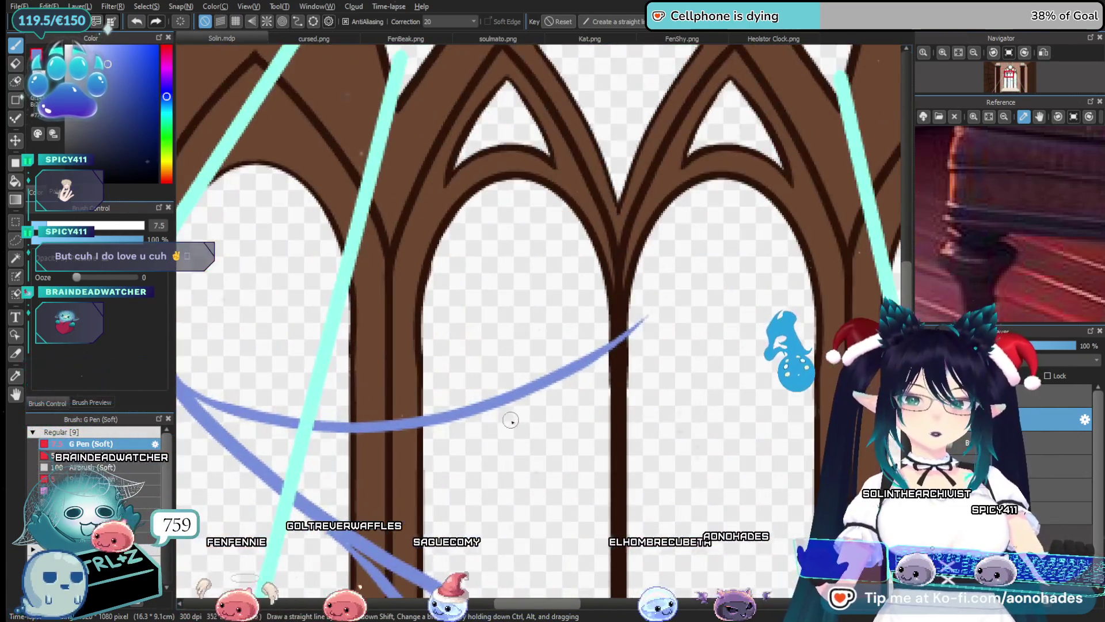
{"action": "left_click_drag", "start_coordinate": [481, 258], "coordinate": [403, 430]}
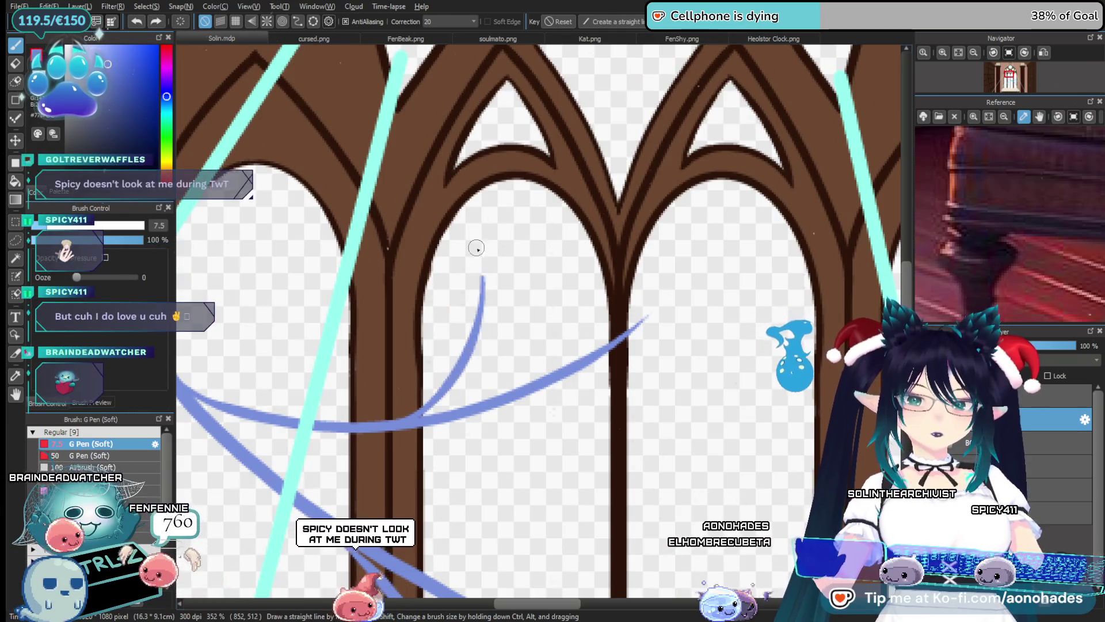
{"action": "key", "text": "ctrl+z"}
Extend the blue stroke with a curve sweeping down and to the left
{"action": "scroll", "coordinate": [470, 380], "scroll_direction": "down", "scroll_amount": 4}
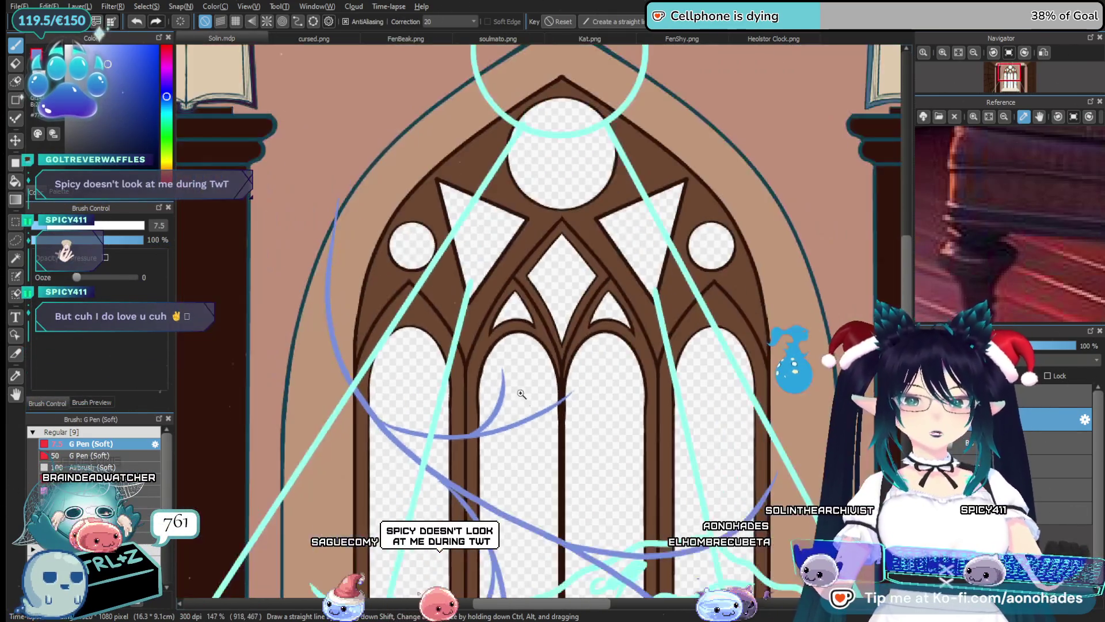
{"action": "scroll", "coordinate": [472, 357], "scroll_direction": "up", "scroll_amount": 1}
{"action": "scroll", "coordinate": [475, 328], "scroll_direction": "up", "scroll_amount": 1}
{"action": "scroll", "coordinate": [476, 302], "scroll_direction": "up", "scroll_amount": 1}
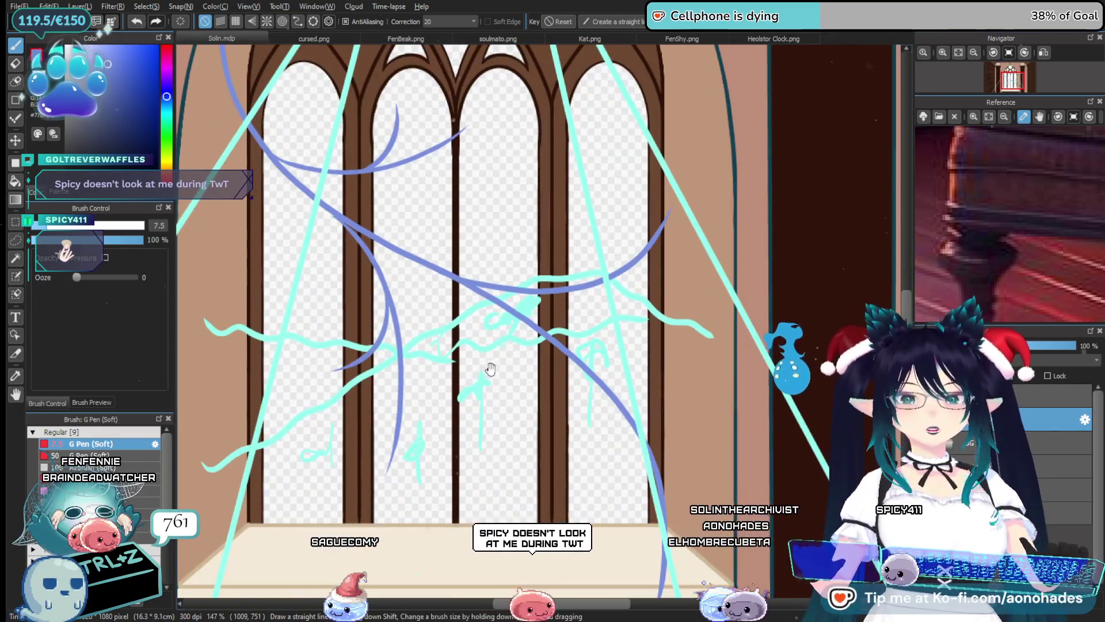
{"action": "scroll", "coordinate": [476, 302], "scroll_direction": "up", "scroll_amount": 1}
{"action": "scroll", "coordinate": [445, 292], "scroll_direction": "up", "scroll_amount": 1}
{"action": "scroll", "coordinate": [532, 378], "scroll_direction": "up", "scroll_amount": 2}
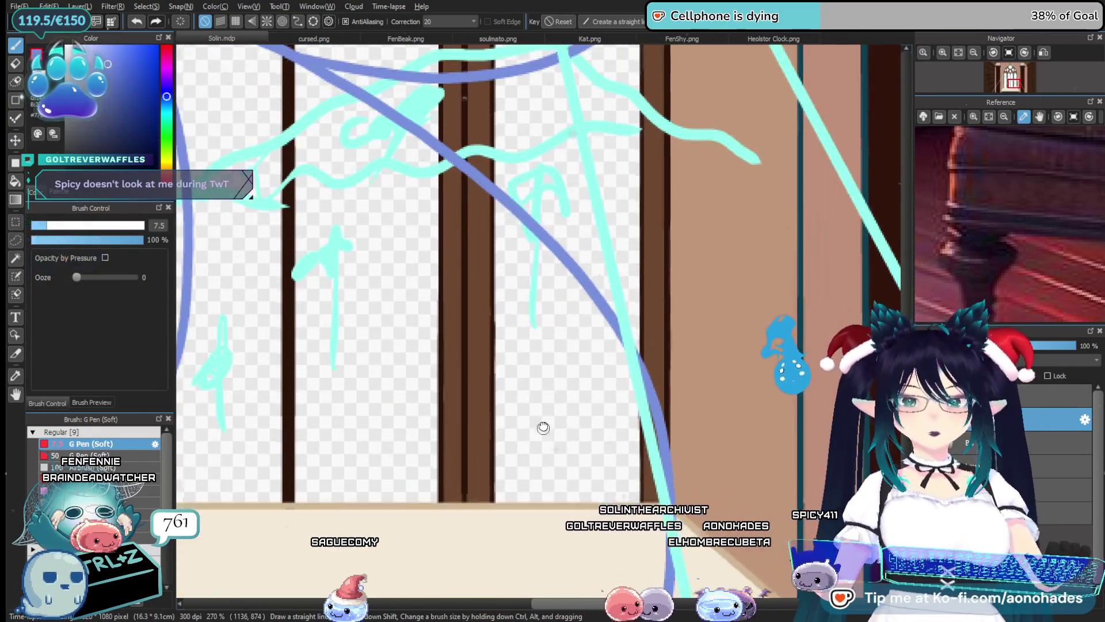
{"action": "scroll", "coordinate": [538, 322], "scroll_direction": "up", "scroll_amount": 1}
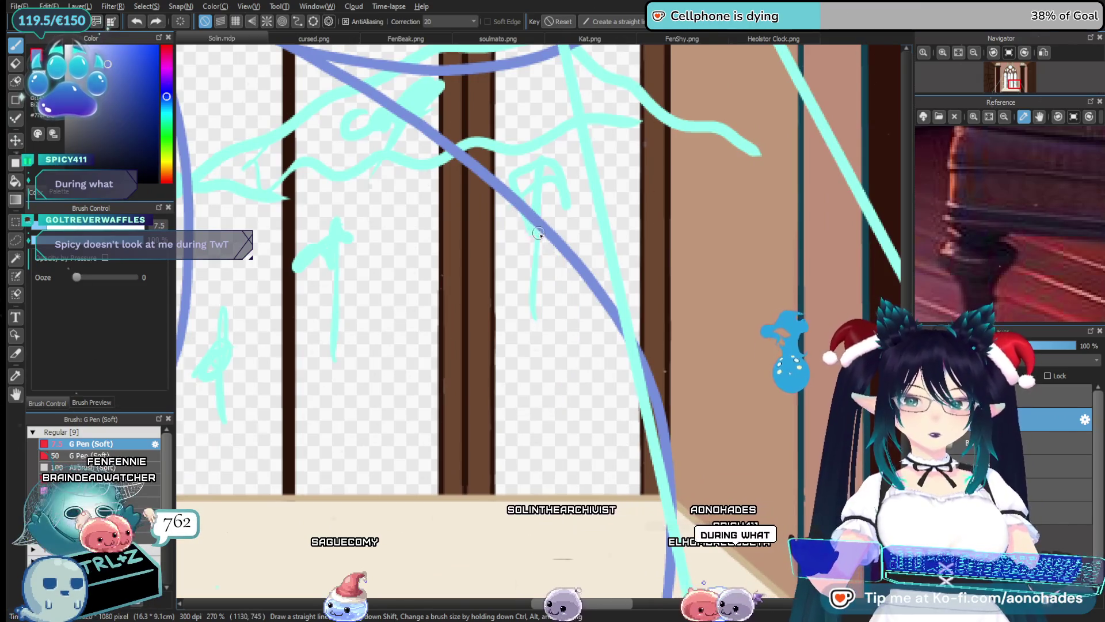
{"action": "scroll", "coordinate": [512, 365], "scroll_direction": "down", "scroll_amount": 2}
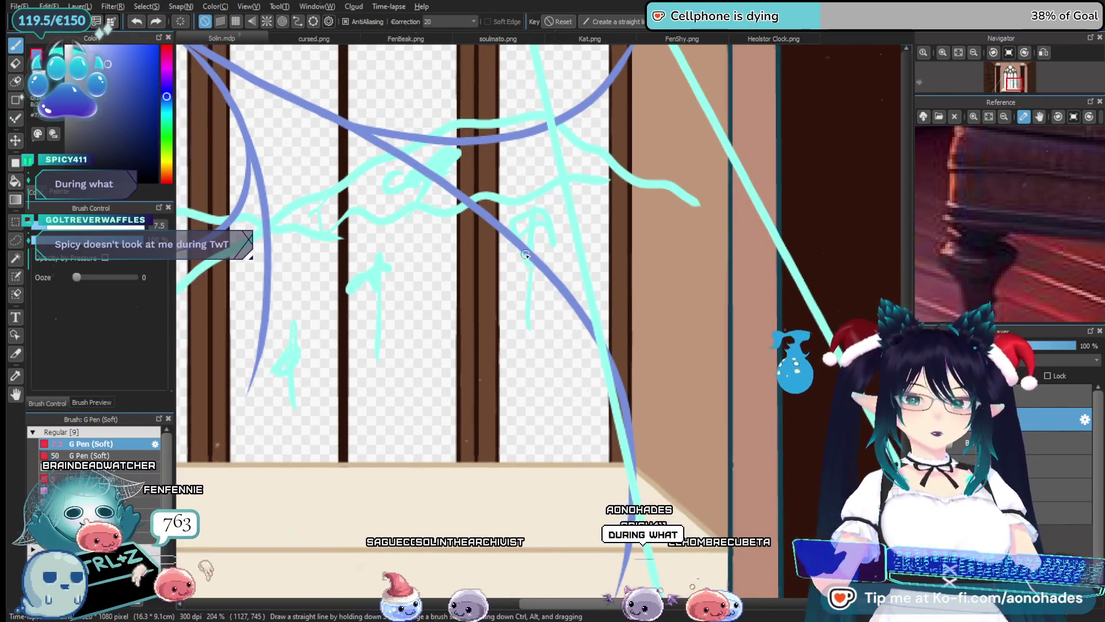
{"action": "left_click_drag", "start_coordinate": [548, 334], "coordinate": [521, 385]}
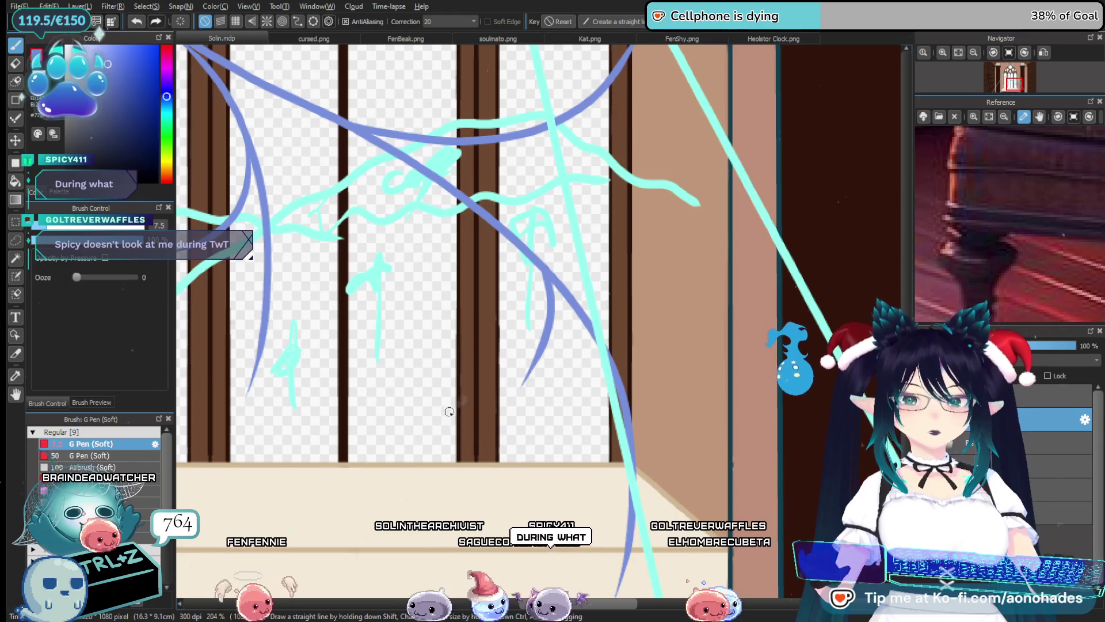
{"action": "key", "text": "ctrl+z"}
{"action": "left_click_drag", "start_coordinate": [566, 322], "coordinate": [518, 435]}
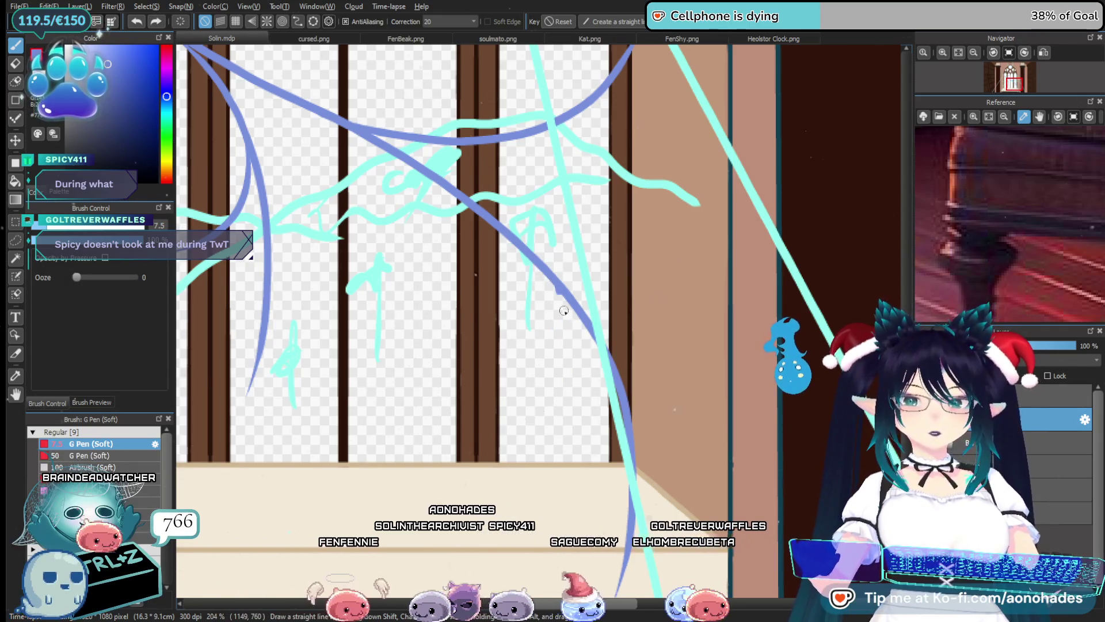
Undo two unwanted blue sketch curves near the window arches
{"action": "scroll", "coordinate": [500, 361], "scroll_direction": "down", "scroll_amount": 2}
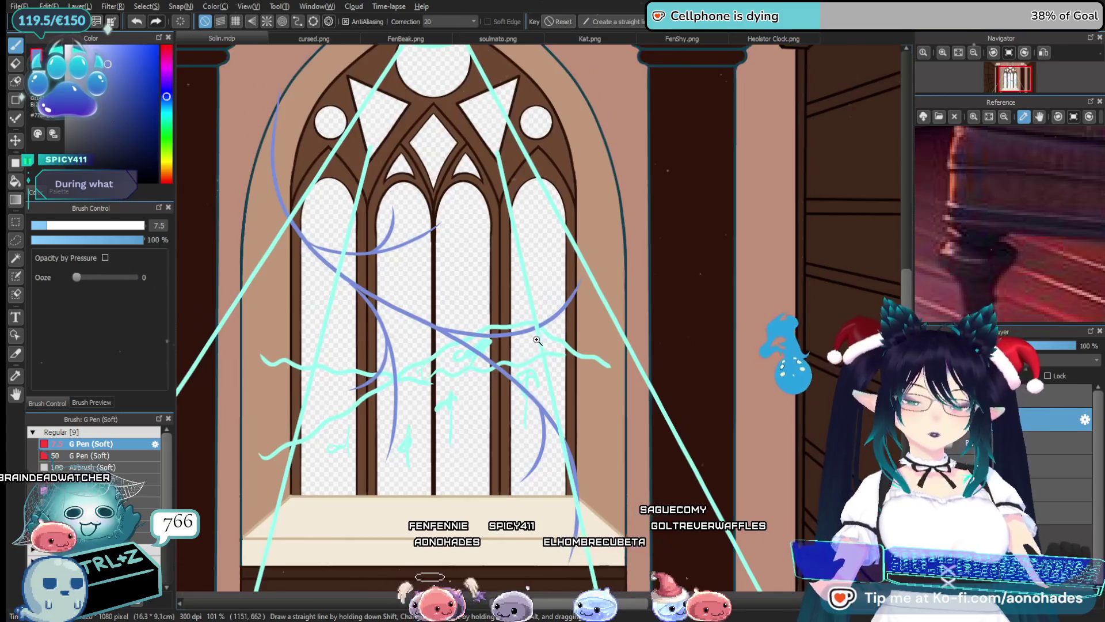
{"action": "left_click_drag", "start_coordinate": [535, 168], "coordinate": [531, 329]}
{"action": "scroll", "coordinate": [519, 346], "scroll_direction": "up", "scroll_amount": 3}
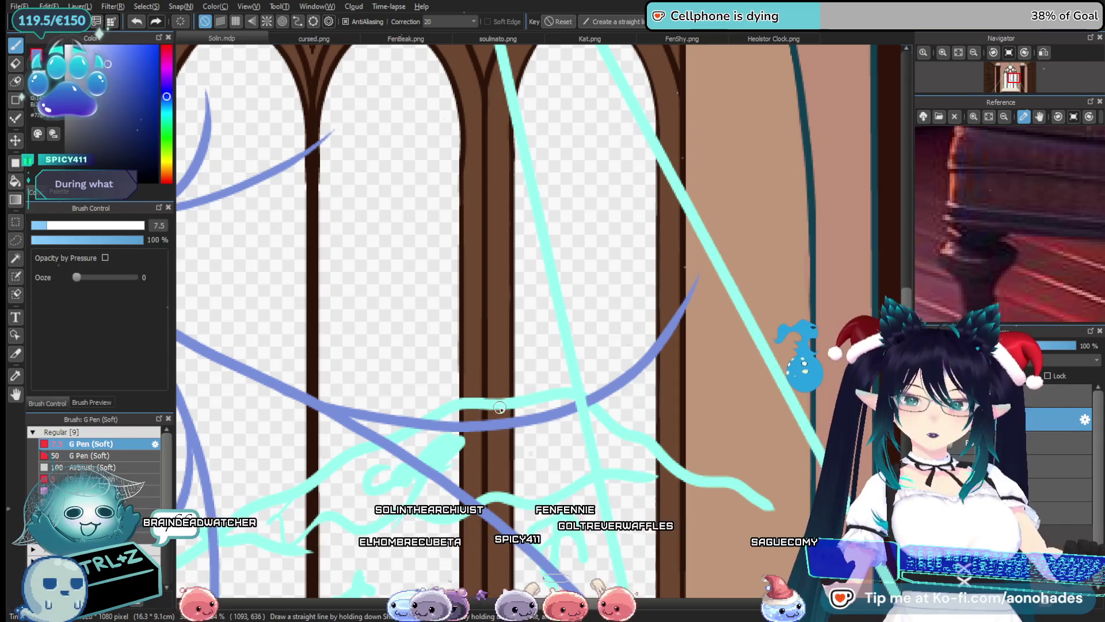
{"action": "key", "text": "ctrl+z"}
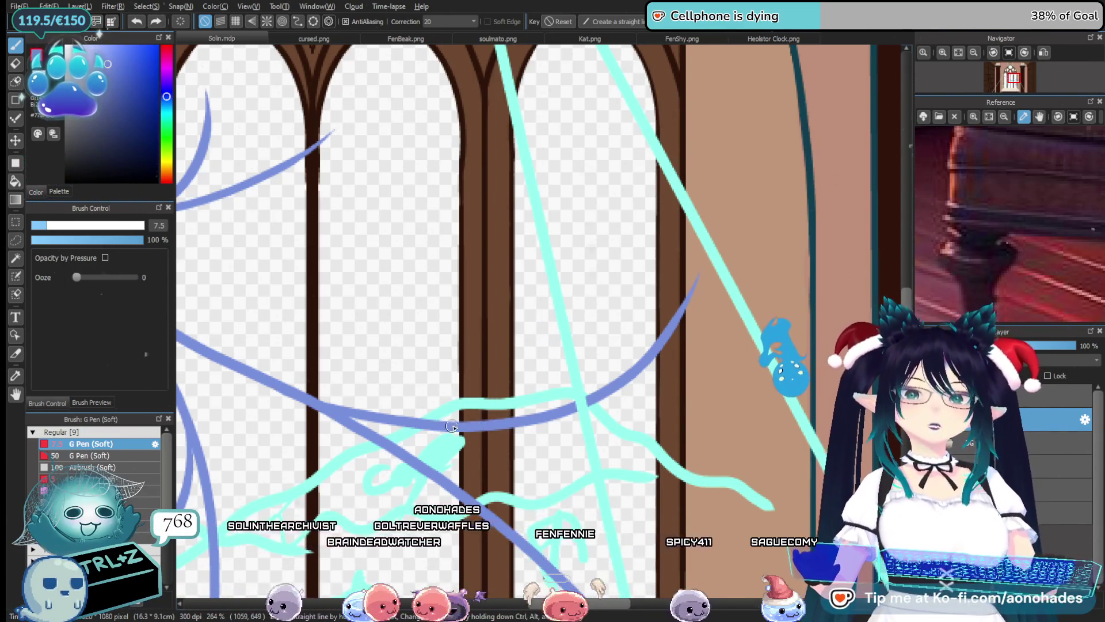
{"action": "key", "text": "ctrl+z"}
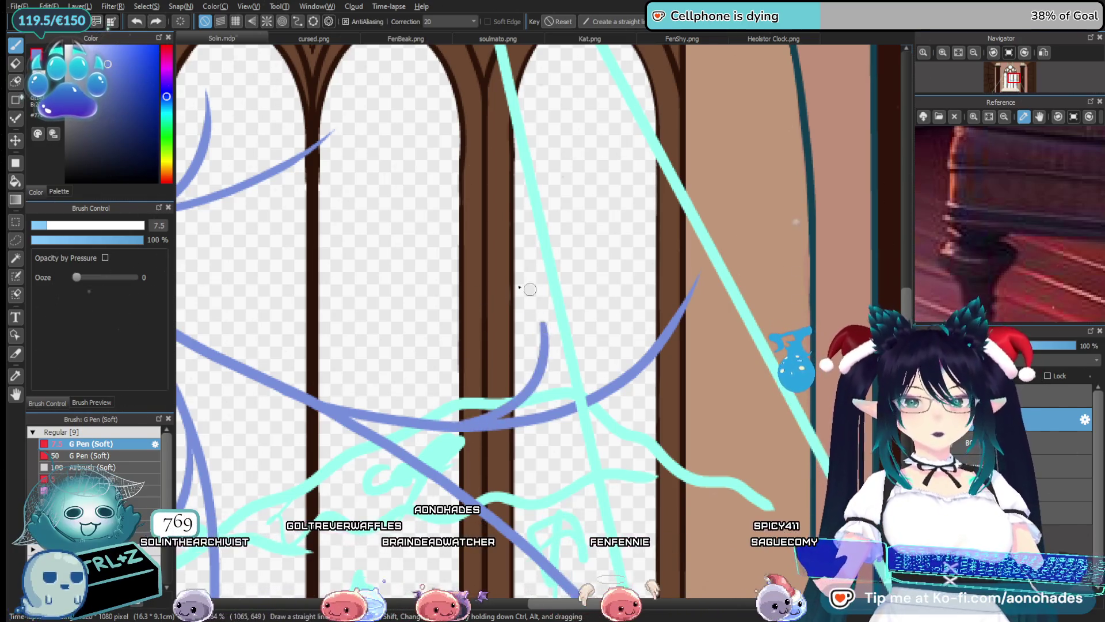
{"action": "scroll", "coordinate": [528, 420], "scroll_direction": "down", "scroll_amount": 3}
{"action": "scroll", "coordinate": [512, 440], "scroll_direction": "down", "scroll_amount": 3}
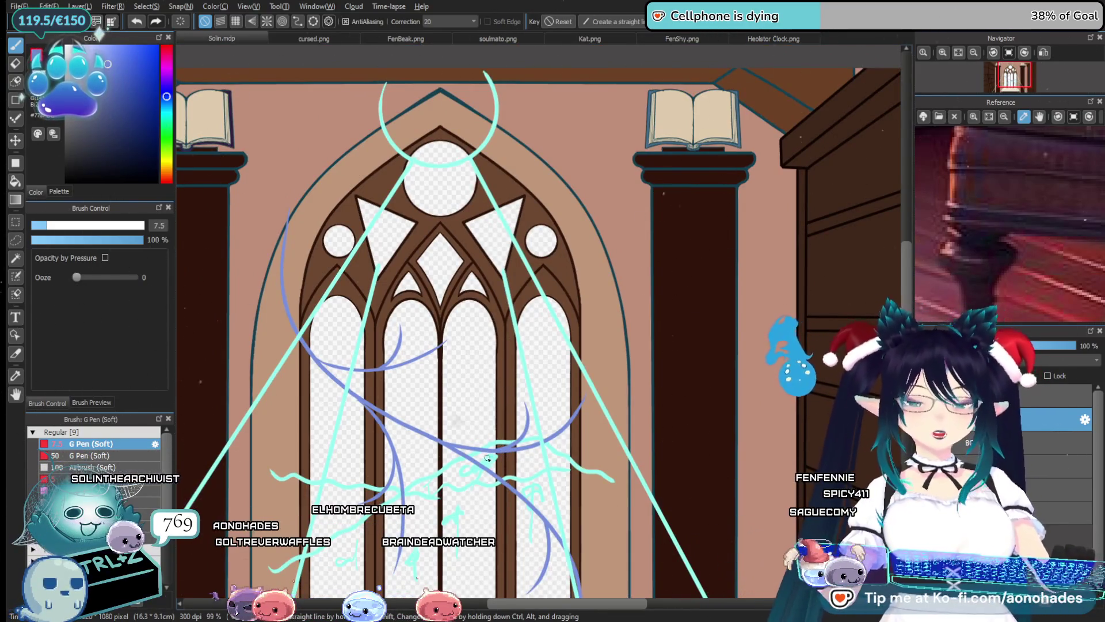
Try blue curves beside the existing sketch line, then remove them and a faint stray stroke
{"action": "left_click_drag", "start_coordinate": [487, 458], "coordinate": [548, 352]}
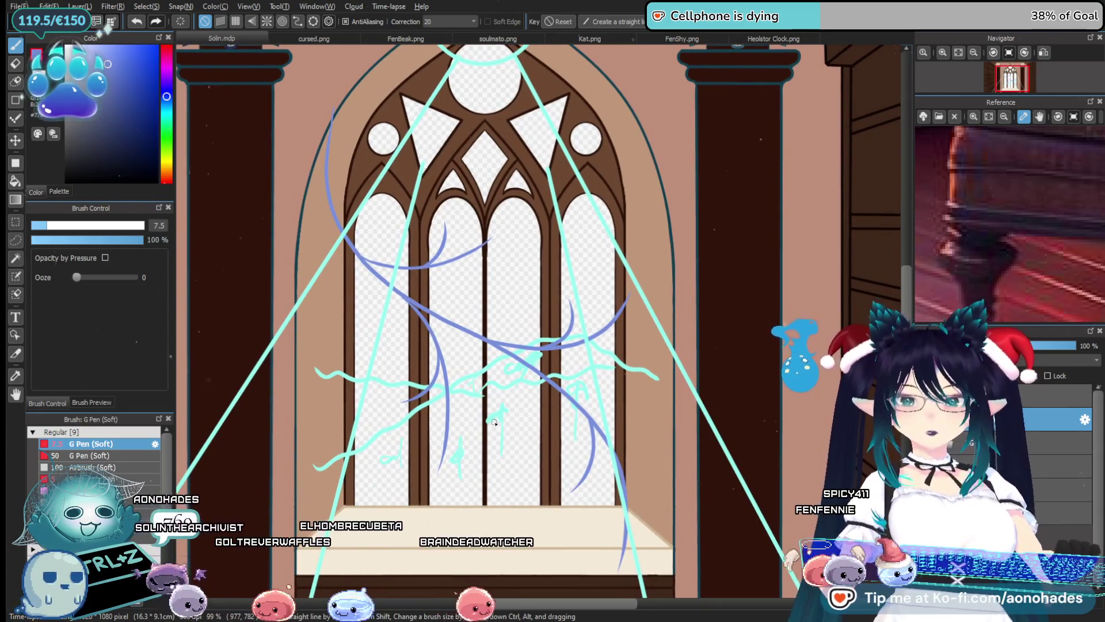
{"action": "scroll", "coordinate": [502, 444], "scroll_direction": "down", "scroll_amount": 2}
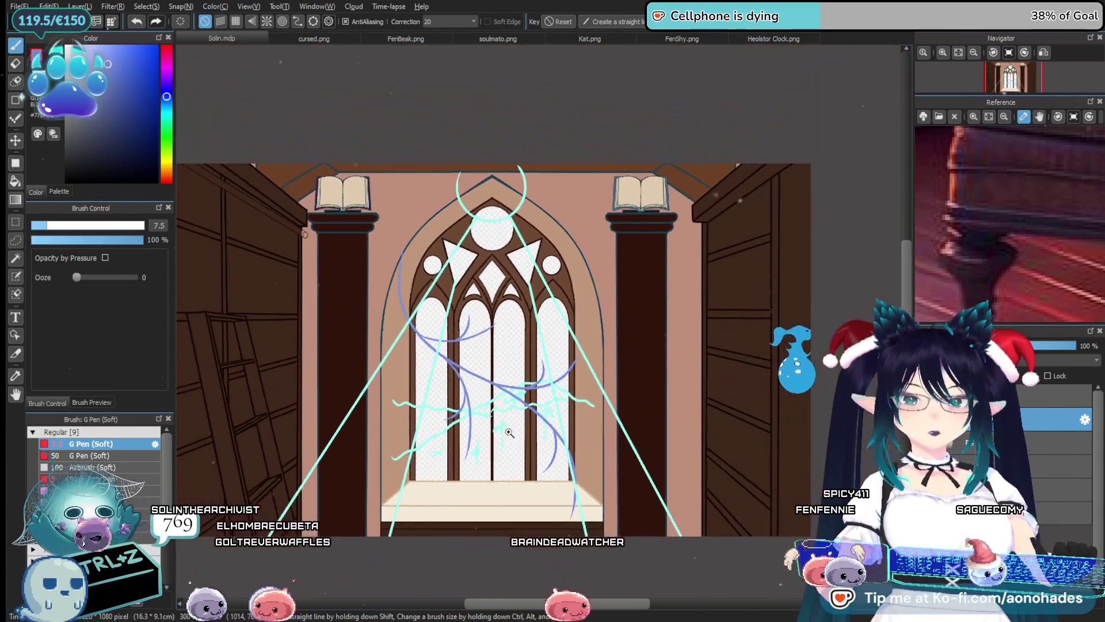
{"action": "left_click_drag", "start_coordinate": [559, 490], "coordinate": [472, 351]}
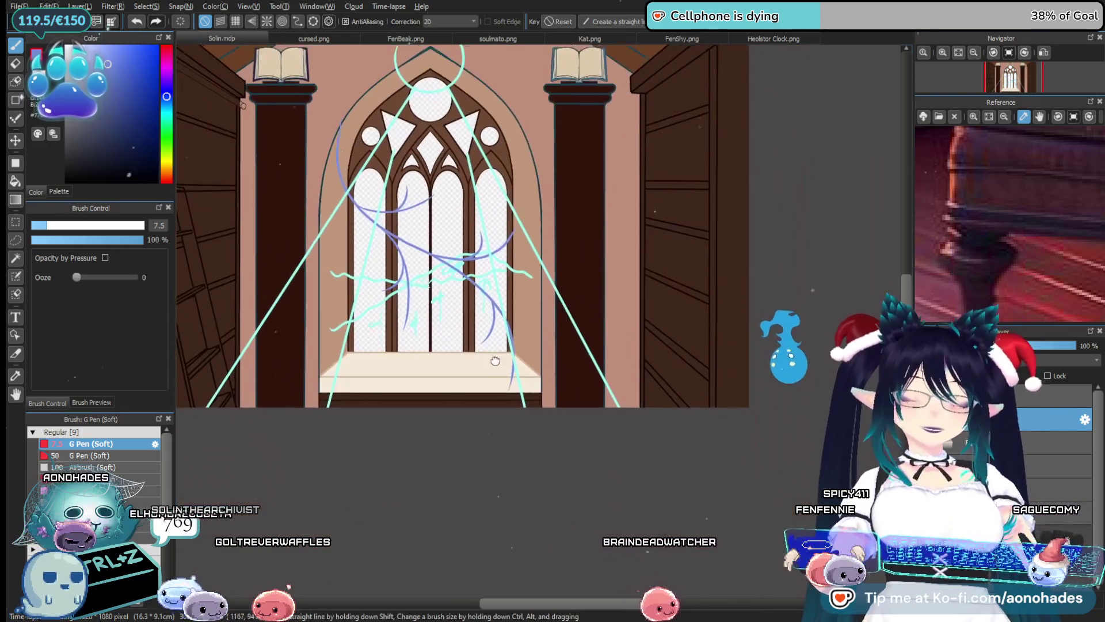
{"action": "scroll", "coordinate": [519, 431], "scroll_direction": "down", "scroll_amount": 1}
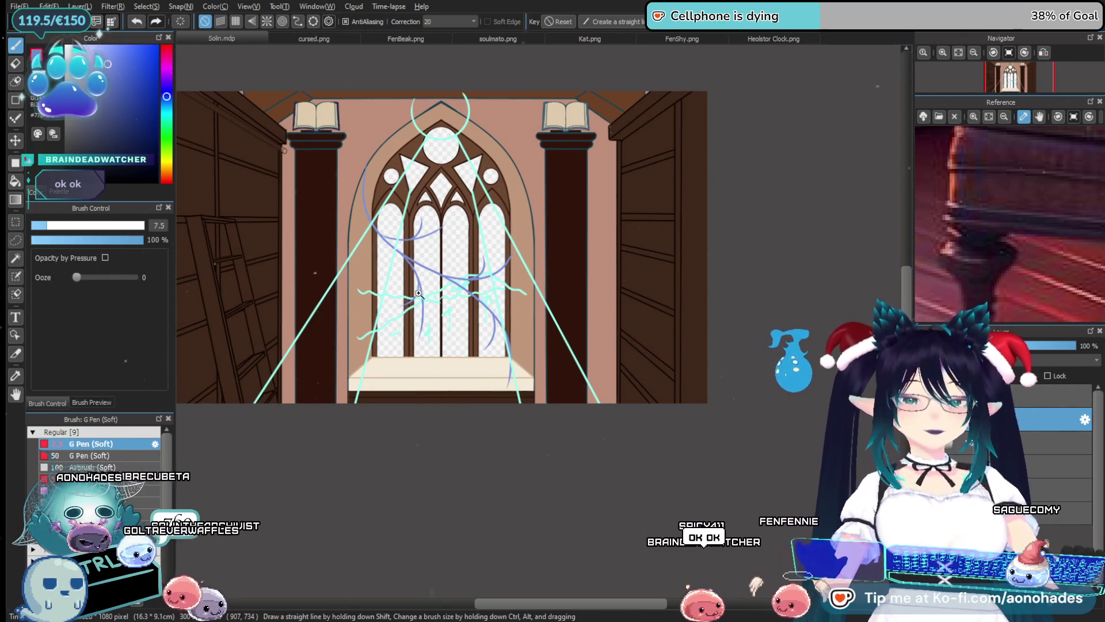
{"action": "scroll", "coordinate": [456, 462], "scroll_direction": "up", "scroll_amount": 4}
{"action": "scroll", "coordinate": [410, 401], "scroll_direction": "up", "scroll_amount": 2}
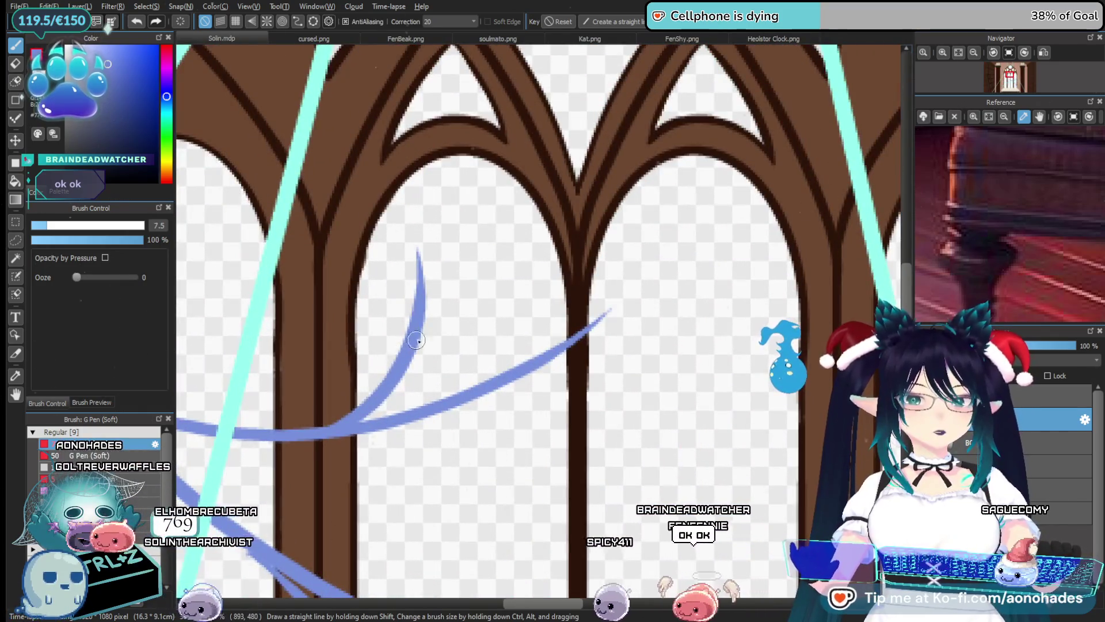
{"action": "left_click_drag", "start_coordinate": [452, 231], "coordinate": [421, 326]}
{"action": "key", "text": "ctrl+z"}
{"action": "left_click_drag", "start_coordinate": [448, 249], "coordinate": [401, 369]}
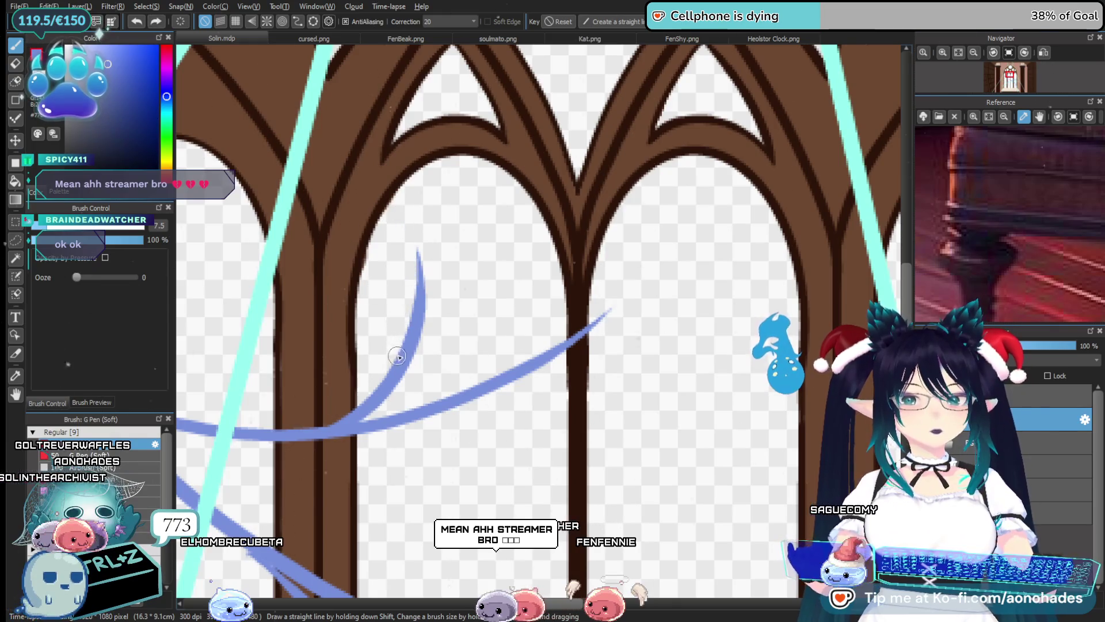
{"action": "key", "text": "ctrl+z"}
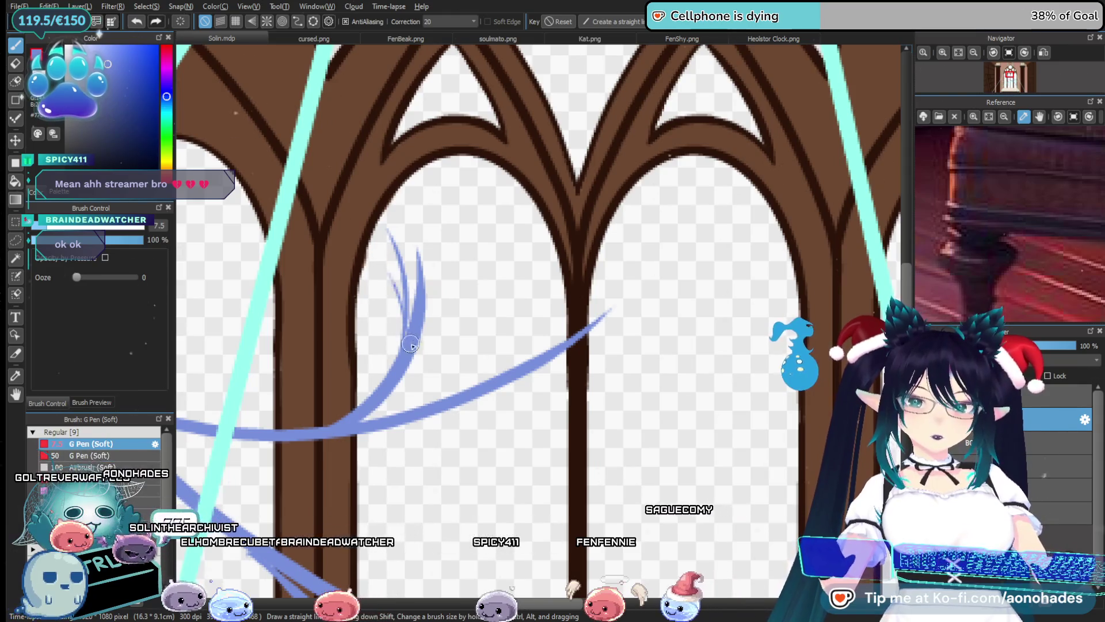
{"action": "key", "text": "ctrl+z"}
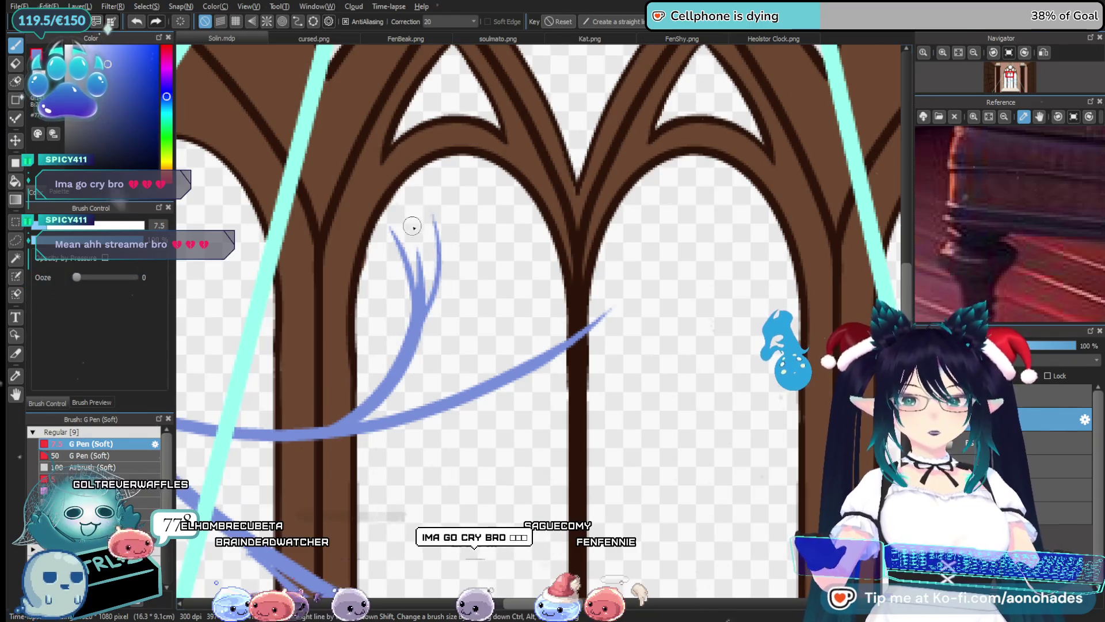
Add two thin blue strands to the hook-shaped curve, undoing one extra branch
{"action": "scroll", "coordinate": [448, 379], "scroll_direction": "down", "scroll_amount": 3}
{"action": "scroll", "coordinate": [454, 380], "scroll_direction": "up", "scroll_amount": 2}
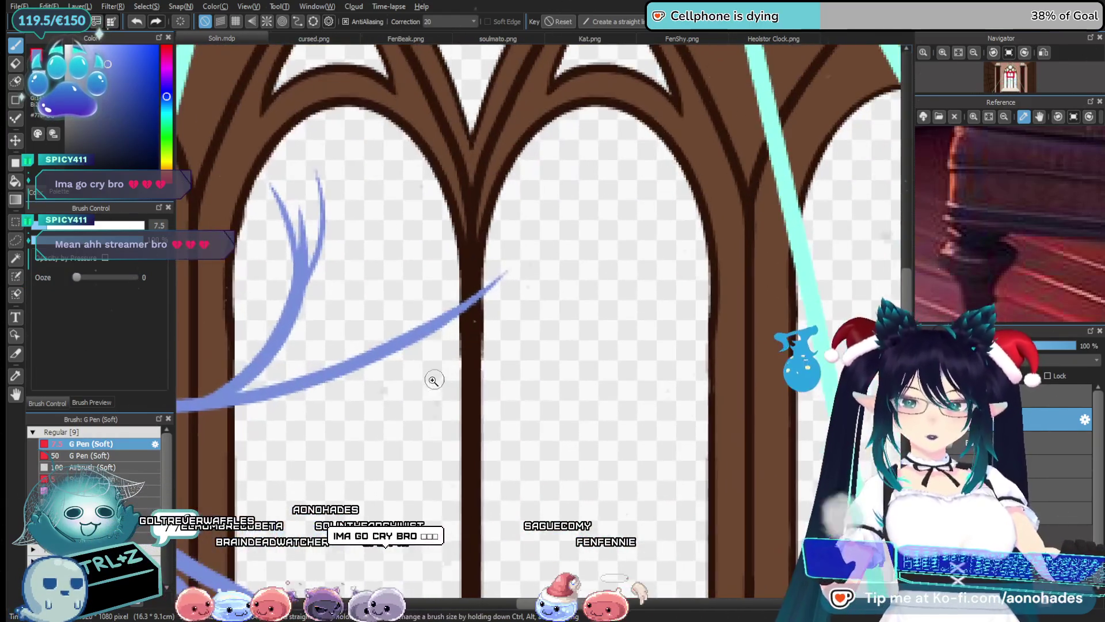
{"action": "scroll", "coordinate": [429, 363], "scroll_direction": "down", "scroll_amount": 2}
{"action": "scroll", "coordinate": [382, 365], "scroll_direction": "up", "scroll_amount": 3}
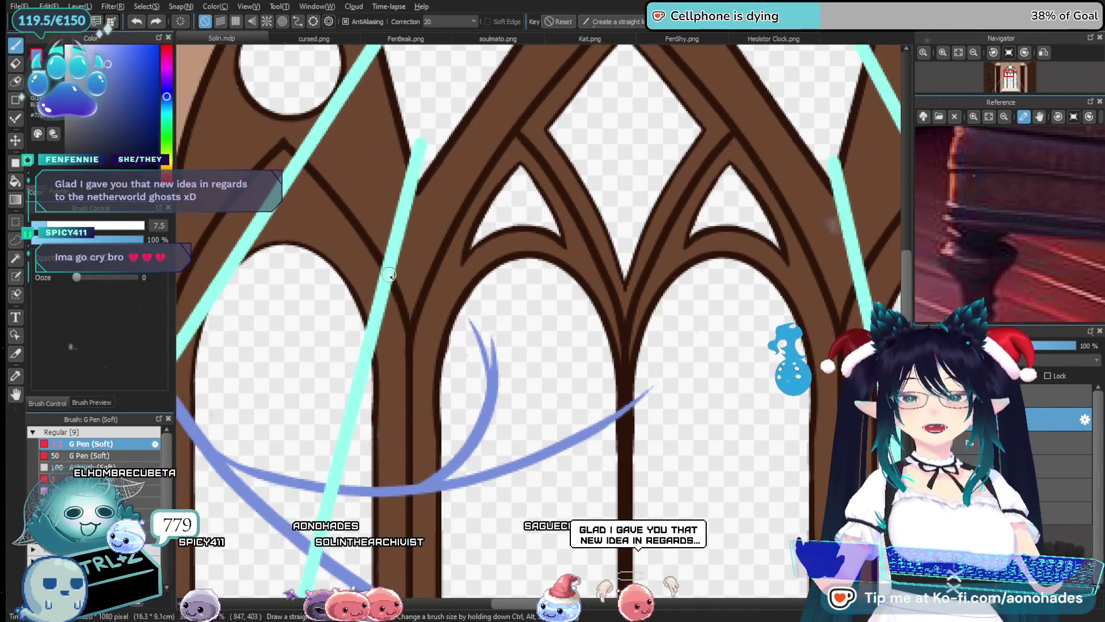
{"action": "left_click_drag", "start_coordinate": [487, 316], "coordinate": [488, 428]}
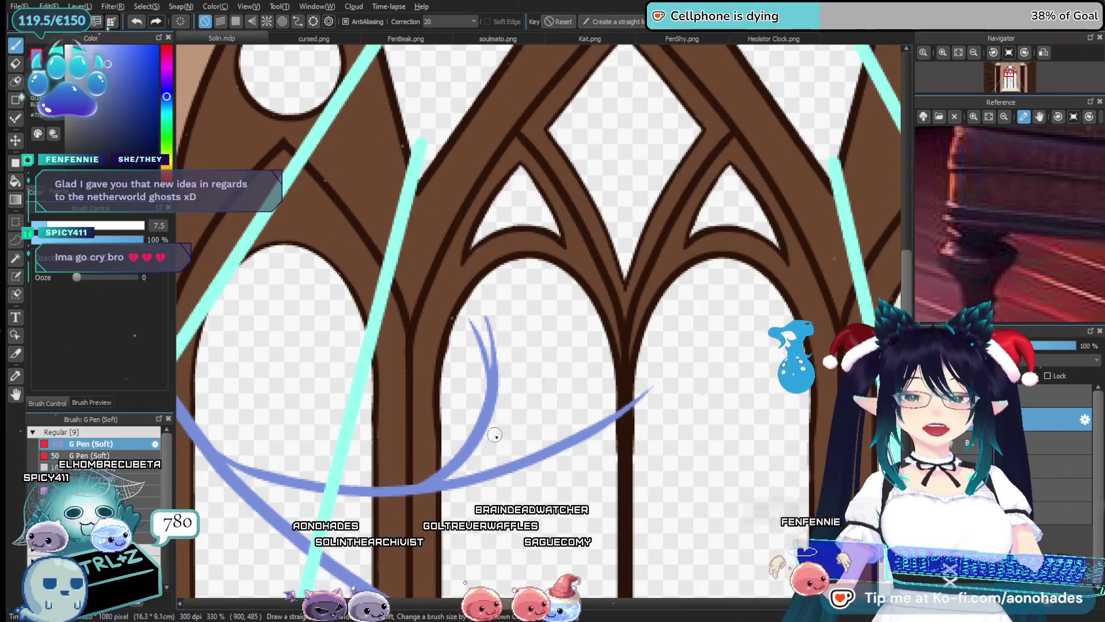
{"action": "left_click_drag", "start_coordinate": [502, 324], "coordinate": [500, 372]}
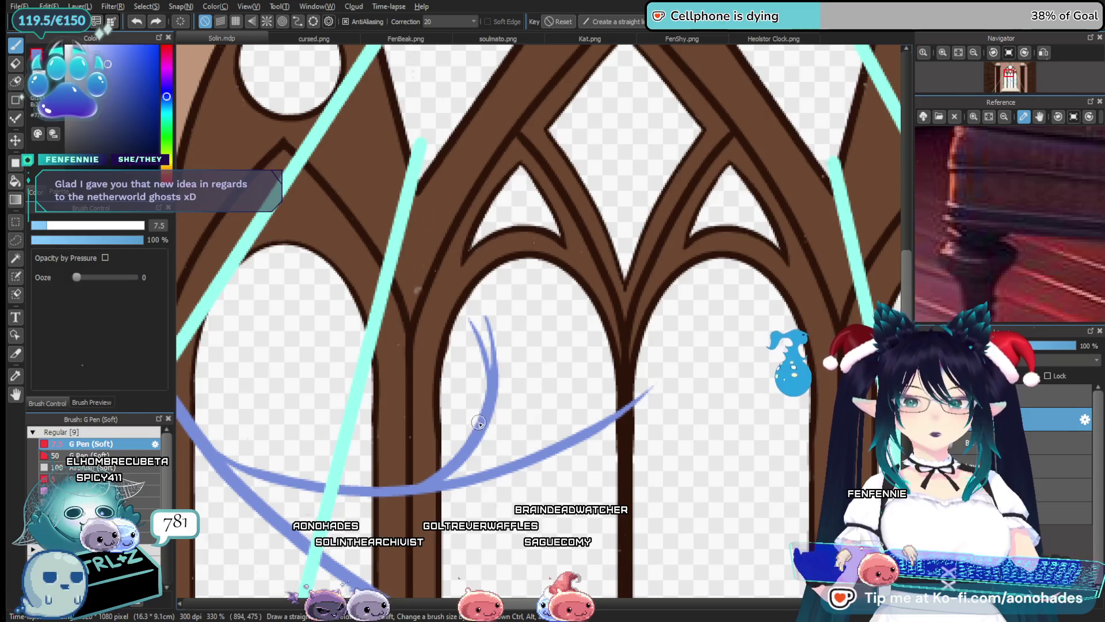
{"action": "scroll", "coordinate": [524, 428], "scroll_direction": "down", "scroll_amount": 3}
{"action": "scroll", "coordinate": [474, 459], "scroll_direction": "up", "scroll_amount": 5}
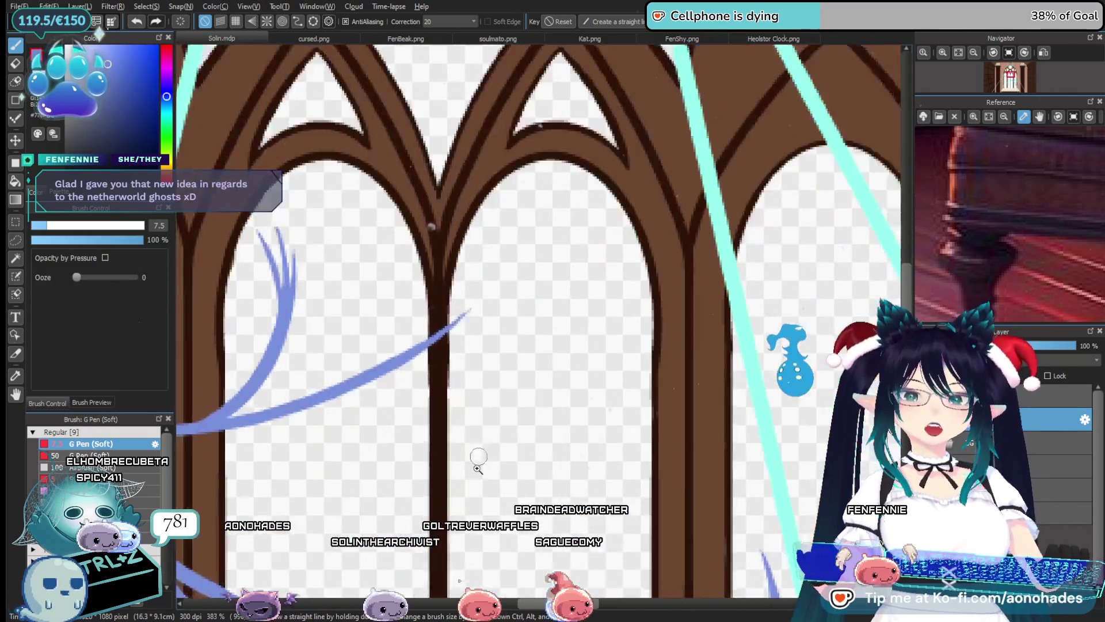
{"action": "left_click_drag", "start_coordinate": [447, 424], "coordinate": [445, 465]}
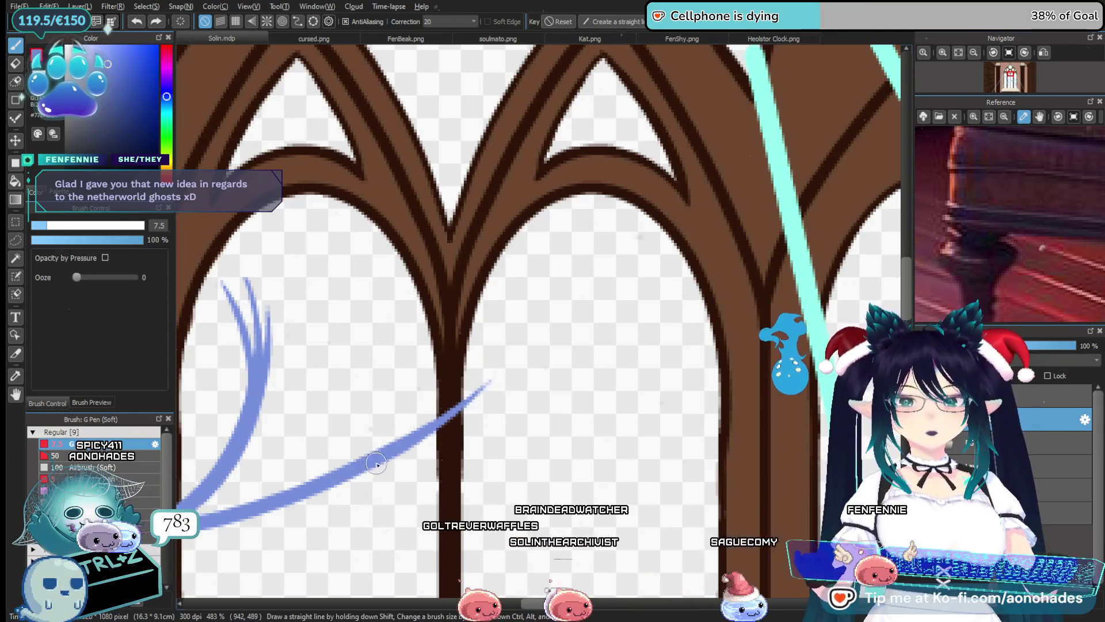
{"action": "key", "text": "ctrl+z"}
{"action": "key", "text": "ctrl+z"}
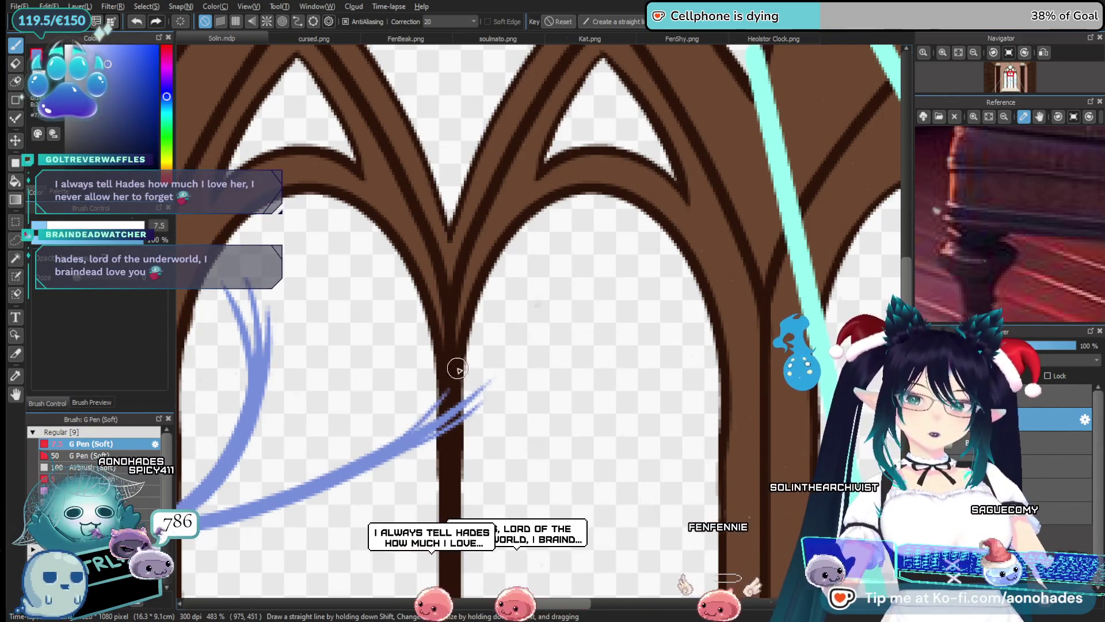
Add a blue branch off the existing line and more strands at its lower end
{"action": "scroll", "coordinate": [421, 403], "scroll_direction": "down", "scroll_amount": 3}
{"action": "scroll", "coordinate": [420, 403], "scroll_direction": "up", "scroll_amount": 3}
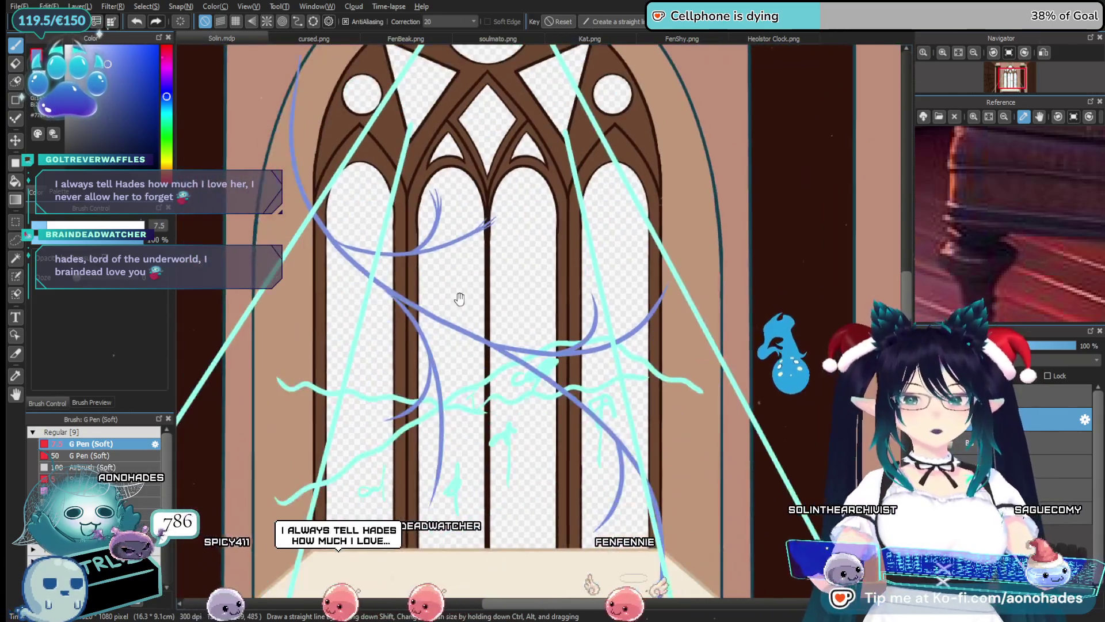
{"action": "left_click_drag", "start_coordinate": [437, 437], "coordinate": [472, 507]}
{"action": "scroll", "coordinate": [455, 466], "scroll_direction": "up", "scroll_amount": 1}
{"action": "scroll", "coordinate": [429, 438], "scroll_direction": "up", "scroll_amount": 1}
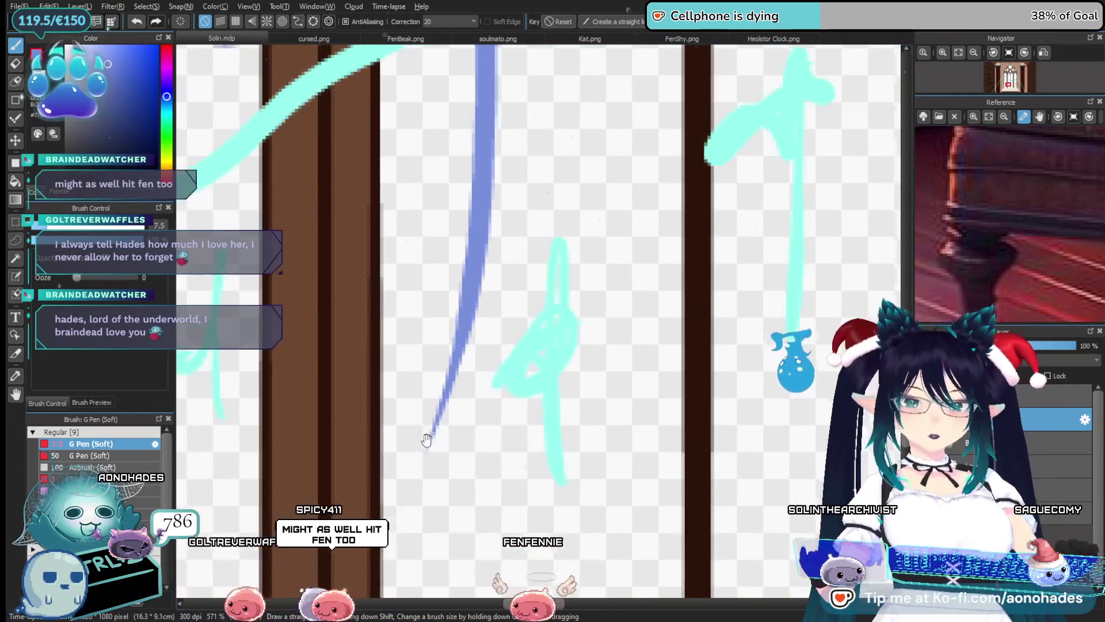
{"action": "scroll", "coordinate": [432, 440], "scroll_direction": "up", "scroll_amount": 1}
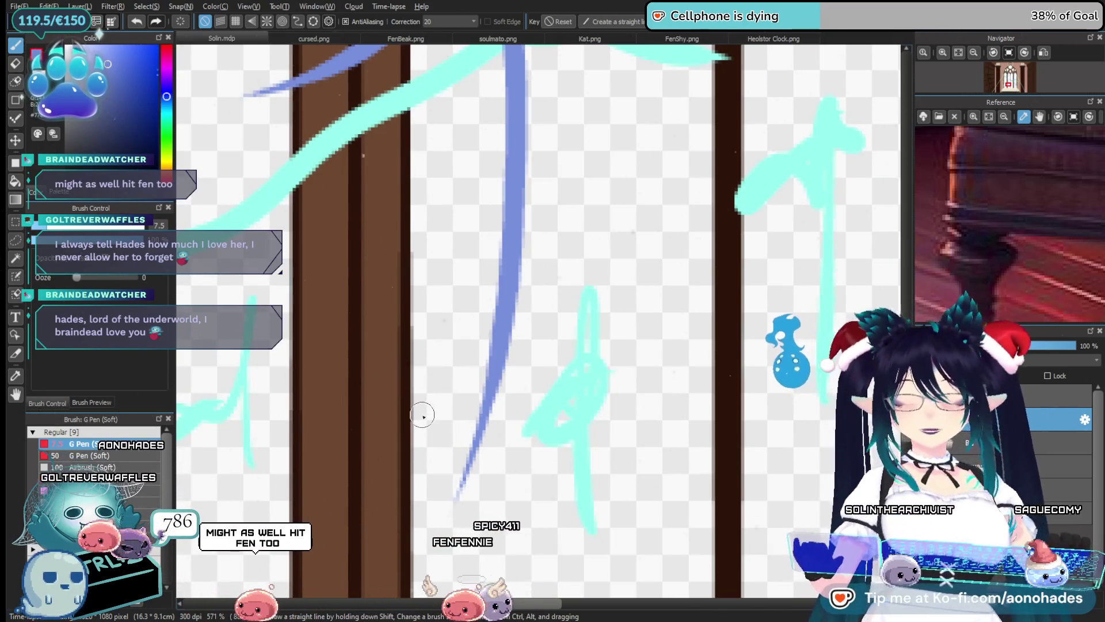
{"action": "left_click_drag", "start_coordinate": [434, 451], "coordinate": [472, 397]}
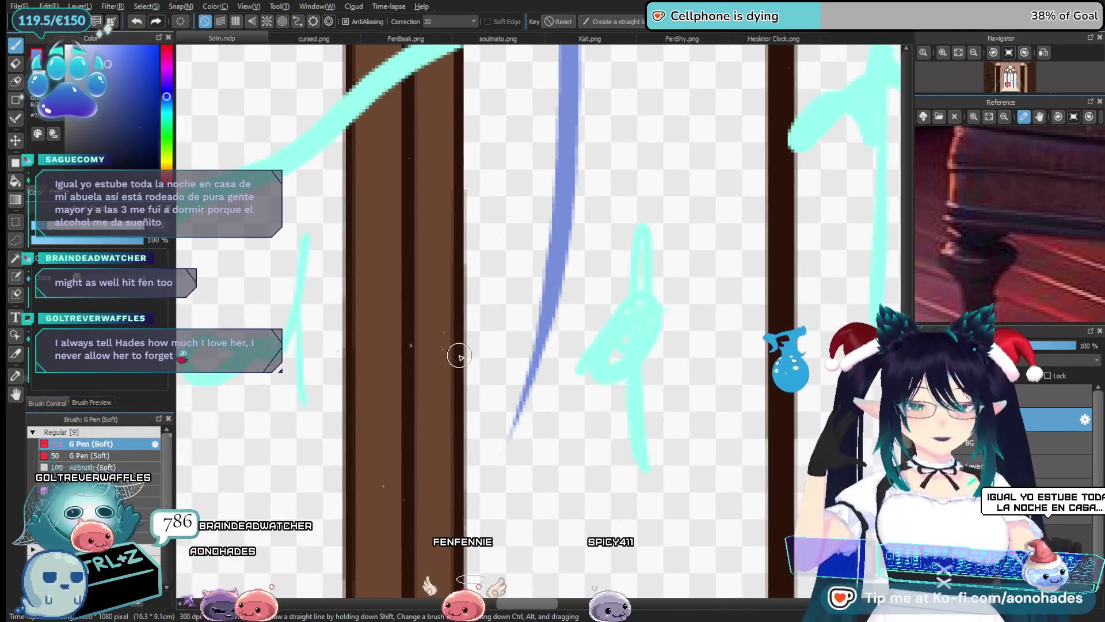
{"action": "mouse_move", "coordinate": [498, 377]}
{"action": "left_mouse_down"}
{"action": "mouse_move", "coordinate": [455, 434]}
{"action": "mouse_move", "coordinate": [553, 172]}
{"action": "left_mouse_up"}
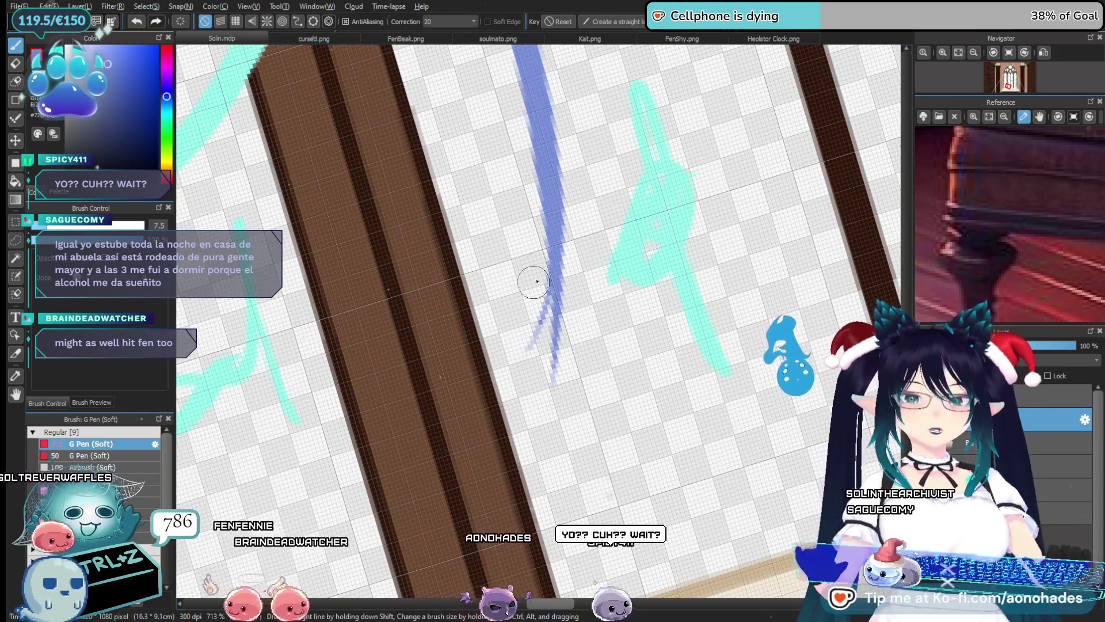
{"action": "left_click_drag", "start_coordinate": [534, 282], "coordinate": [524, 254]}
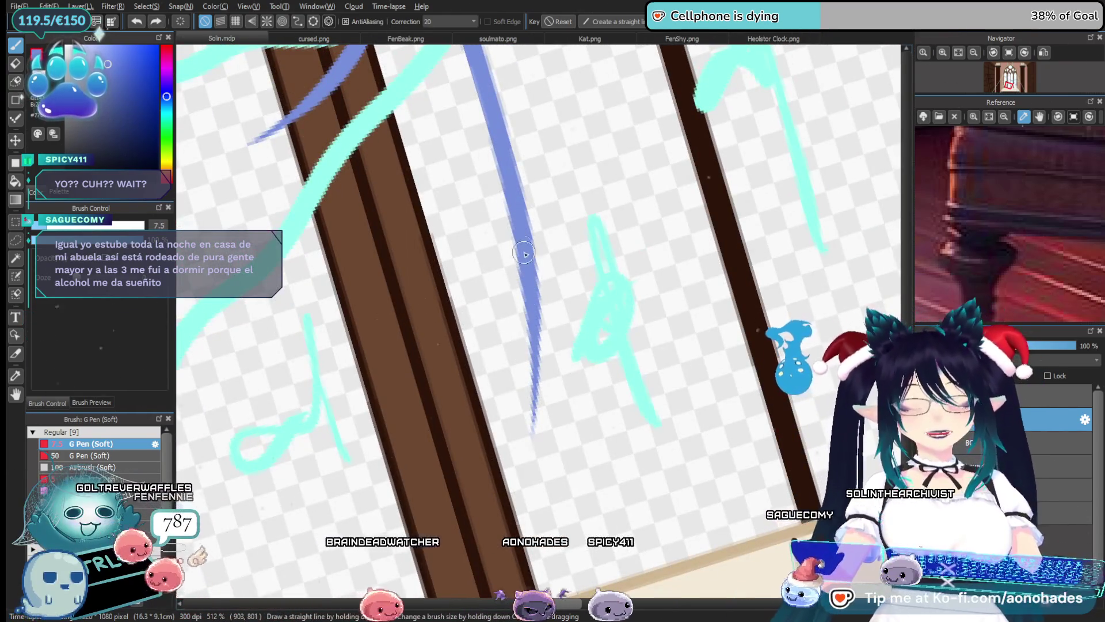
{"action": "left_click_drag", "start_coordinate": [538, 246], "coordinate": [512, 408]}
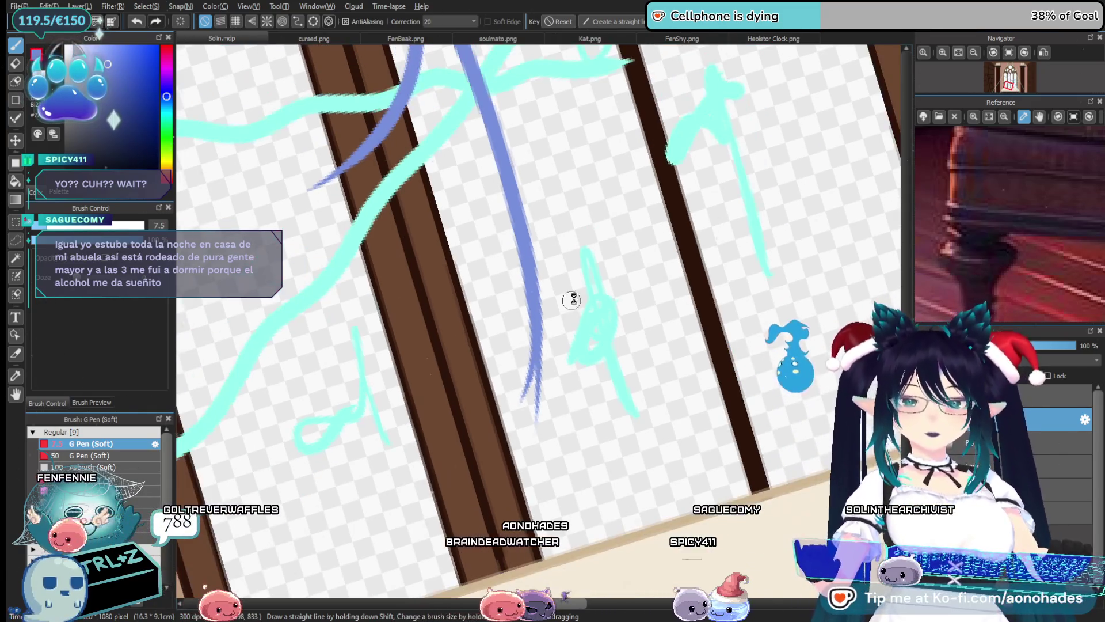
{"action": "mouse_move", "coordinate": [542, 370]}
{"action": "left_mouse_down"}
{"action": "mouse_move", "coordinate": [535, 327]}
{"action": "mouse_move", "coordinate": [501, 421]}
{"action": "left_mouse_up"}
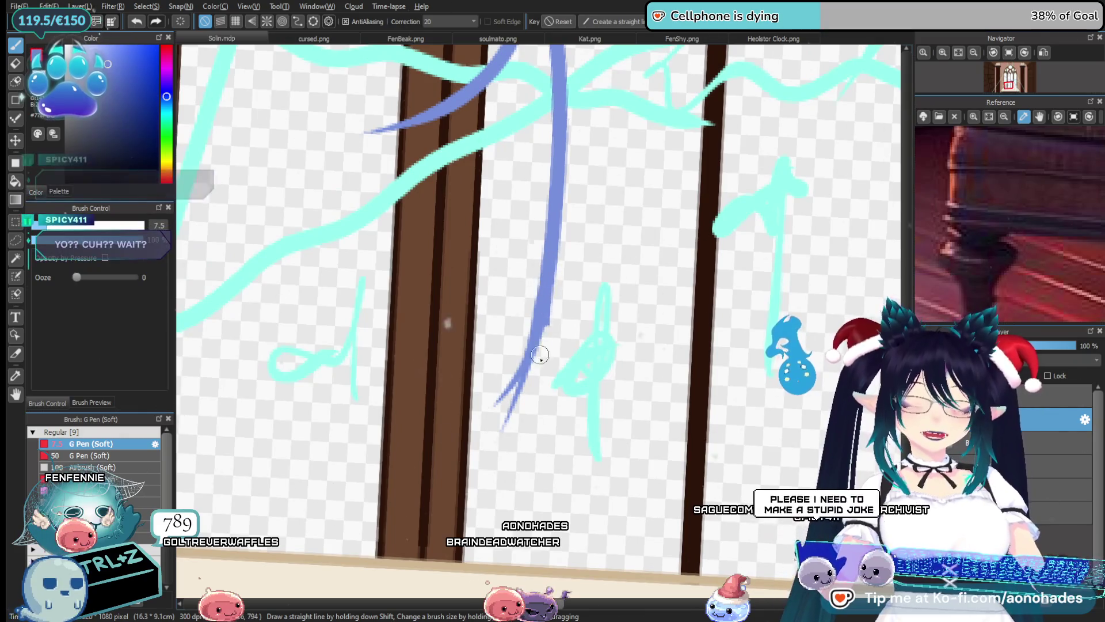
{"action": "left_click_drag", "start_coordinate": [548, 268], "coordinate": [520, 400]}
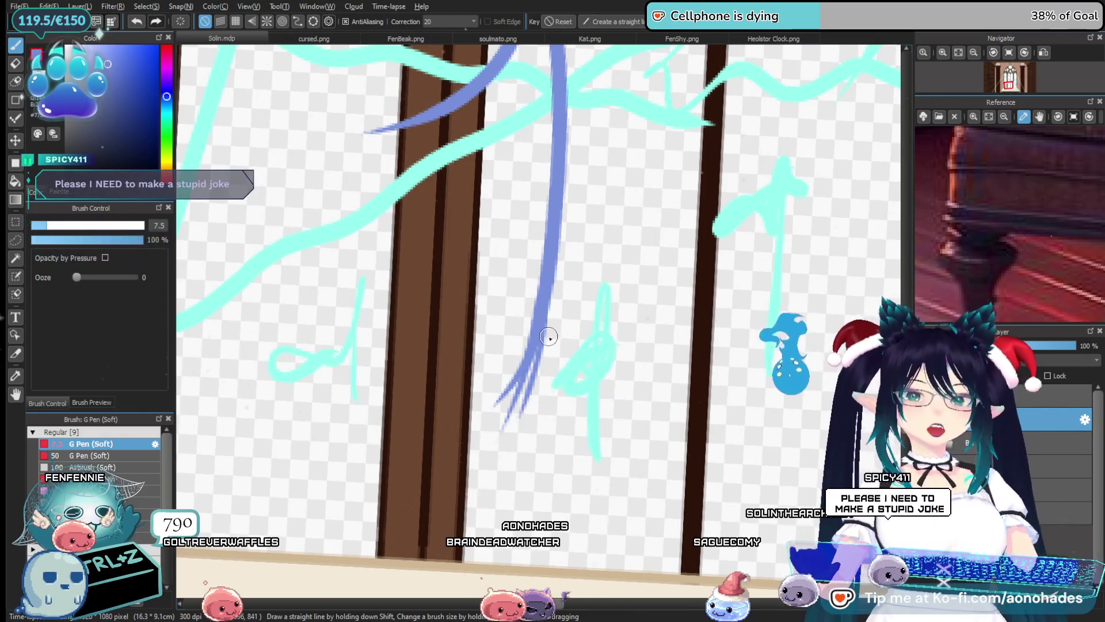
Add thin strands beside and along the top of the blue curve
{"action": "mouse_move", "coordinate": [498, 480]}
{"action": "left_mouse_down"}
{"action": "mouse_move", "coordinate": [571, 337]}
{"action": "mouse_move", "coordinate": [537, 325]}
{"action": "left_mouse_up"}
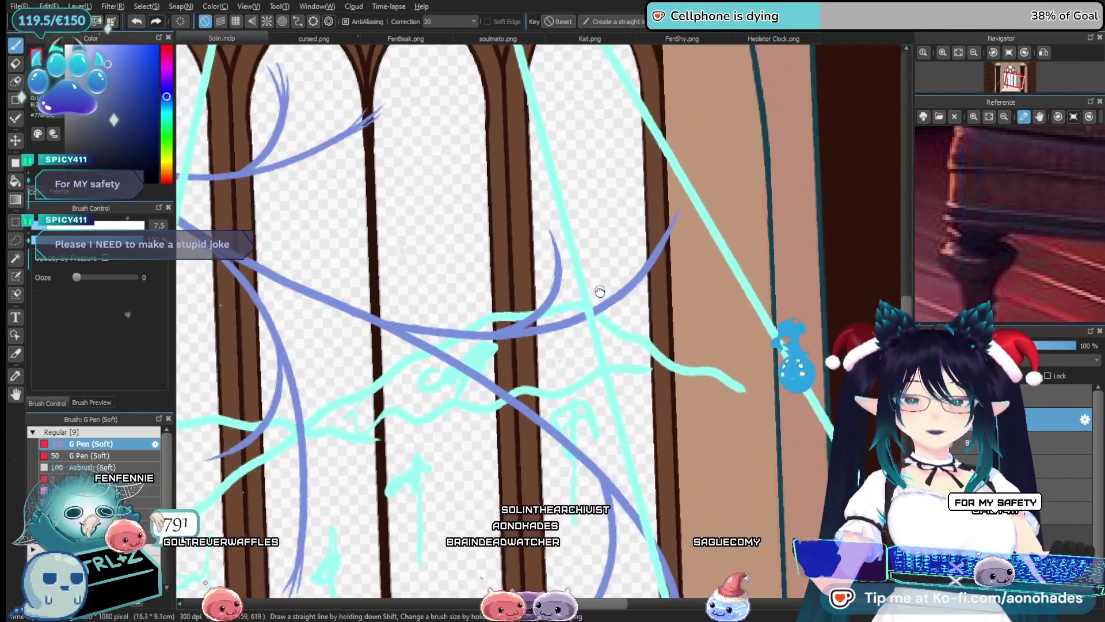
{"action": "left_click_drag", "start_coordinate": [593, 279], "coordinate": [576, 311]}
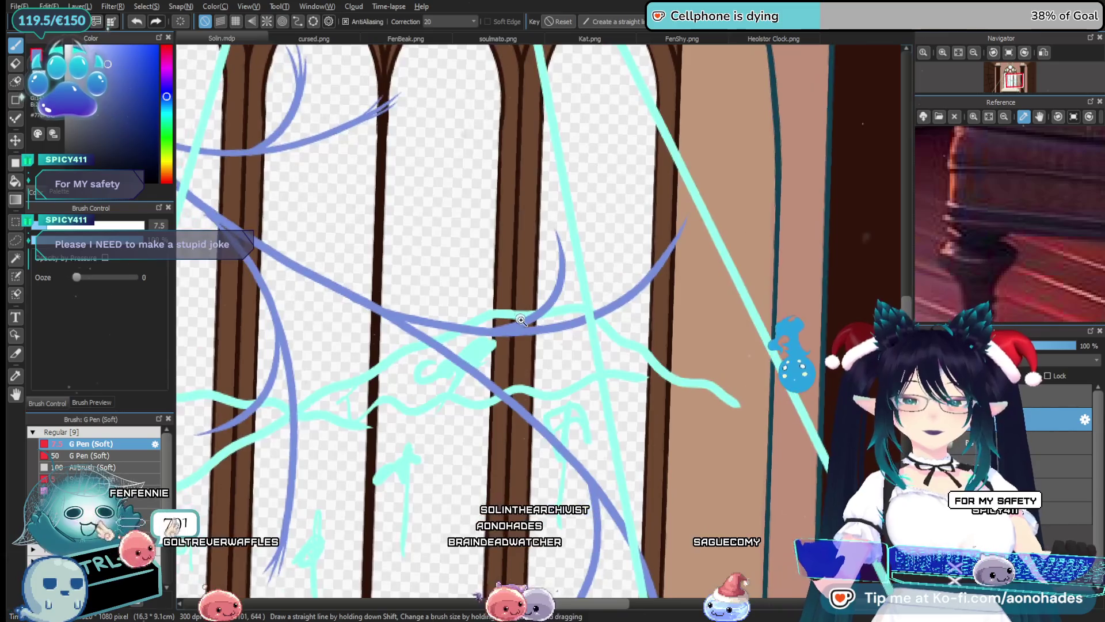
{"action": "left_click", "coordinate": [527, 364]}
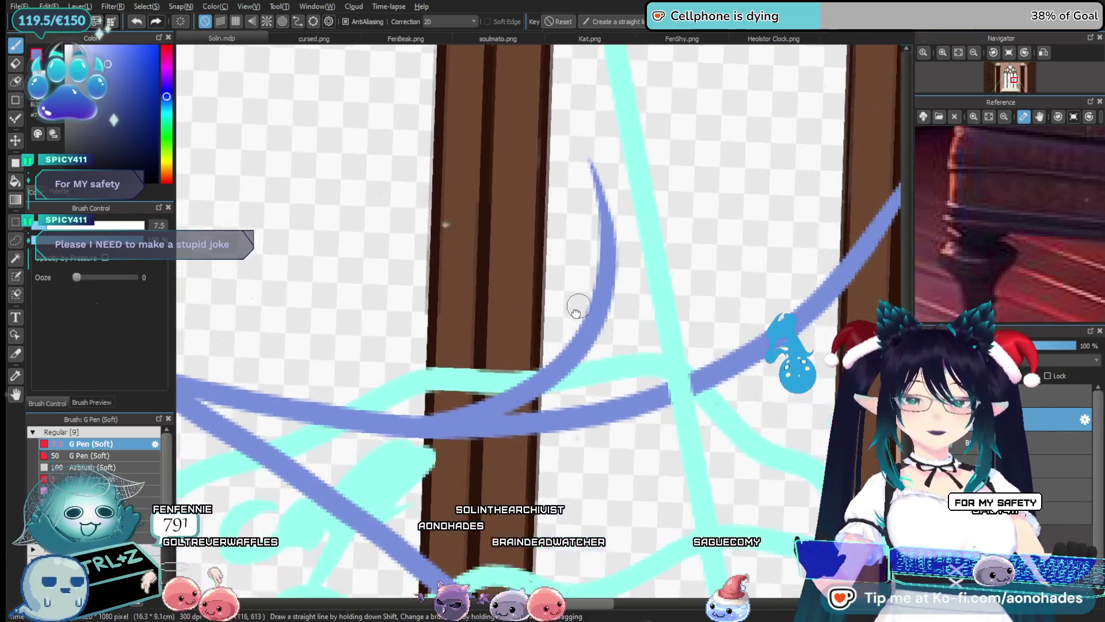
{"action": "left_click", "coordinate": [582, 301]}
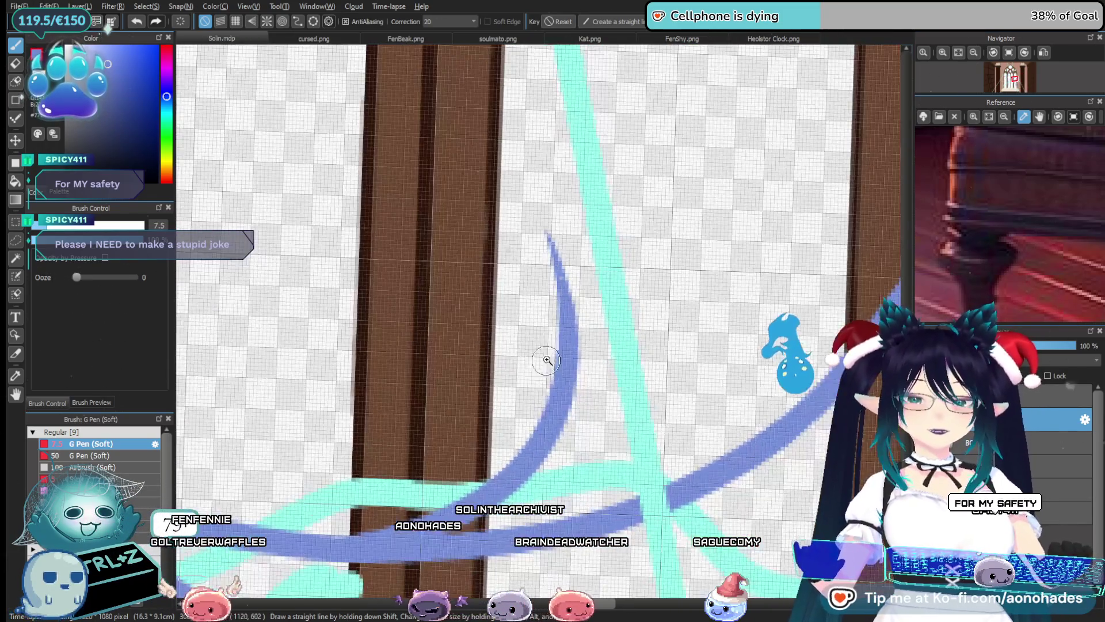
{"action": "left_click_drag", "start_coordinate": [529, 262], "coordinate": [564, 323]}
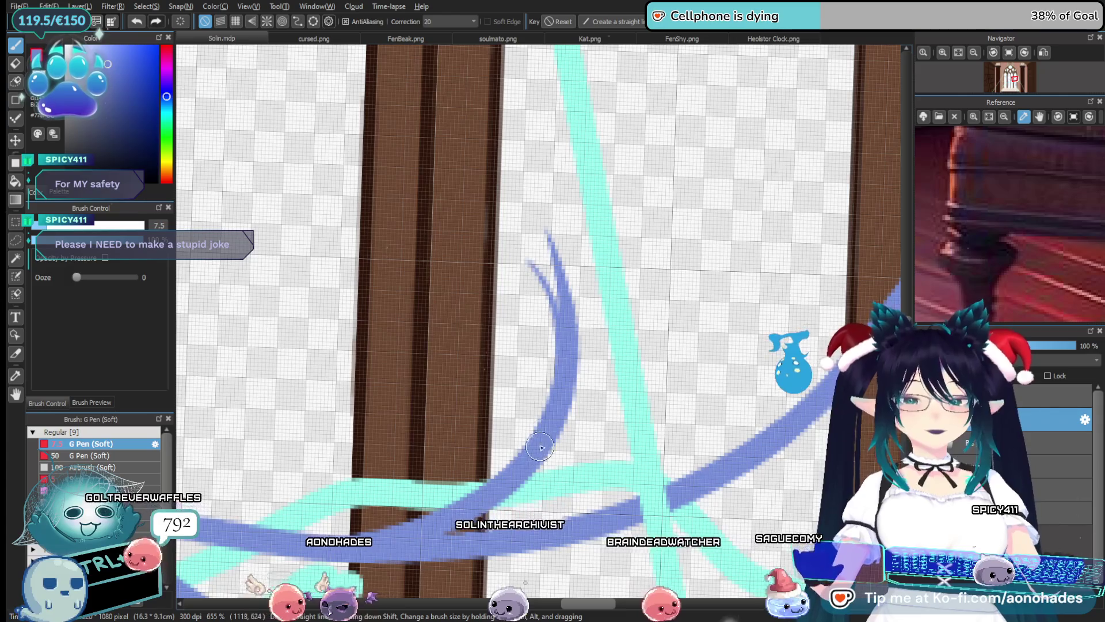
{"action": "left_click_drag", "start_coordinate": [569, 236], "coordinate": [569, 403]}
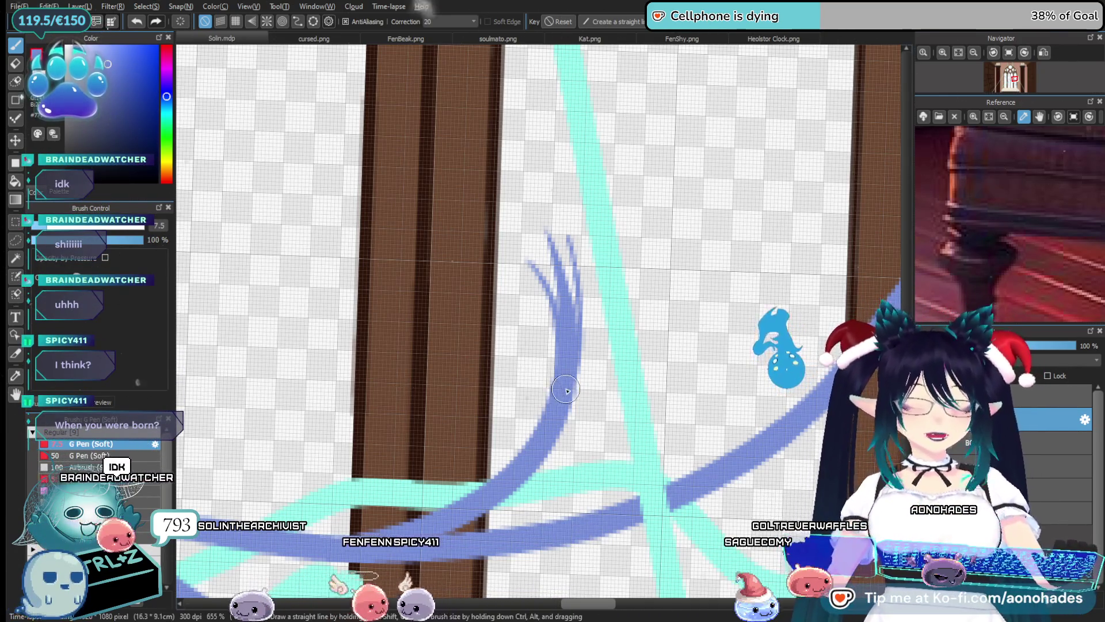
Scroll the canvas view while reviewing the feathered curve tip
{"action": "scroll", "coordinate": [656, 316], "scroll_direction": "down", "scroll_amount": 3}
Undo the last two thin blue strands on the stroke tip
{"action": "scroll", "coordinate": [655, 316], "scroll_direction": "down", "scroll_amount": 2}
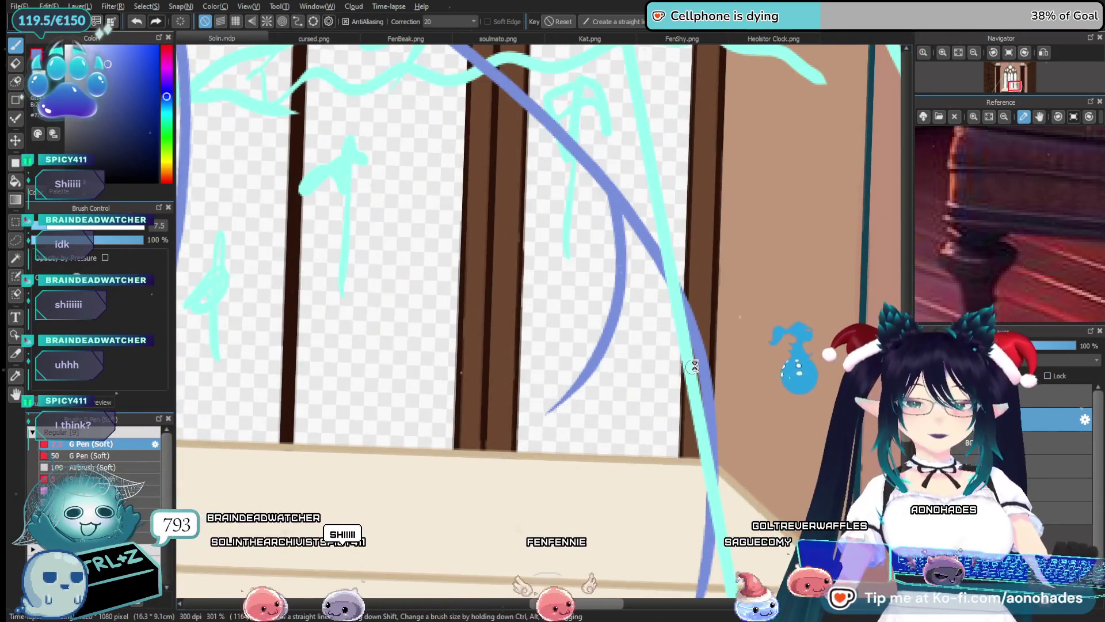
{"action": "left_click_drag", "start_coordinate": [695, 366], "coordinate": [591, 198]}
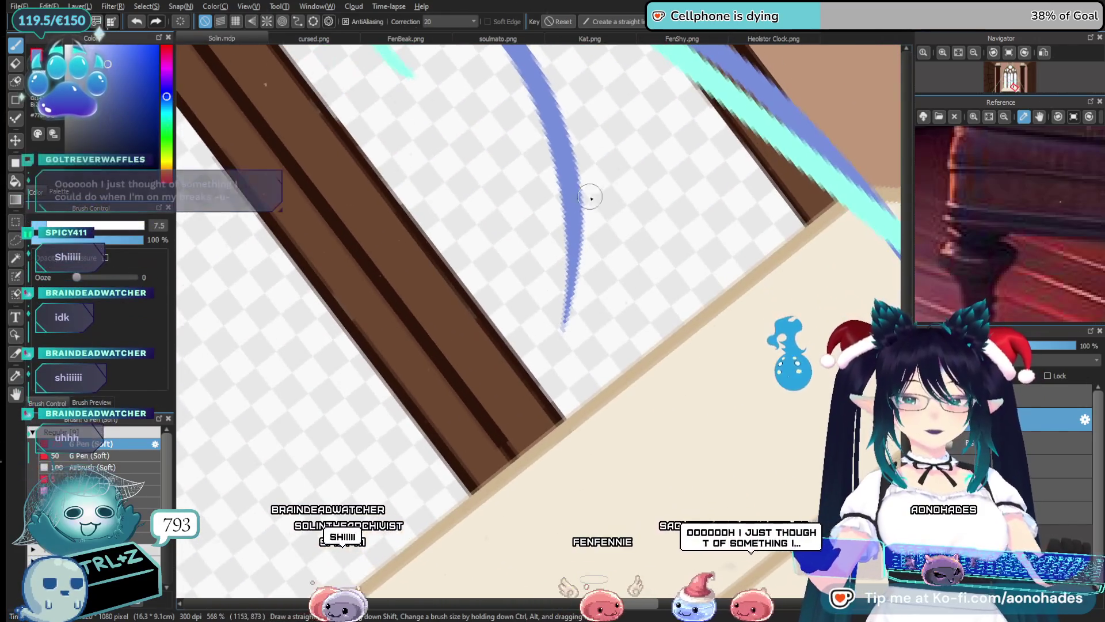
{"action": "scroll", "coordinate": [592, 248], "scroll_direction": "down", "scroll_amount": 1}
{"action": "mouse_move", "coordinate": [592, 249]}
{"action": "left_mouse_down"}
{"action": "mouse_move", "coordinate": [590, 306]}
{"action": "mouse_move", "coordinate": [613, 272]}
{"action": "left_mouse_up"}
{"action": "key", "text": "ctrl+z"}
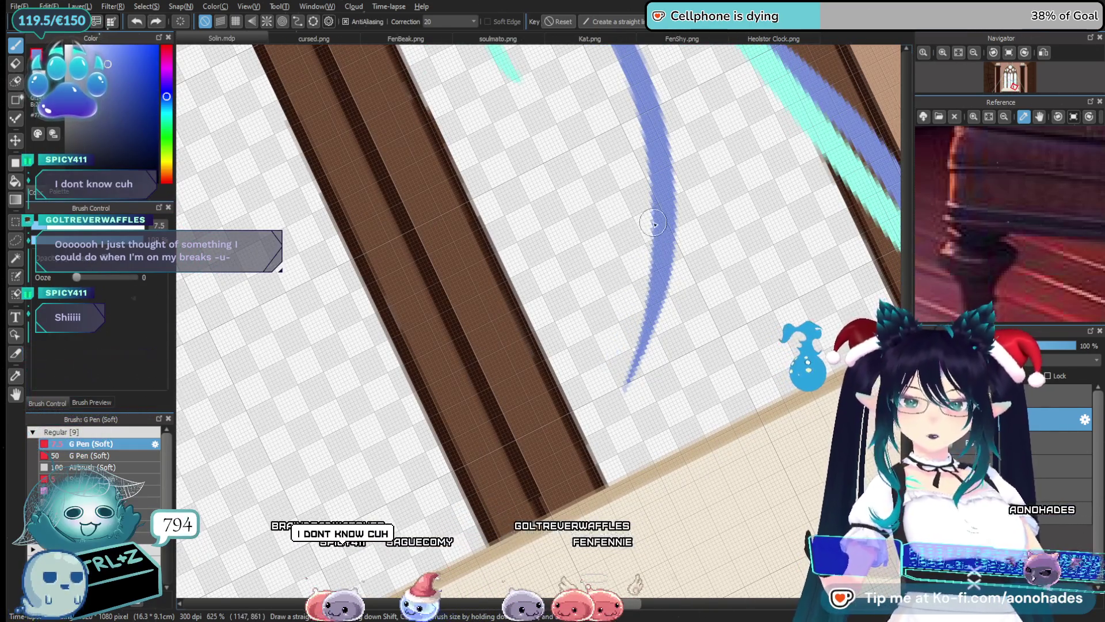
{"action": "key", "text": "ctrl+z"}
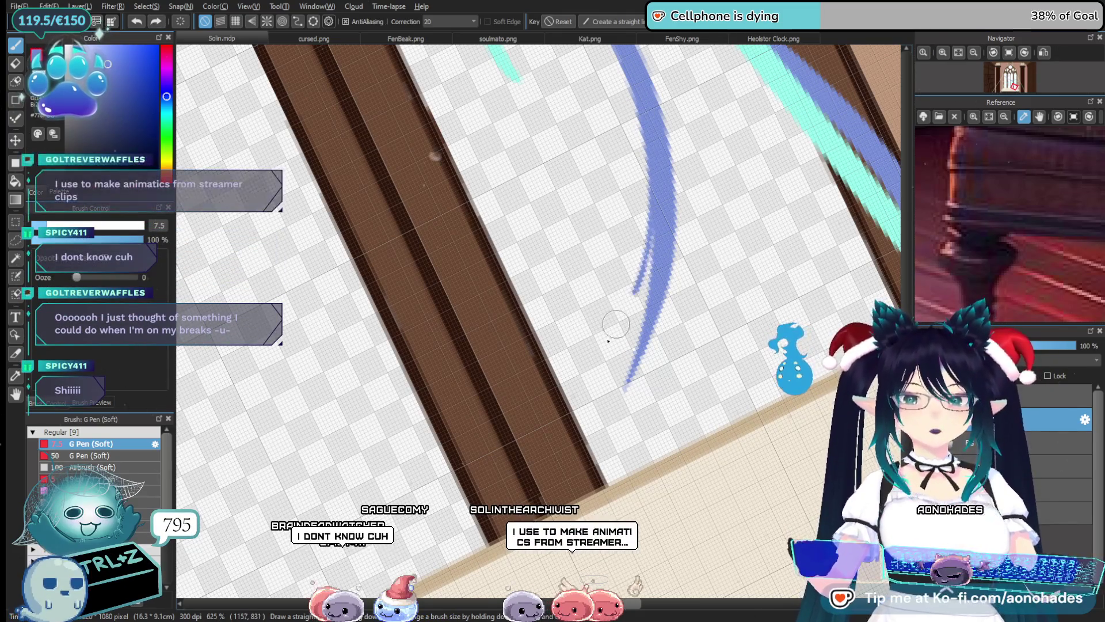
Draw one more strand, remove it, then look over the strokes across the window
{"action": "left_click_drag", "start_coordinate": [656, 316], "coordinate": [647, 316]}
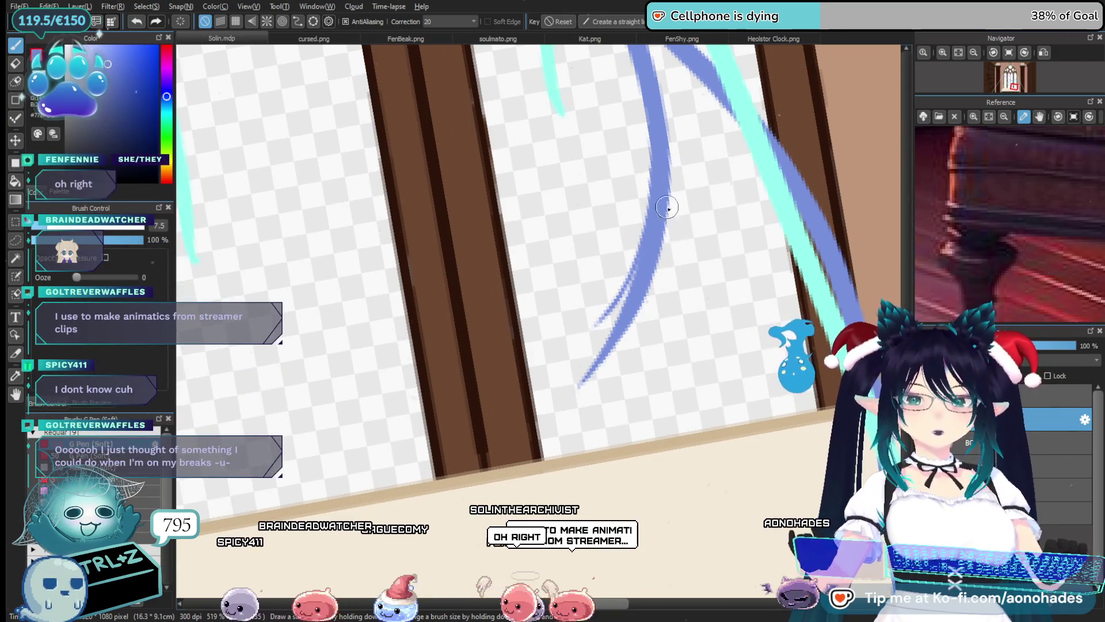
{"action": "left_click_drag", "start_coordinate": [662, 245], "coordinate": [612, 379]}
{"action": "key", "text": "ctrl+z"}
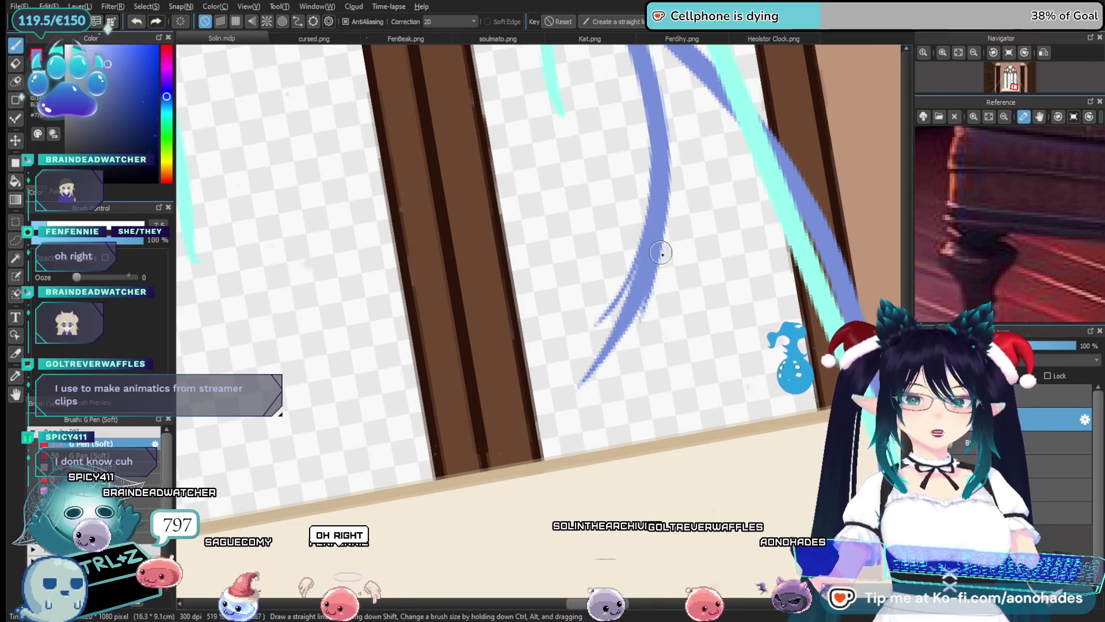
{"action": "scroll", "coordinate": [660, 245], "scroll_direction": "down", "scroll_amount": 3}
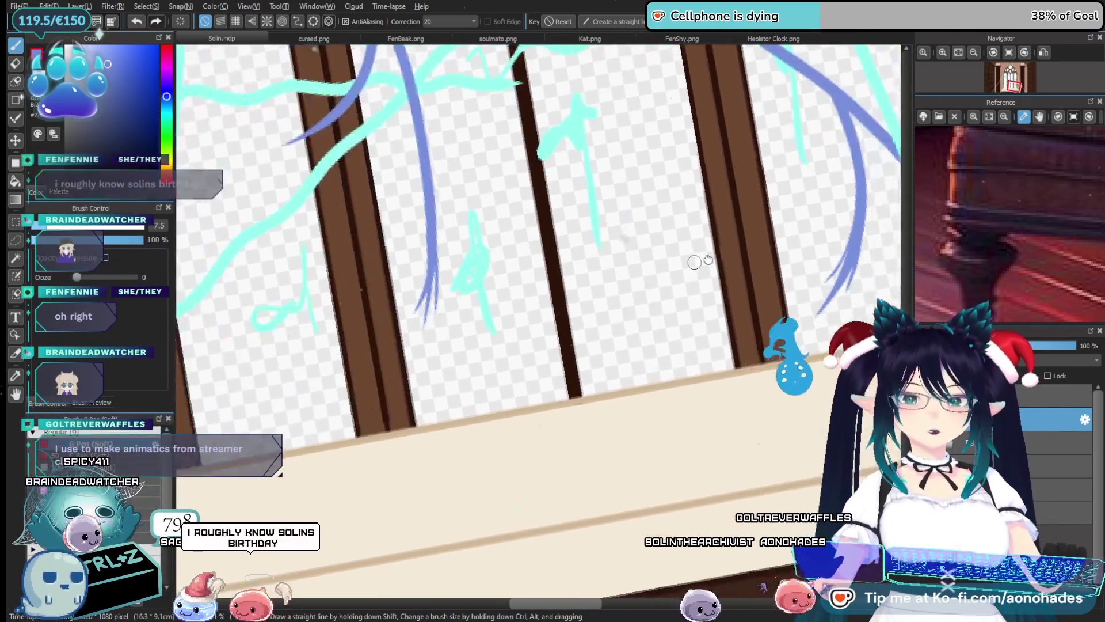
{"action": "left_click_drag", "start_coordinate": [633, 288], "coordinate": [654, 321]}
{"action": "scroll", "coordinate": [661, 246], "scroll_direction": "up", "scroll_amount": 4}
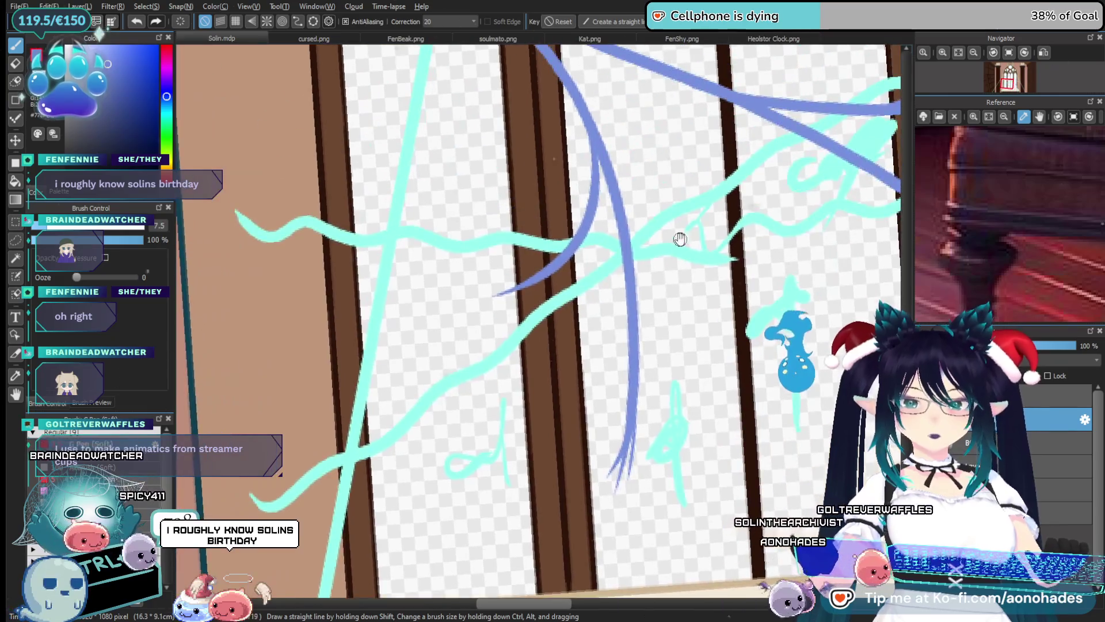
{"action": "scroll", "coordinate": [632, 203], "scroll_direction": "up", "scroll_amount": 3}
{"action": "left_click_drag", "start_coordinate": [699, 230], "coordinate": [632, 248]}
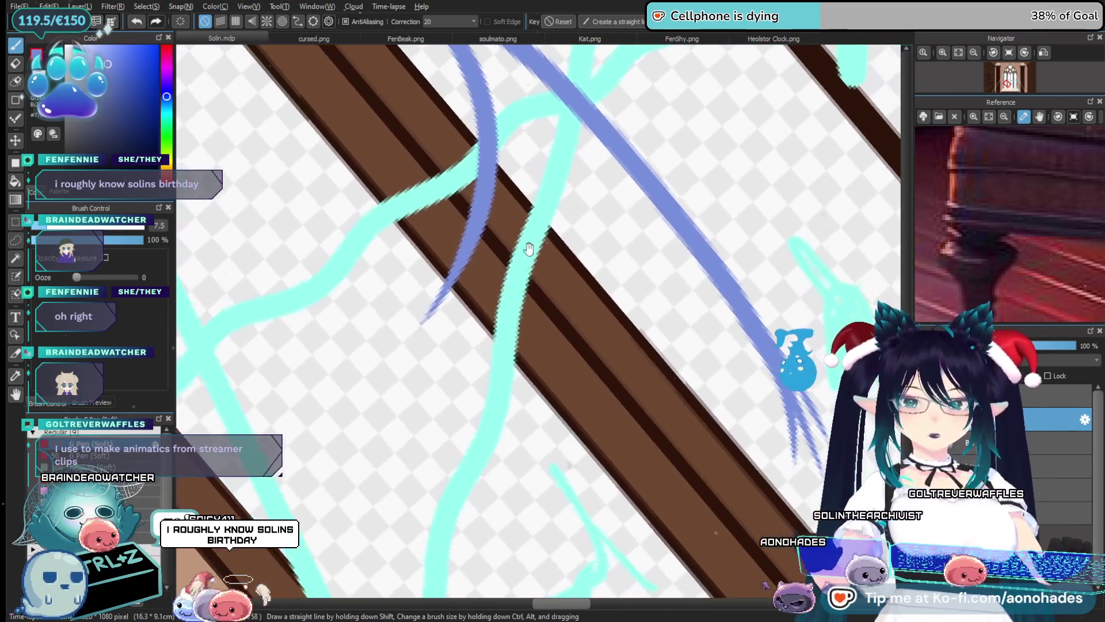
{"action": "scroll", "coordinate": [632, 248], "scroll_direction": "up", "scroll_amount": 3}
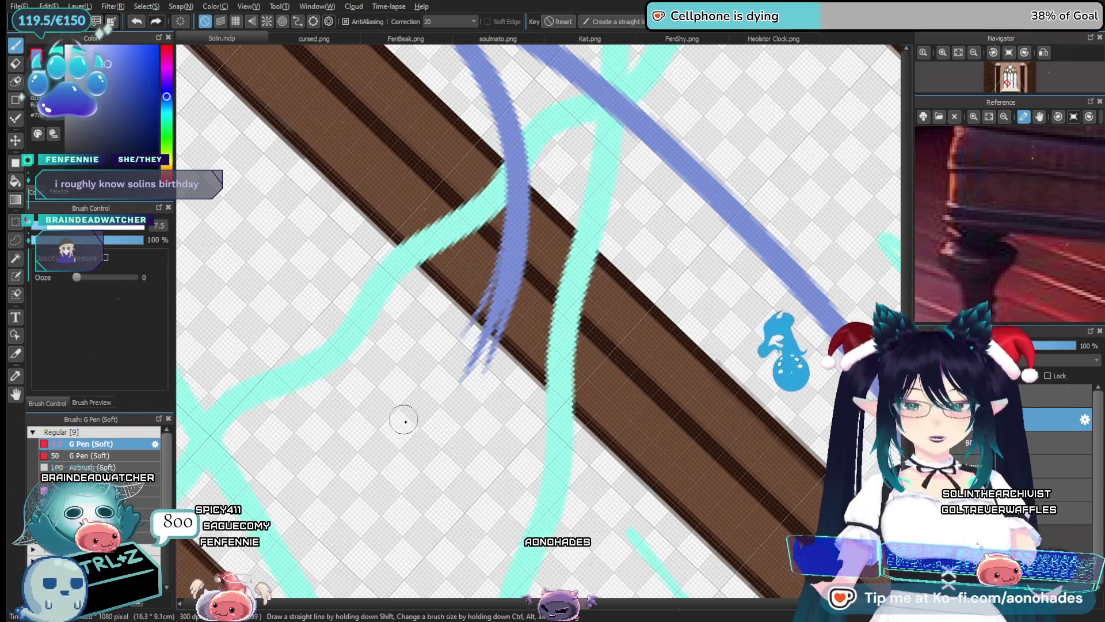
{"action": "scroll", "coordinate": [527, 387], "scroll_direction": "down", "scroll_amount": 5}
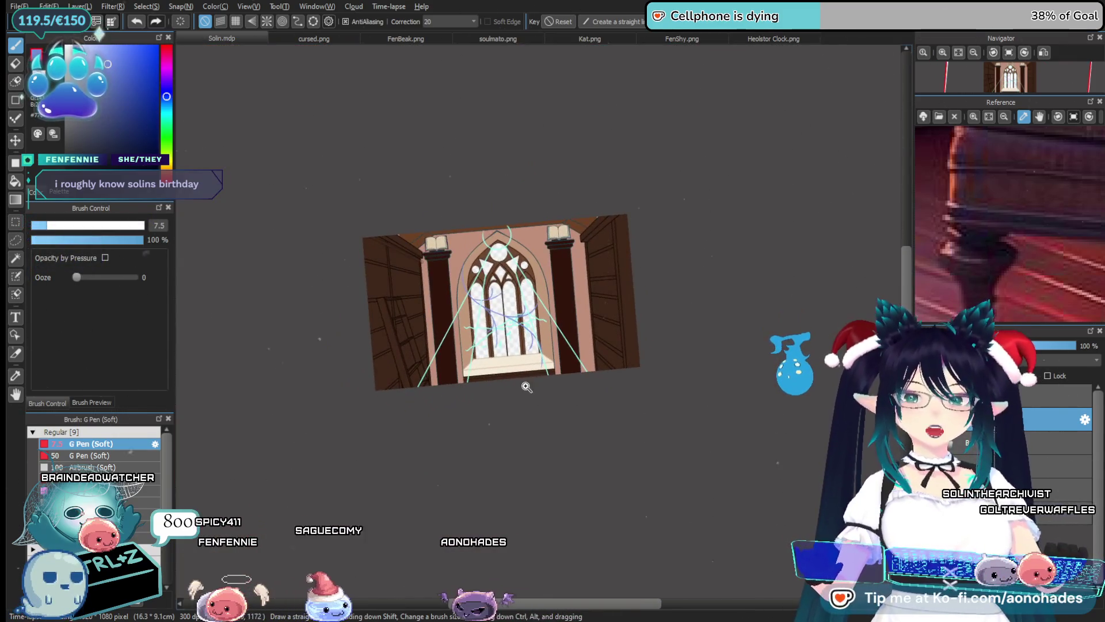
{"action": "scroll", "coordinate": [527, 387], "scroll_direction": "down", "scroll_amount": 2}
{"action": "mouse_move", "coordinate": [570, 379]}
{"action": "left_mouse_down"}
{"action": "mouse_move", "coordinate": [543, 303]}
{"action": "mouse_move", "coordinate": [543, 452]}
{"action": "left_mouse_up"}
{"action": "scroll", "coordinate": [541, 372], "scroll_direction": "up", "scroll_amount": 3}
{"action": "scroll", "coordinate": [541, 371], "scroll_direction": "up", "scroll_amount": 2}
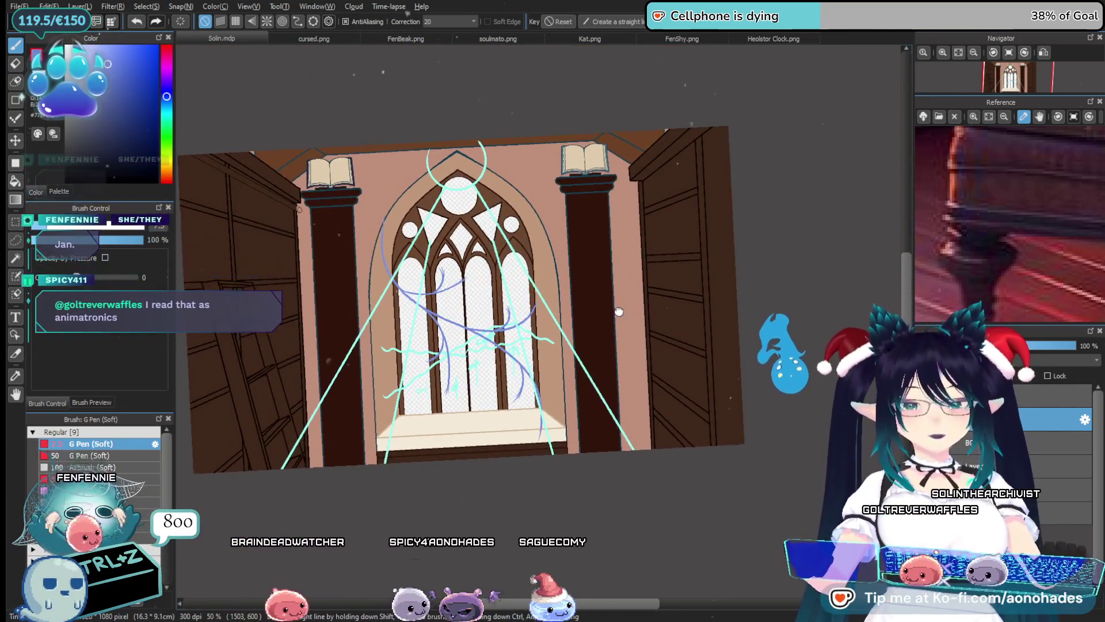
{"action": "left_click_drag", "start_coordinate": [619, 311], "coordinate": [488, 297]}
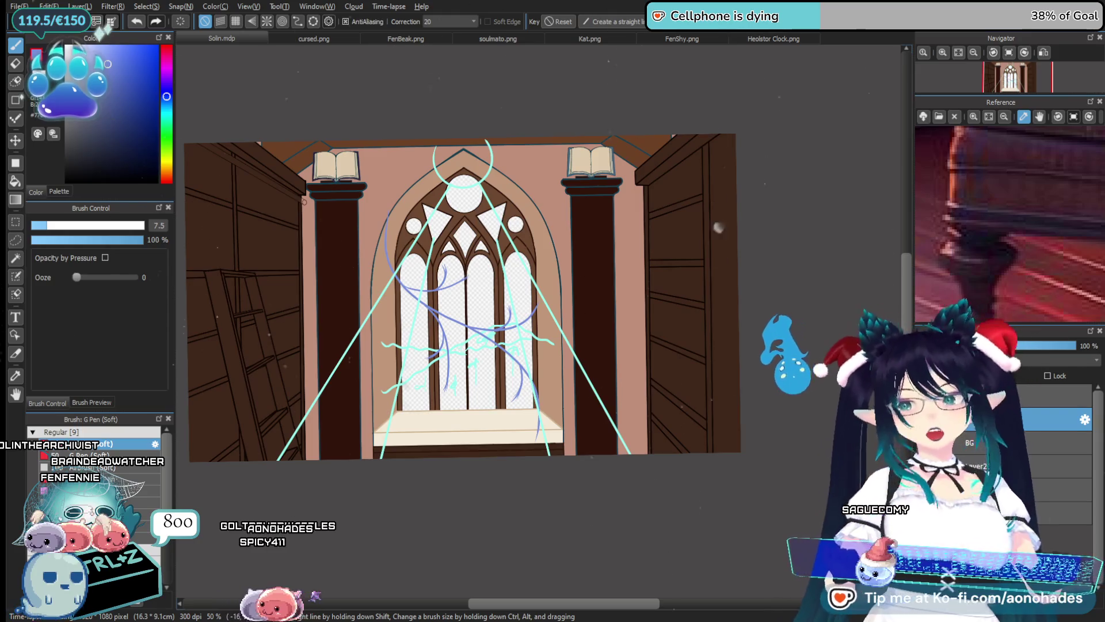
{"action": "scroll", "coordinate": [541, 349], "scroll_direction": "up", "scroll_amount": 5}
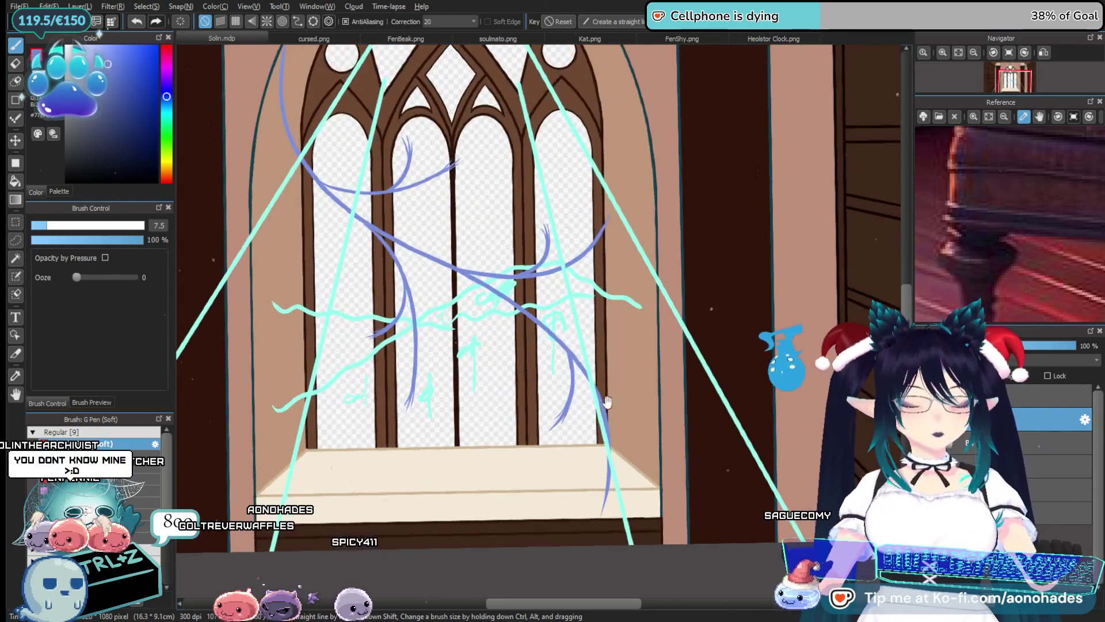
{"action": "scroll", "coordinate": [616, 411], "scroll_direction": "down", "scroll_amount": 2}
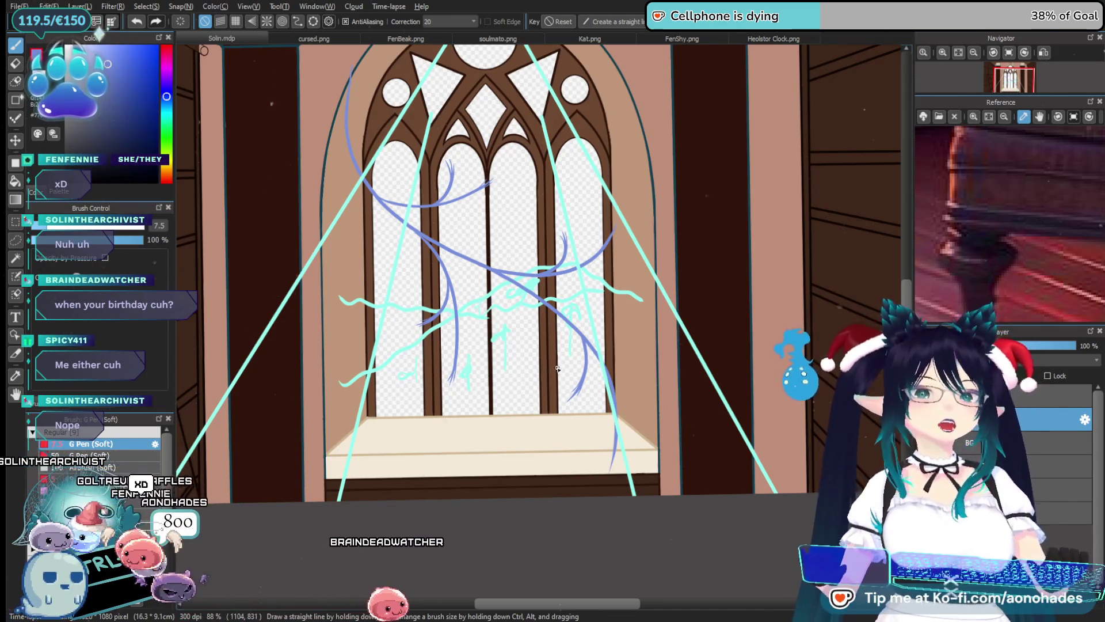
{"action": "scroll", "coordinate": [568, 393], "scroll_direction": "down", "scroll_amount": 5}
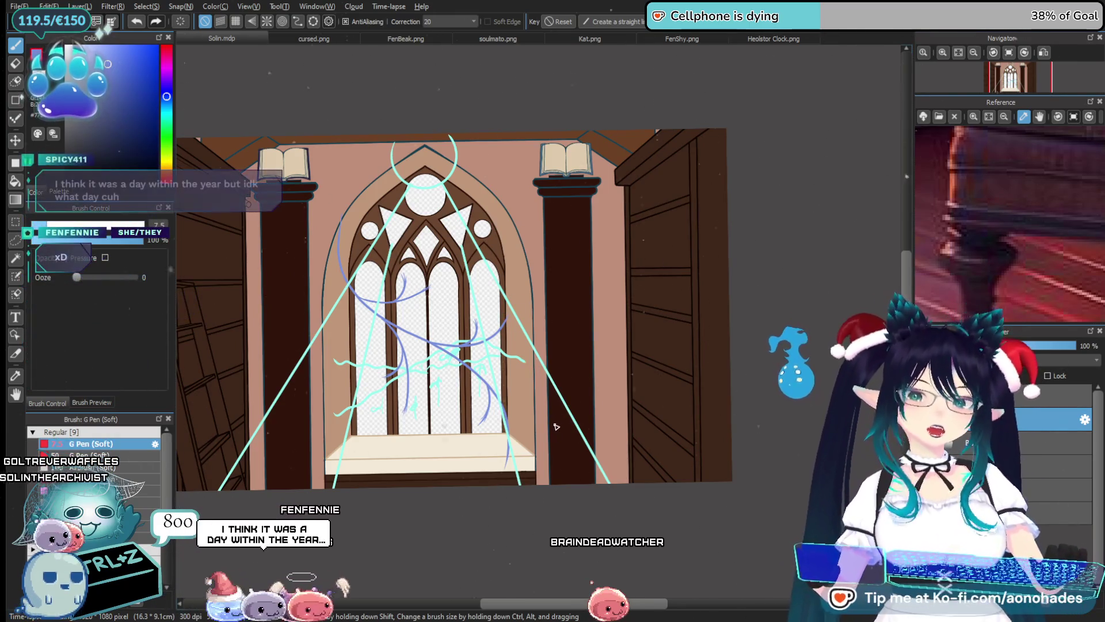
{"action": "left_click_drag", "start_coordinate": [493, 362], "coordinate": [590, 415]}
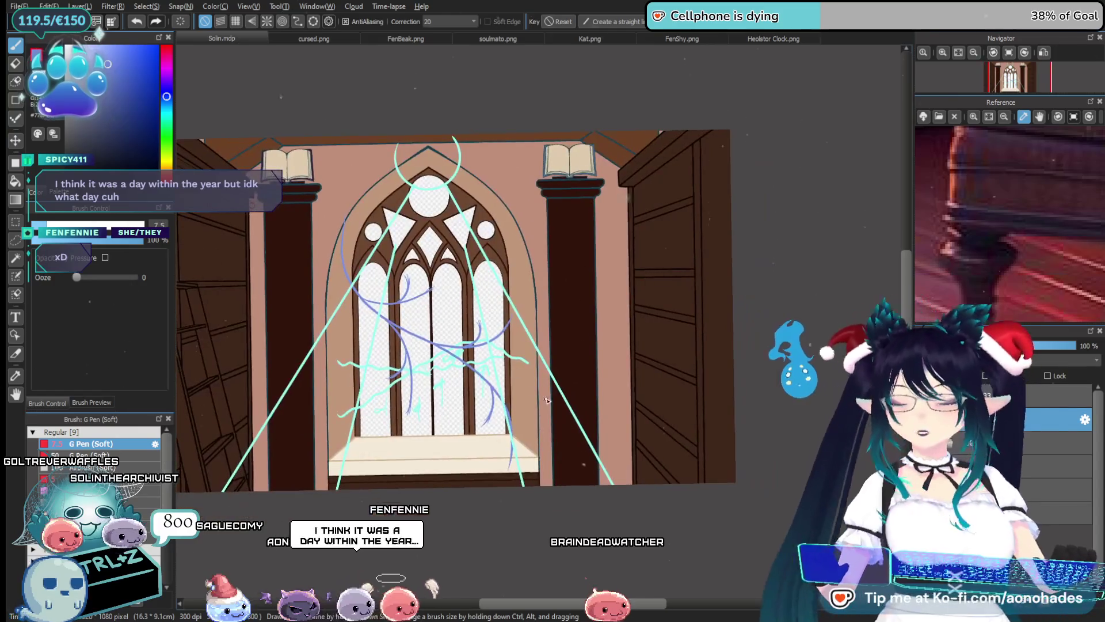
{"action": "left_click_drag", "start_coordinate": [628, 340], "coordinate": [626, 341]}
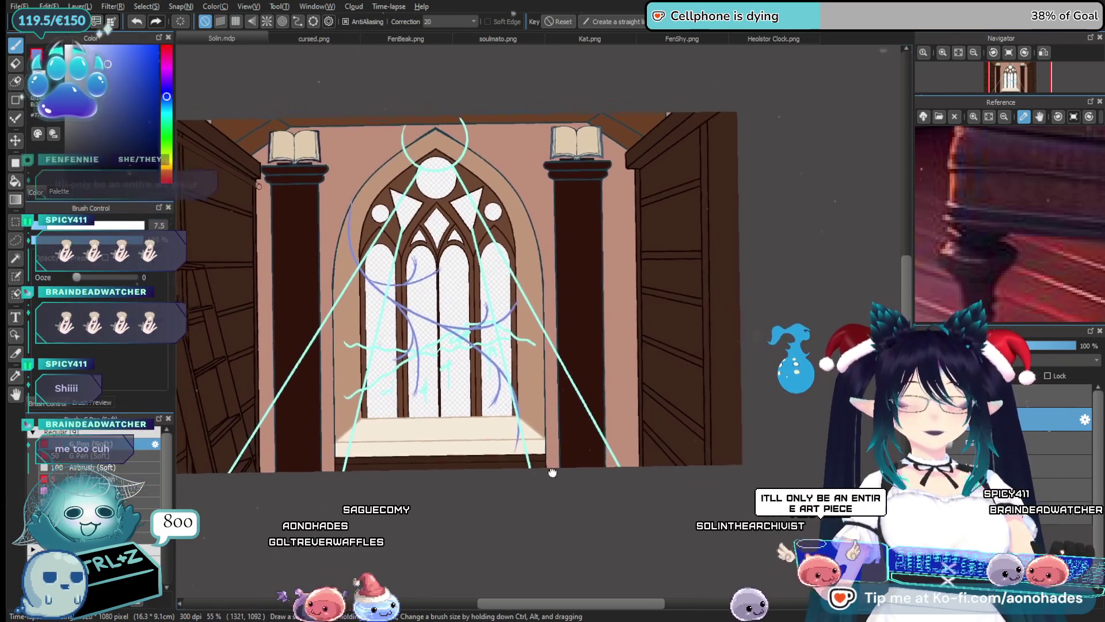
{"action": "left_click_drag", "start_coordinate": [542, 483], "coordinate": [598, 487]}
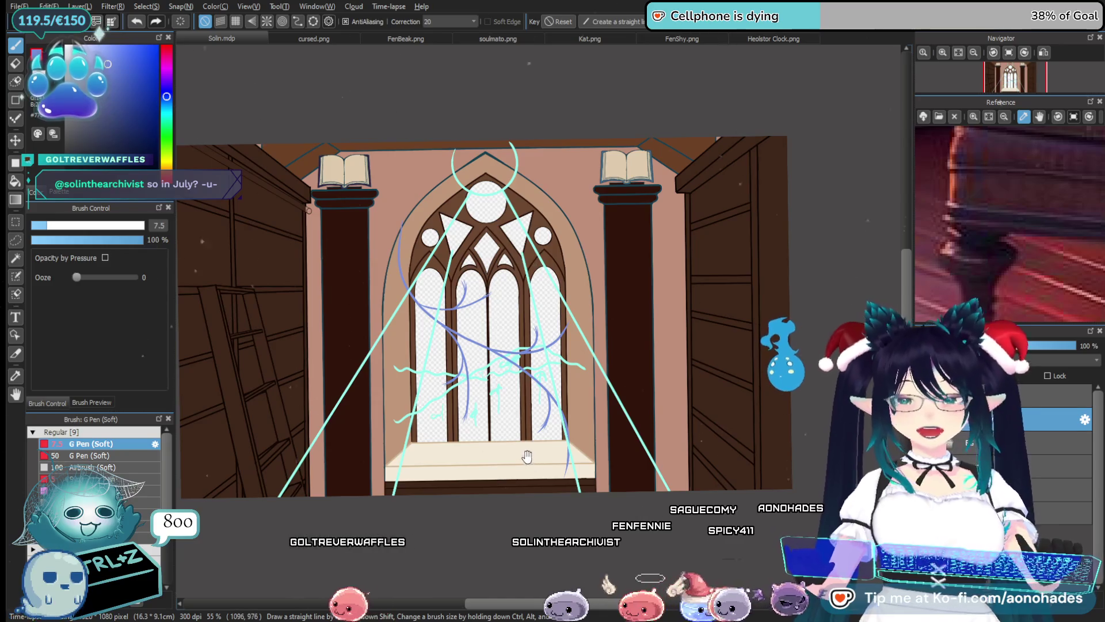
{"action": "left_click_drag", "start_coordinate": [526, 456], "coordinate": [572, 385]}
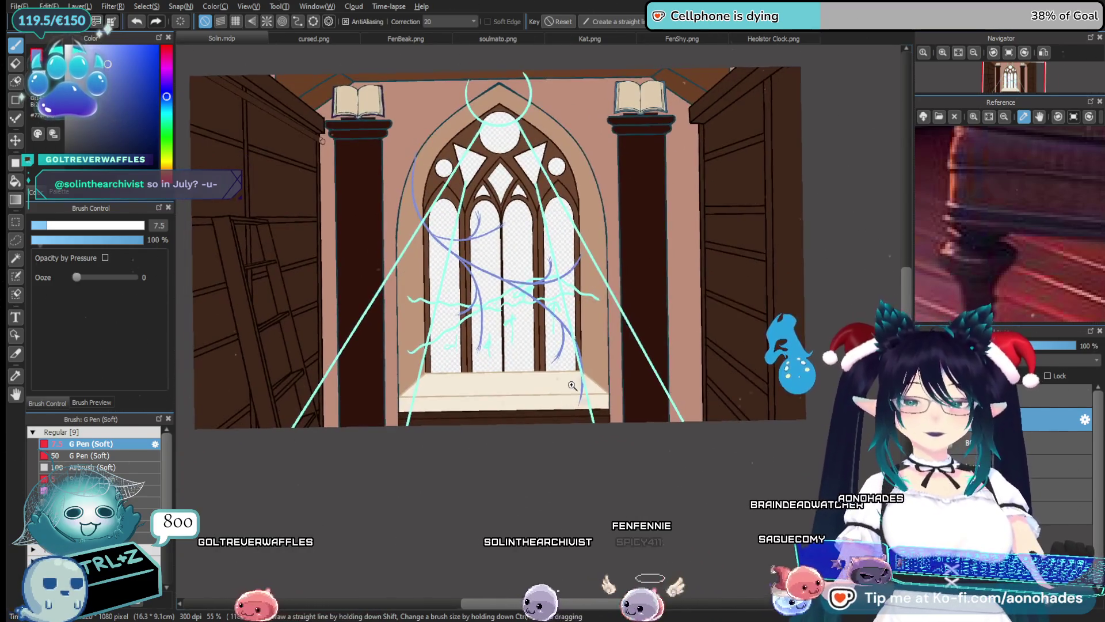
{"action": "scroll", "coordinate": [573, 385], "scroll_direction": "down", "scroll_amount": 2}
{"action": "left_click_drag", "start_coordinate": [721, 273], "coordinate": [721, 307]}
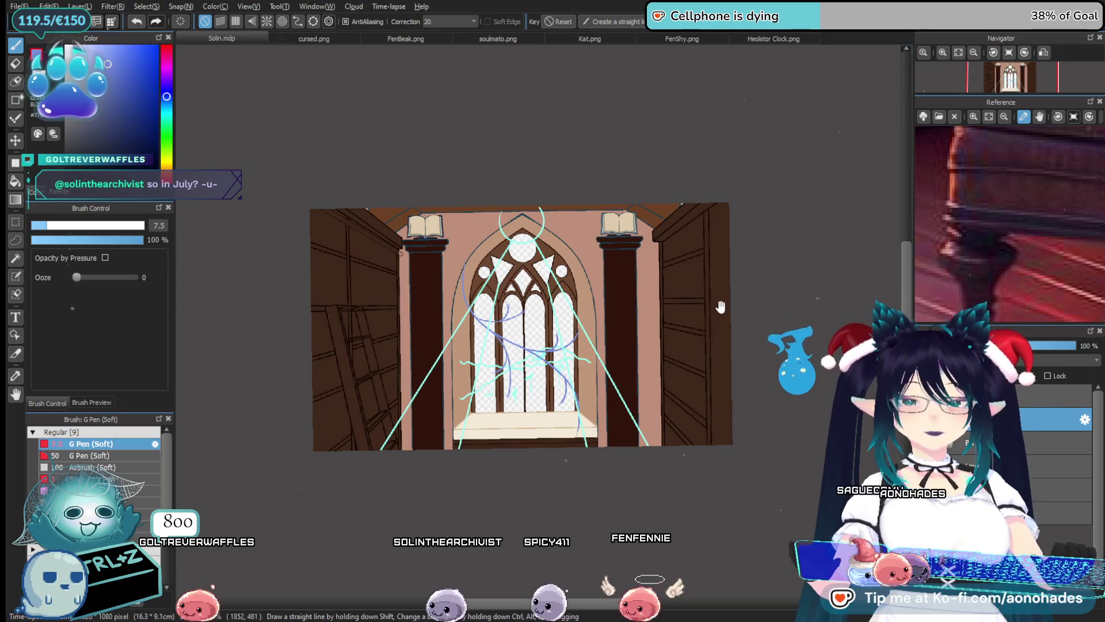
{"action": "scroll", "coordinate": [574, 407], "scroll_direction": "up", "scroll_amount": 2}
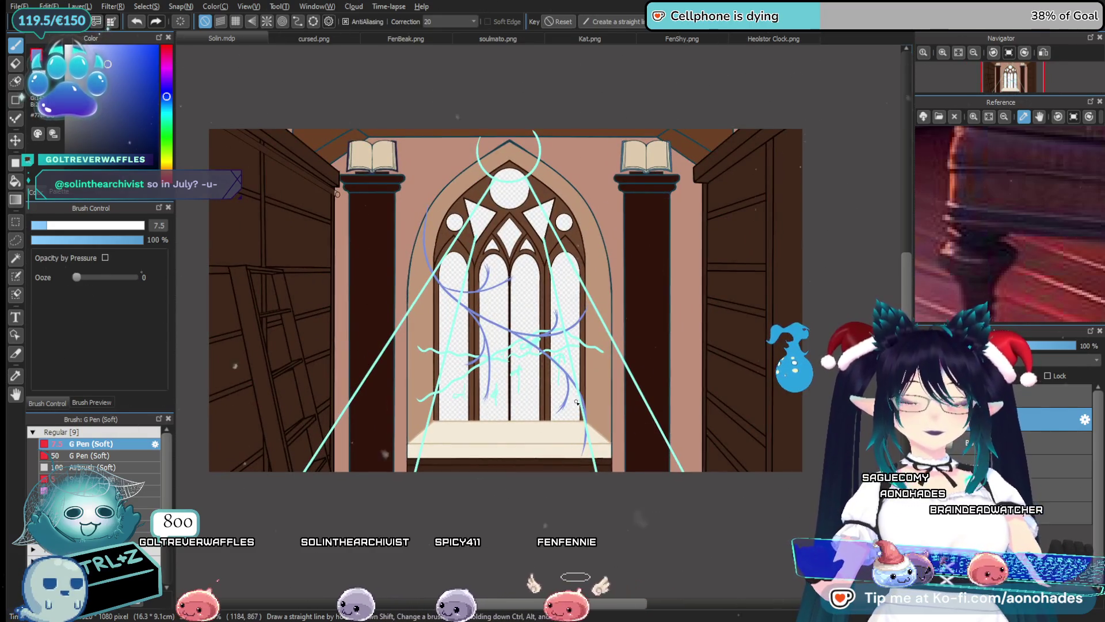
{"action": "left_click_drag", "start_coordinate": [577, 402], "coordinate": [573, 406]}
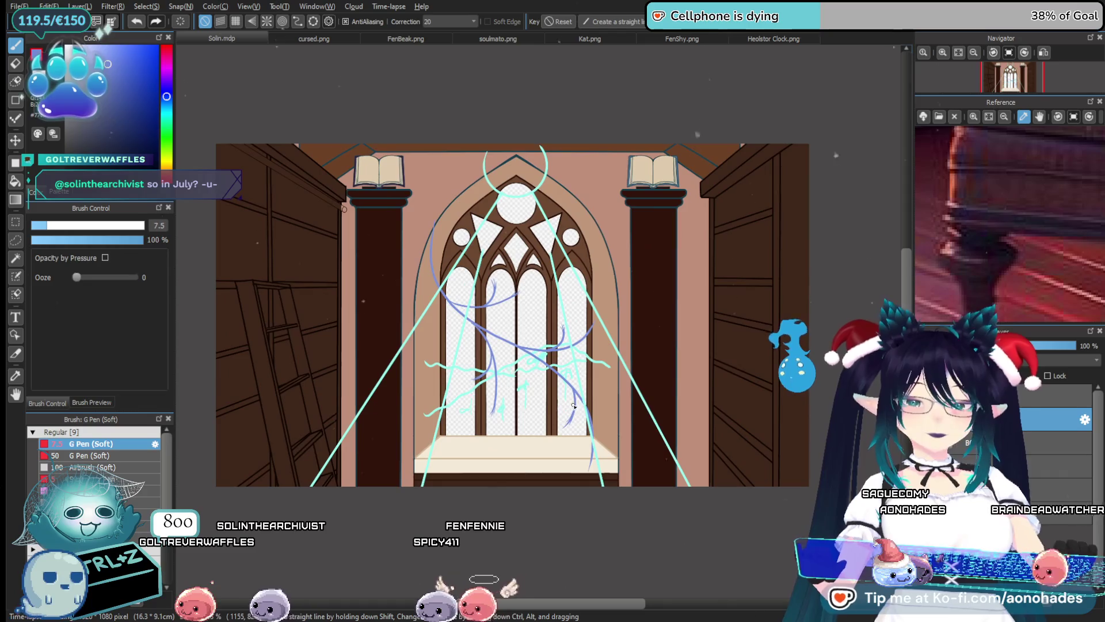
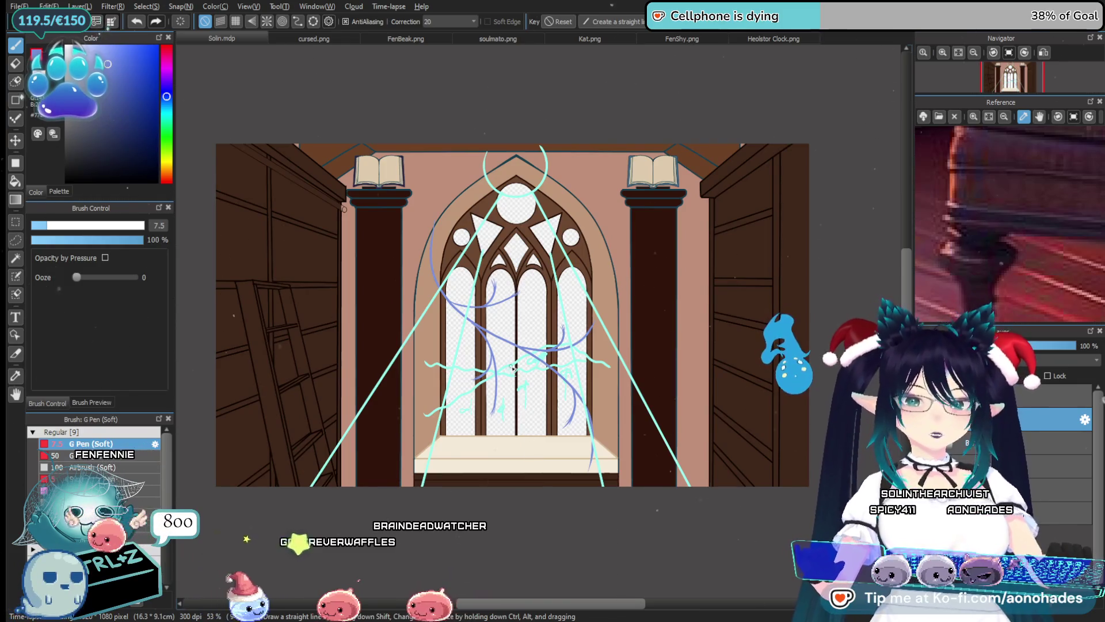
Pan around the library illustration and make another layer row active in the Layer panel
{"action": "scroll", "coordinate": [523, 451], "scroll_direction": "down", "scroll_amount": 1}
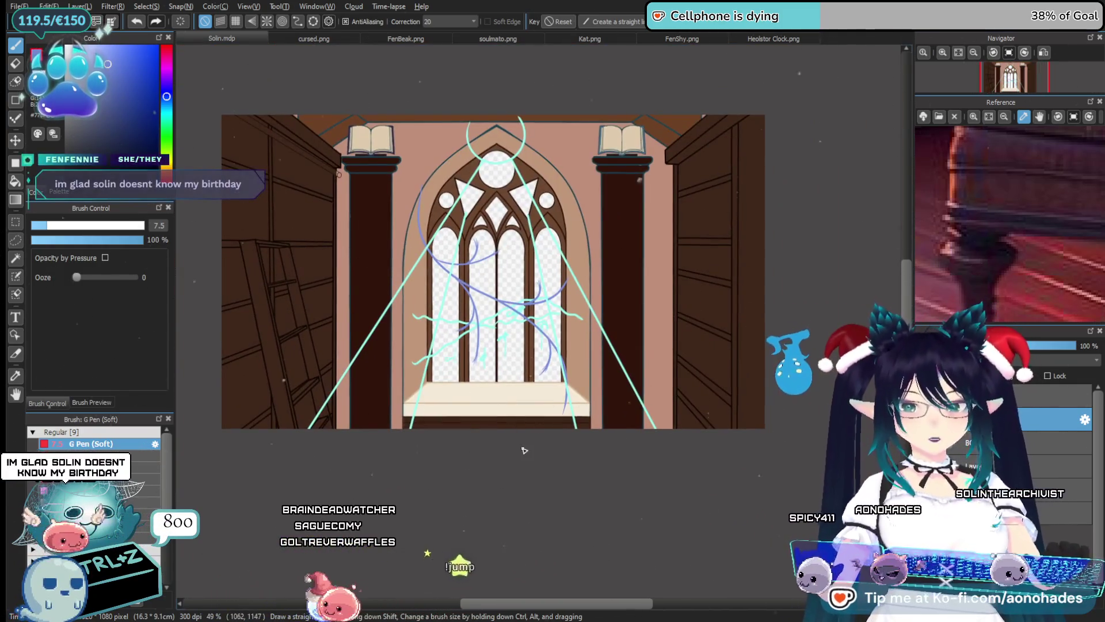
{"action": "left_click_drag", "start_coordinate": [513, 446], "coordinate": [520, 462]}
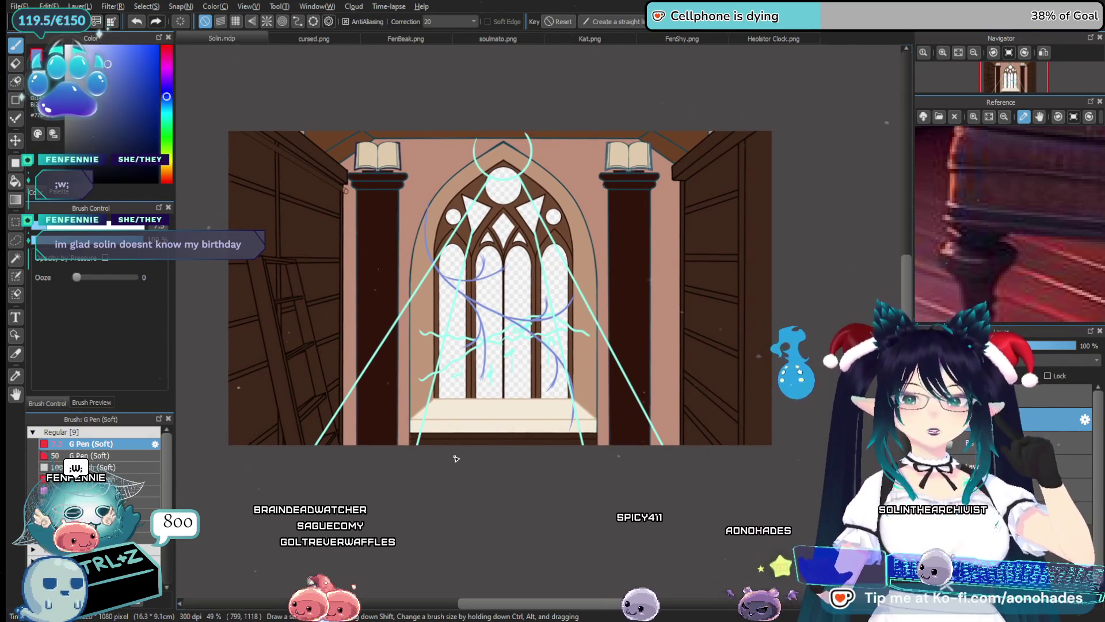
{"action": "scroll", "coordinate": [552, 481], "scroll_direction": "right", "scroll_amount": 1}
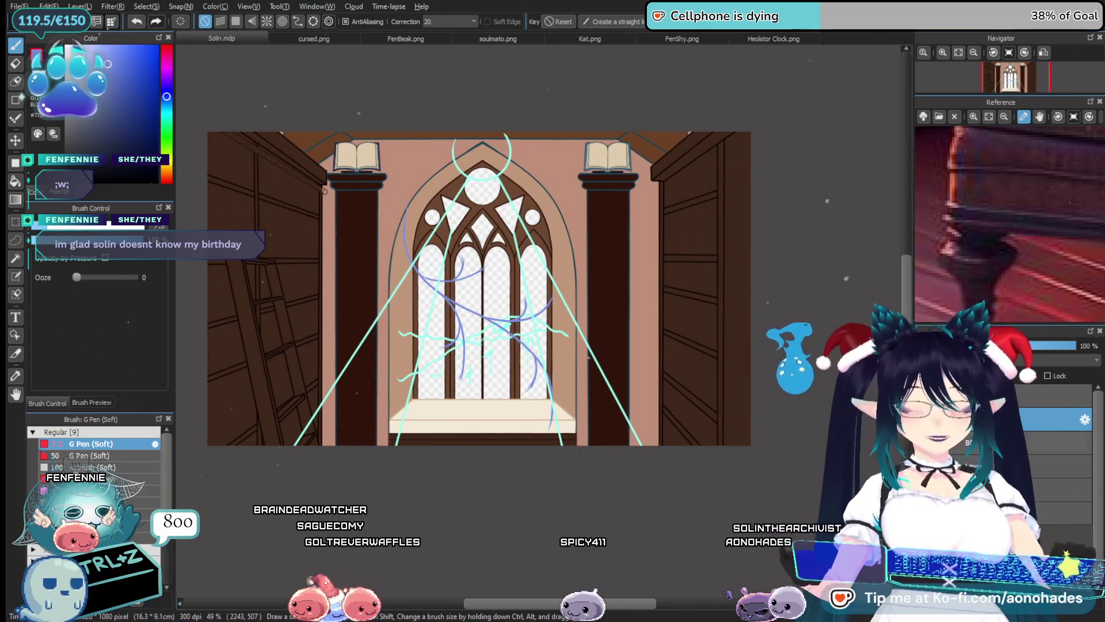
{"action": "left_click", "coordinate": [1053, 513]}
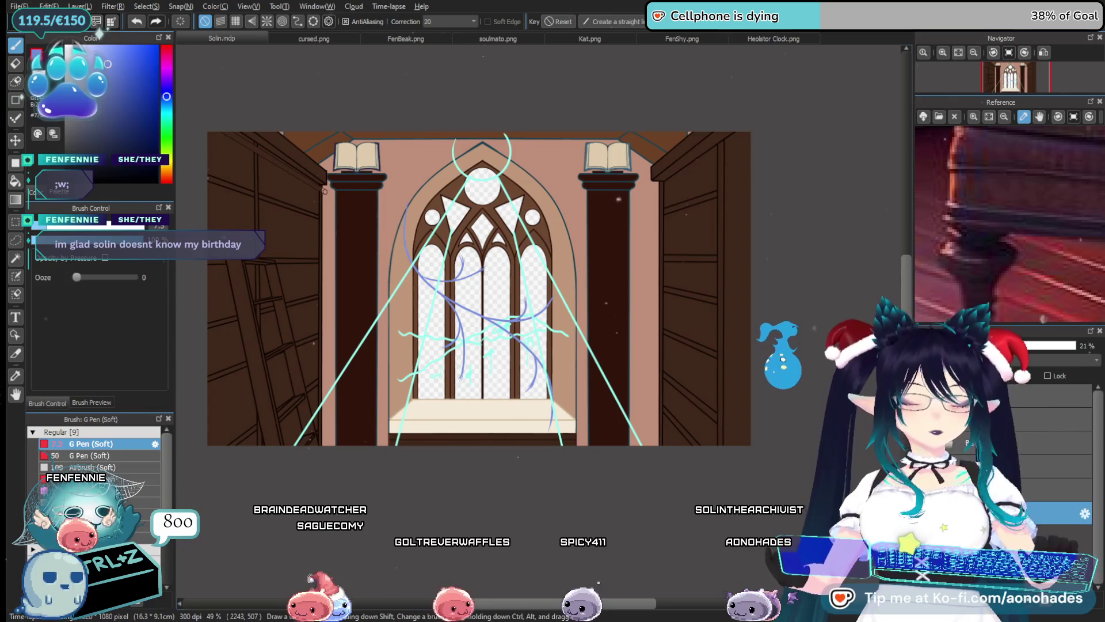
{"action": "left_click_drag", "start_coordinate": [592, 360], "coordinate": [568, 367]}
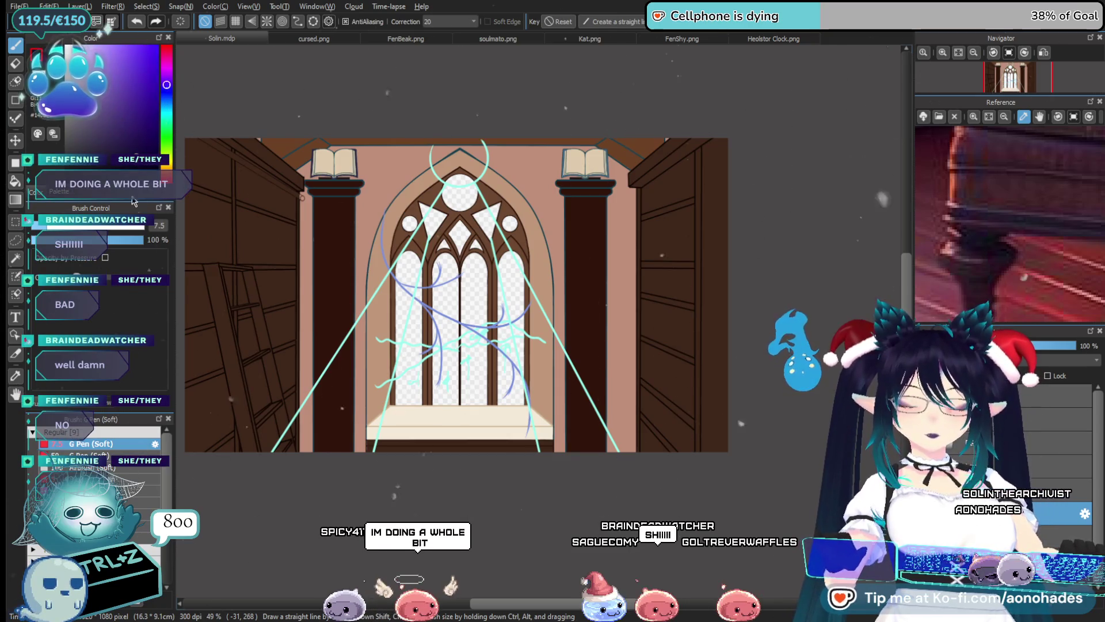
{"action": "scroll", "coordinate": [392, 345], "scroll_direction": "up", "scroll_amount": 5}
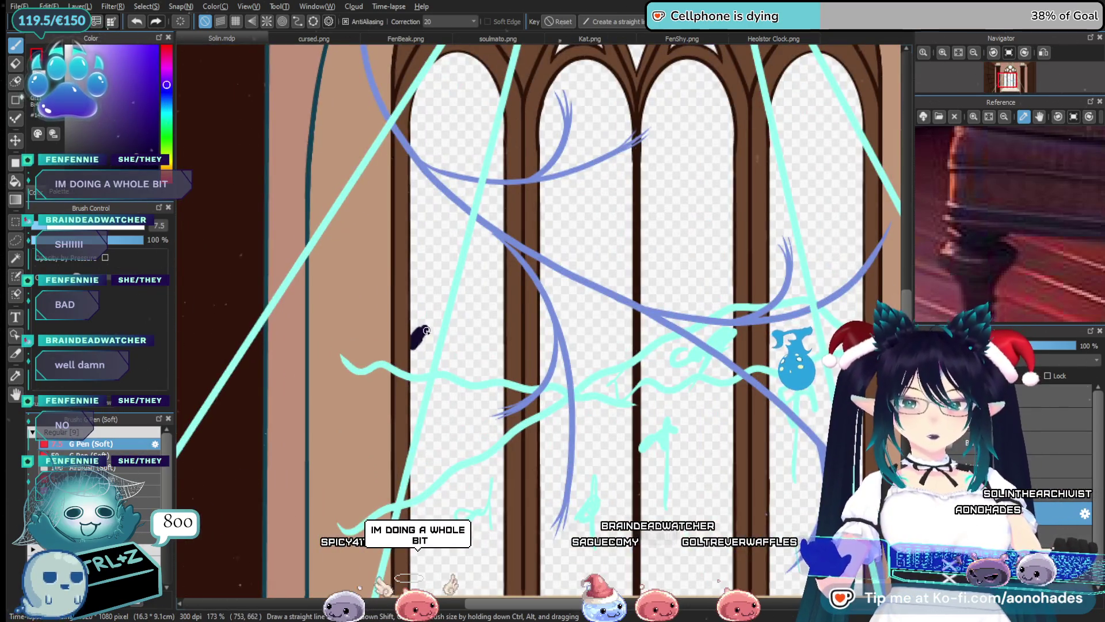
Extend the small dark purple dab downward in the left window pane
{"action": "scroll", "coordinate": [411, 354], "scroll_direction": "up", "scroll_amount": 4}
{"action": "scroll", "coordinate": [403, 345], "scroll_direction": "up", "scroll_amount": 1}
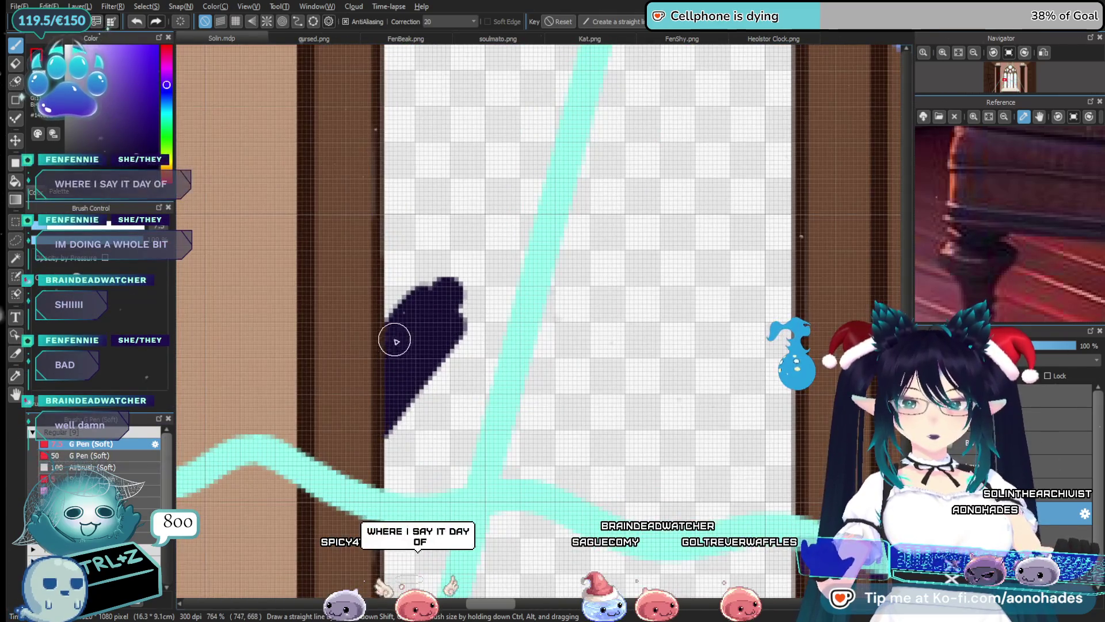
{"action": "mouse_move", "coordinate": [399, 425]}
{"action": "left_mouse_down"}
{"action": "mouse_move", "coordinate": [397, 460]}
{"action": "mouse_move", "coordinate": [417, 429]}
{"action": "left_mouse_up"}
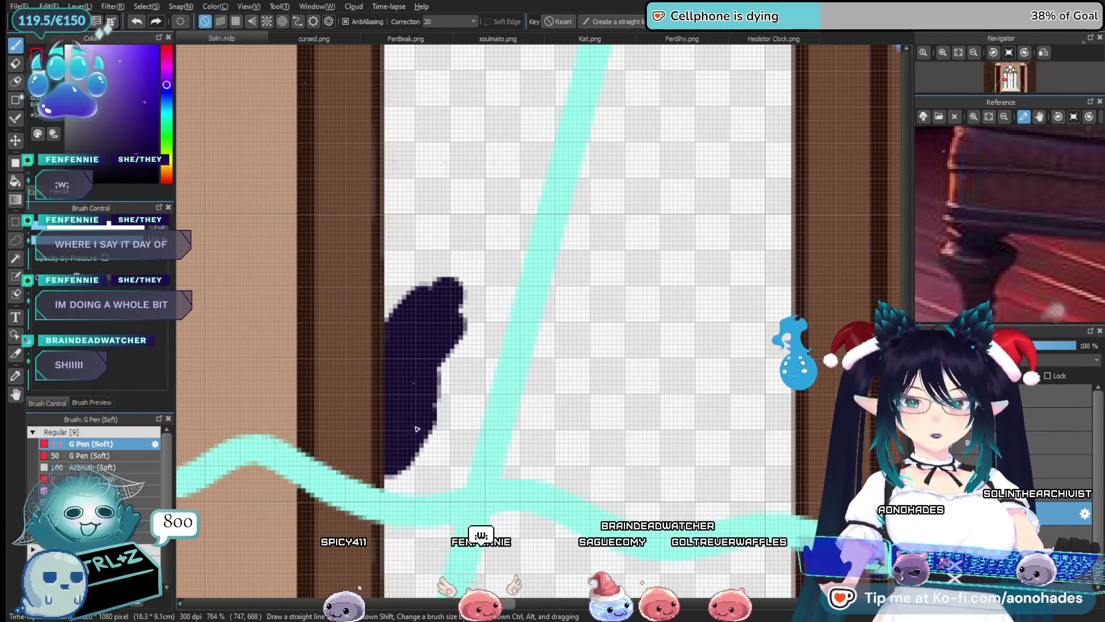
Enlarge the G Pen brush size to 35
{"action": "scroll", "coordinate": [440, 405], "scroll_direction": "down", "scroll_amount": 3}
{"action": "scroll", "coordinate": [449, 391], "scroll_direction": "down", "scroll_amount": 3}
{"action": "scroll", "coordinate": [466, 363], "scroll_direction": "down", "scroll_amount": 2}
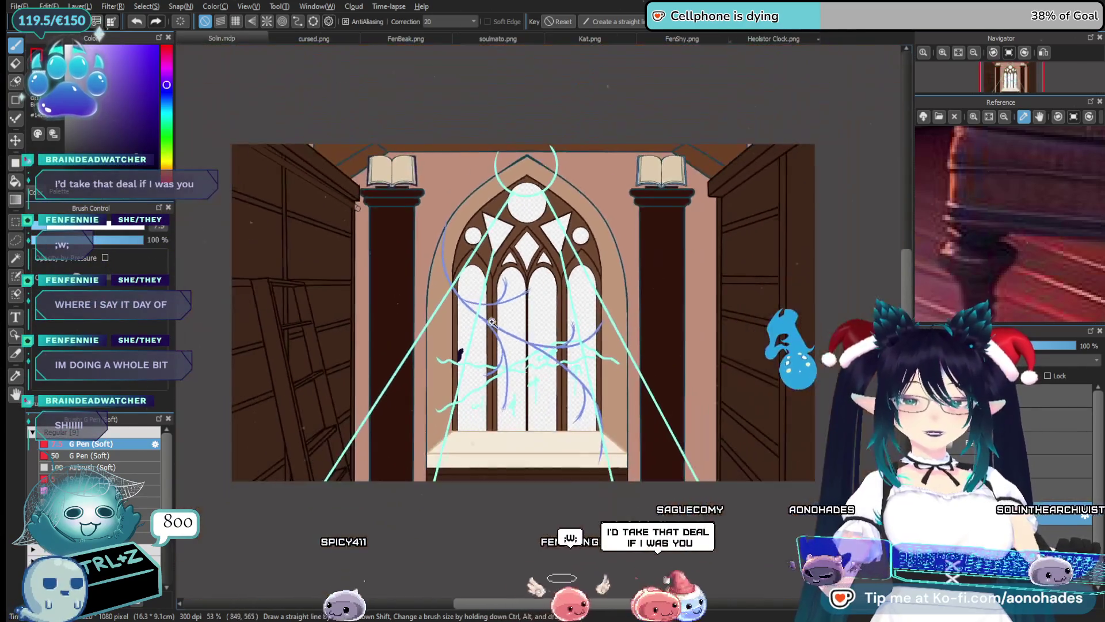
{"action": "scroll", "coordinate": [478, 344], "scroll_direction": "down", "scroll_amount": 1}
{"action": "scroll", "coordinate": [457, 351], "scroll_direction": "up", "scroll_amount": 1}
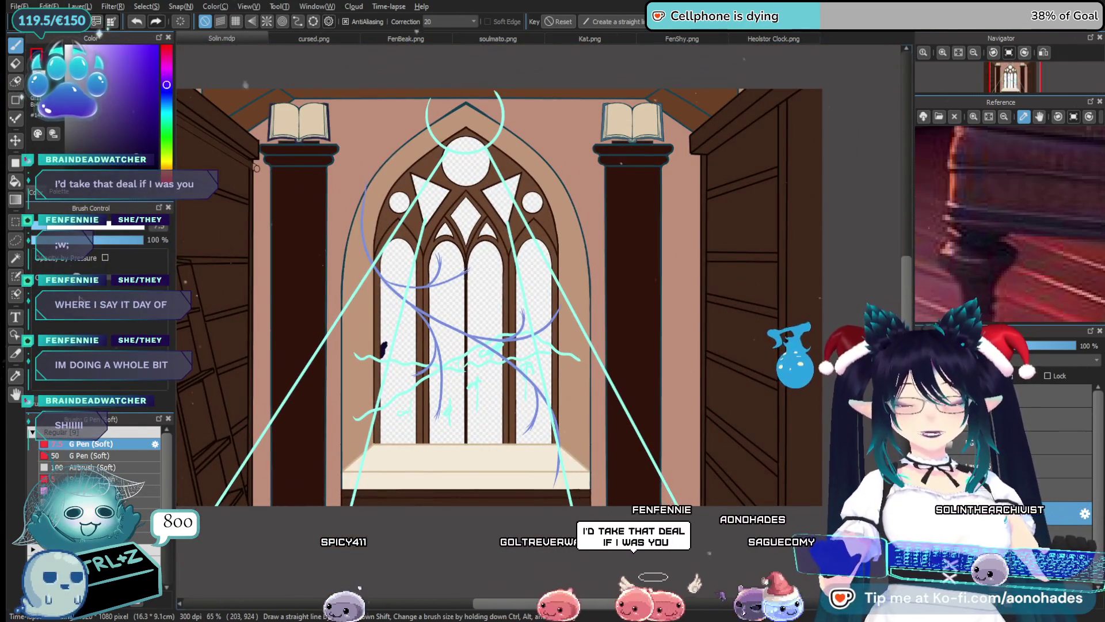
{"action": "left_click_drag", "start_coordinate": [518, 321], "coordinate": [537, 321]}
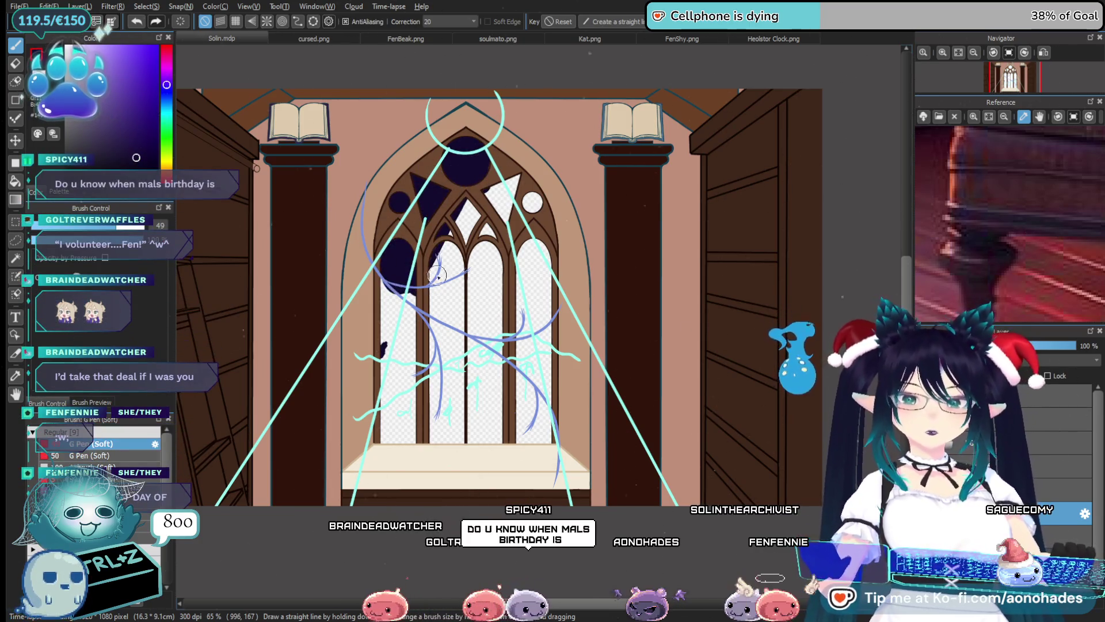
Paint dark navy into the tracery circles, the right arch gap and the lower window panes
{"action": "left_click_drag", "start_coordinate": [429, 270], "coordinate": [489, 186]}
{"action": "mouse_move", "coordinate": [549, 225]}
{"action": "left_mouse_down"}
{"action": "mouse_move", "coordinate": [542, 270]}
{"action": "mouse_move", "coordinate": [365, 328]}
{"action": "left_mouse_up"}
{"action": "left_click_drag", "start_coordinate": [426, 438], "coordinate": [532, 348]}
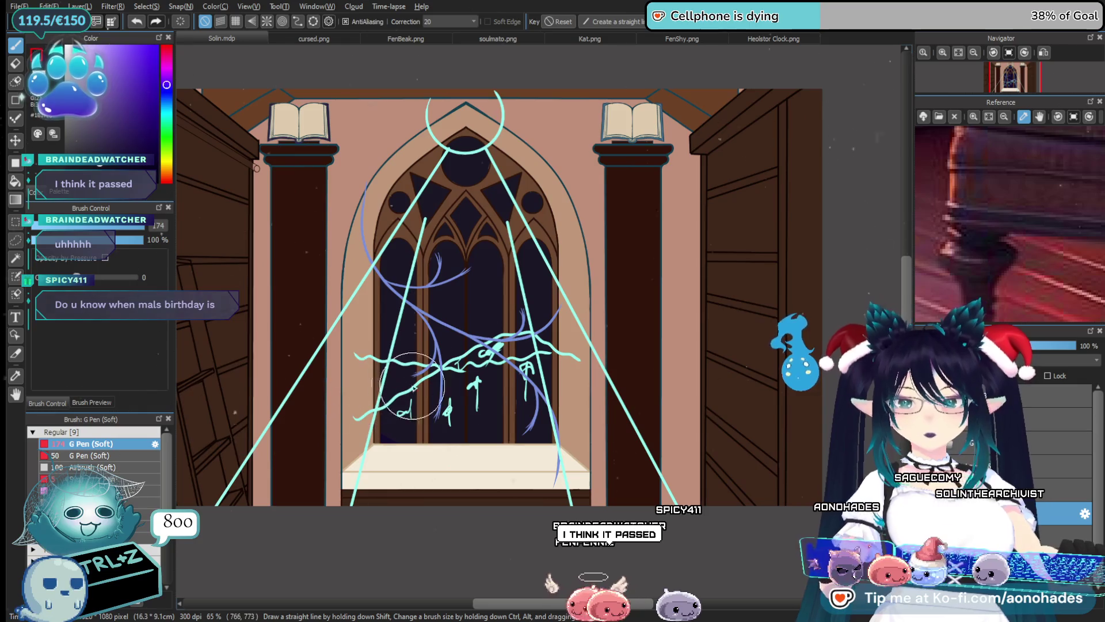
{"action": "scroll", "coordinate": [473, 314], "scroll_direction": "up", "scroll_amount": 3}
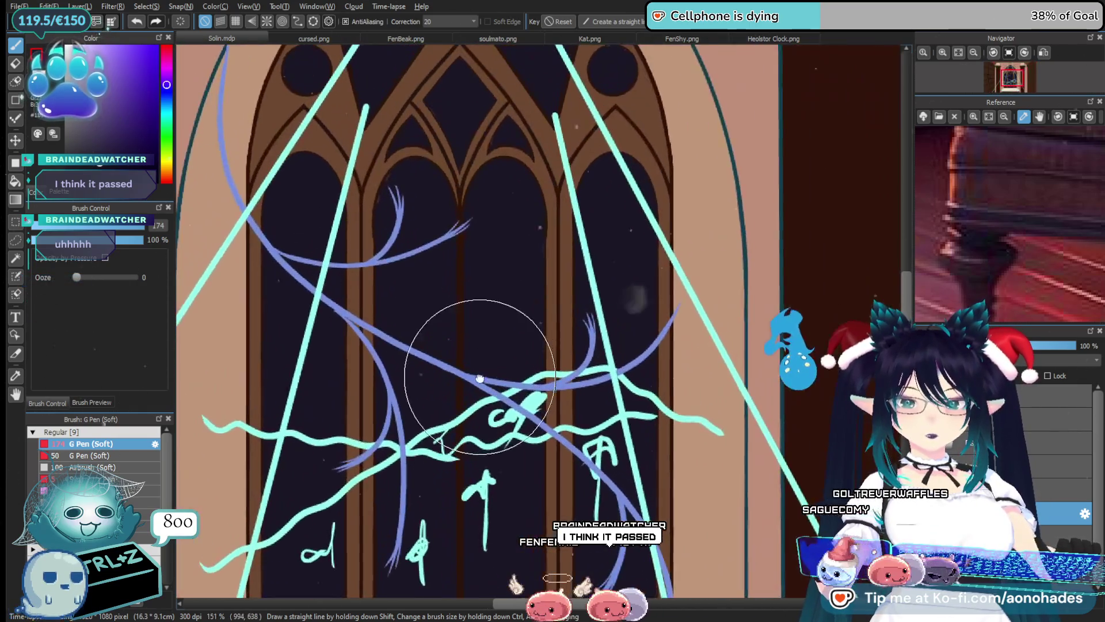
{"action": "scroll", "coordinate": [466, 380], "scroll_direction": "up", "scroll_amount": 1}
{"action": "scroll", "coordinate": [472, 423], "scroll_direction": "down", "scroll_amount": 2}
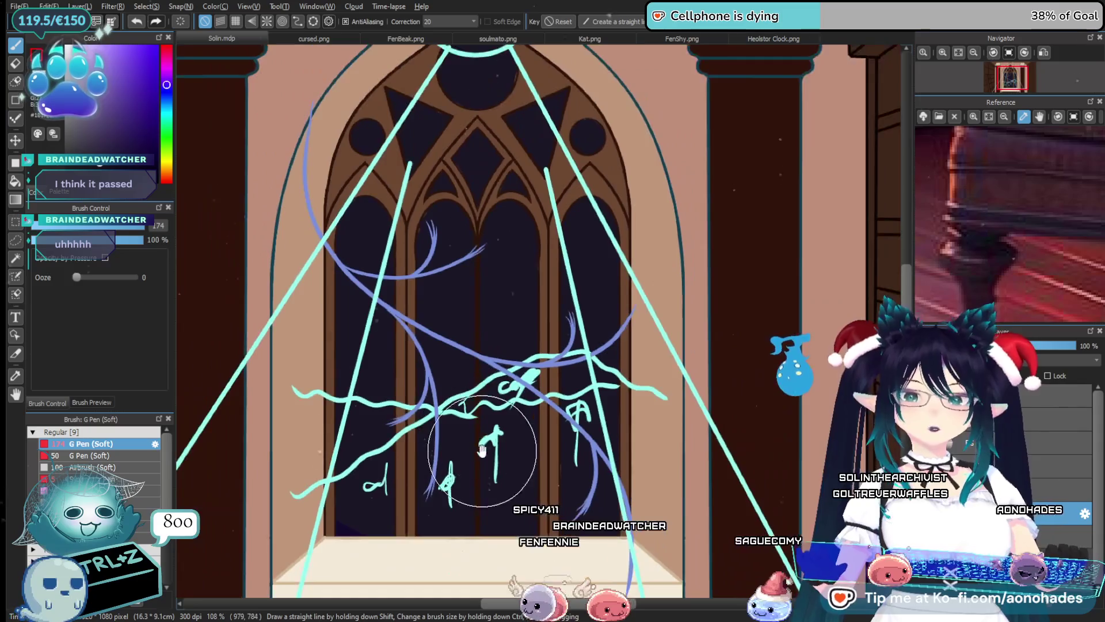
{"action": "scroll", "coordinate": [461, 403], "scroll_direction": "down", "scroll_amount": 1}
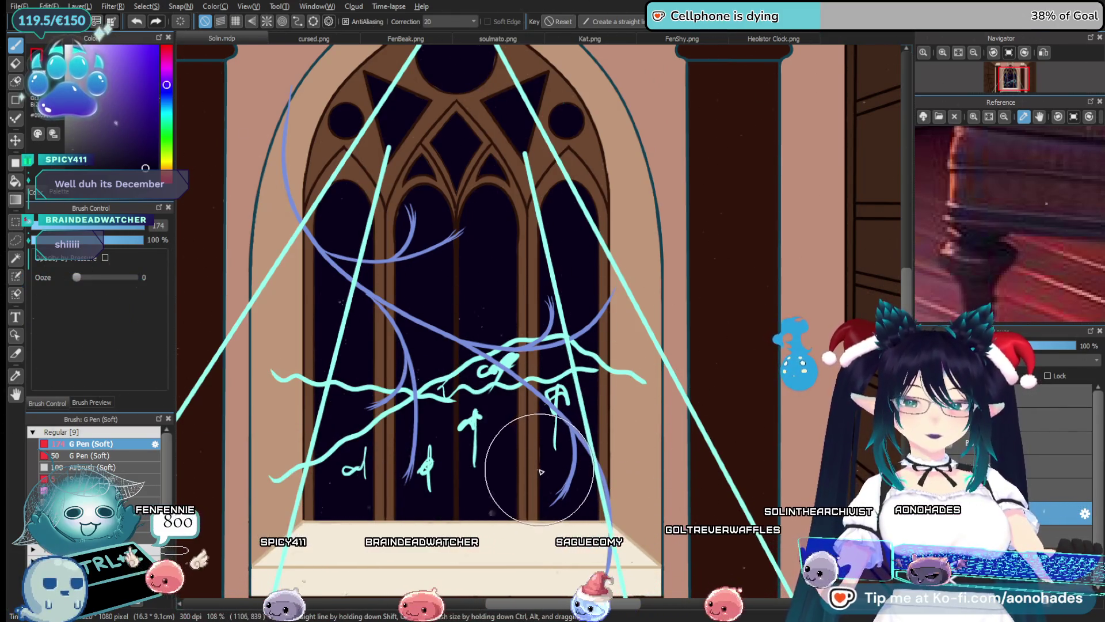
{"action": "scroll", "coordinate": [584, 475], "scroll_direction": "up", "scroll_amount": 1}
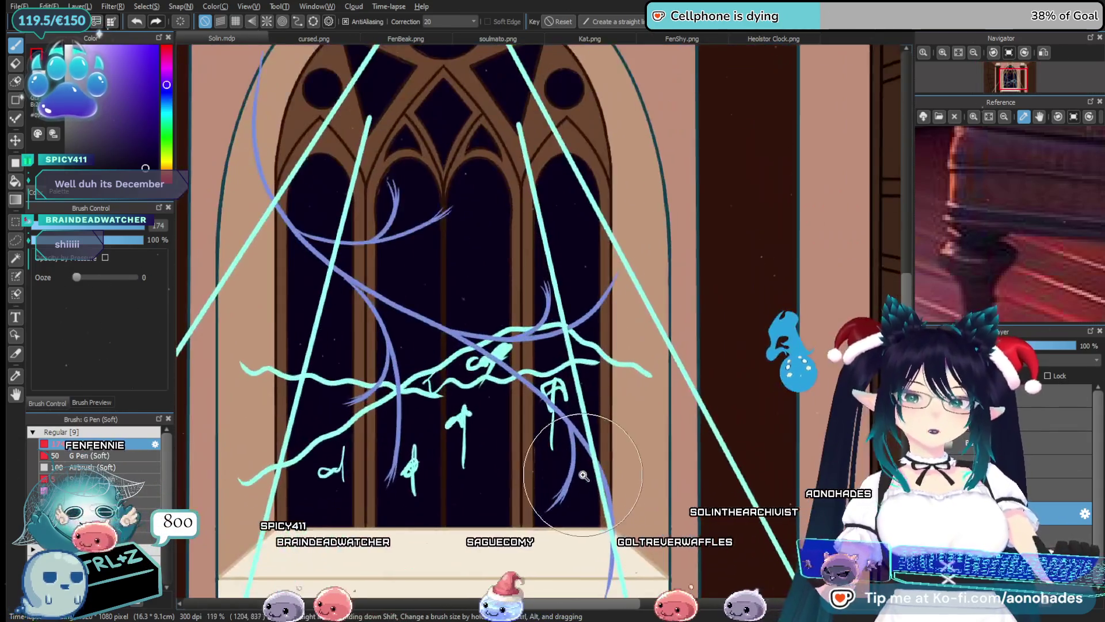
{"action": "scroll", "coordinate": [563, 469], "scroll_direction": "down", "scroll_amount": 1}
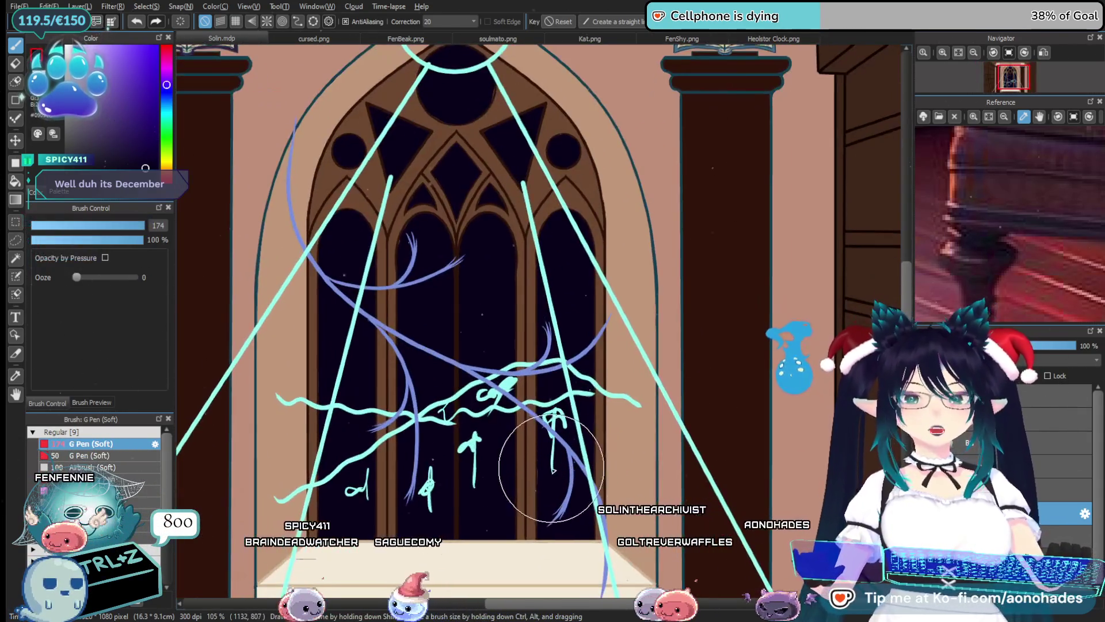
{"action": "scroll", "coordinate": [518, 444], "scroll_direction": "up", "scroll_amount": 1}
{"action": "scroll", "coordinate": [562, 462], "scroll_direction": "down", "scroll_amount": 1}
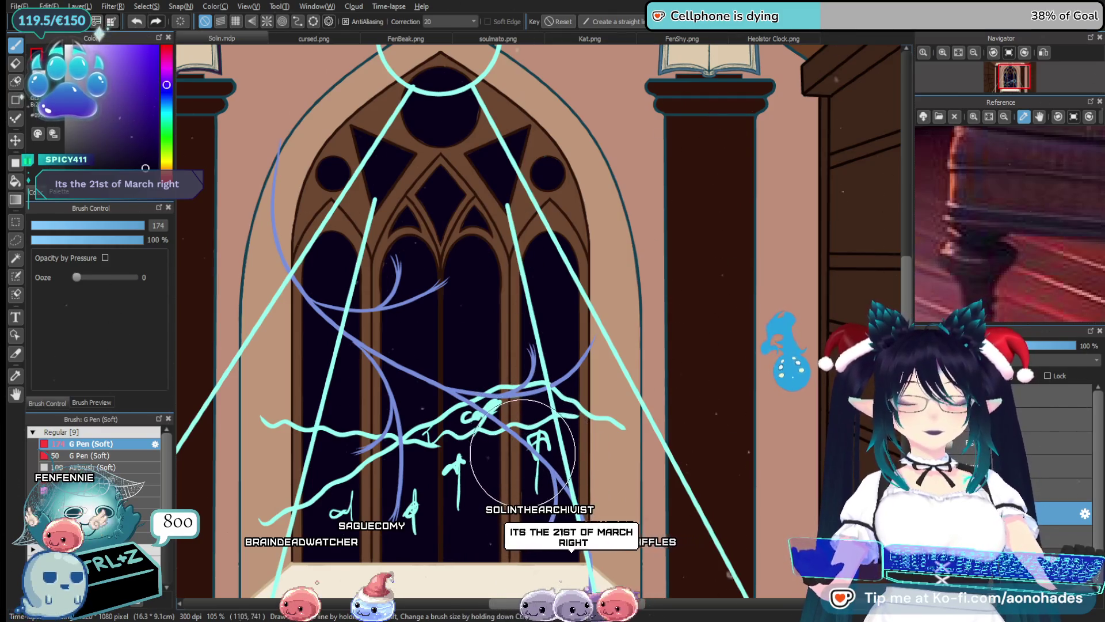
Switch the paint colour from purple to a darker blue using the hue bar and colour square
{"action": "left_click", "coordinate": [167, 103]}
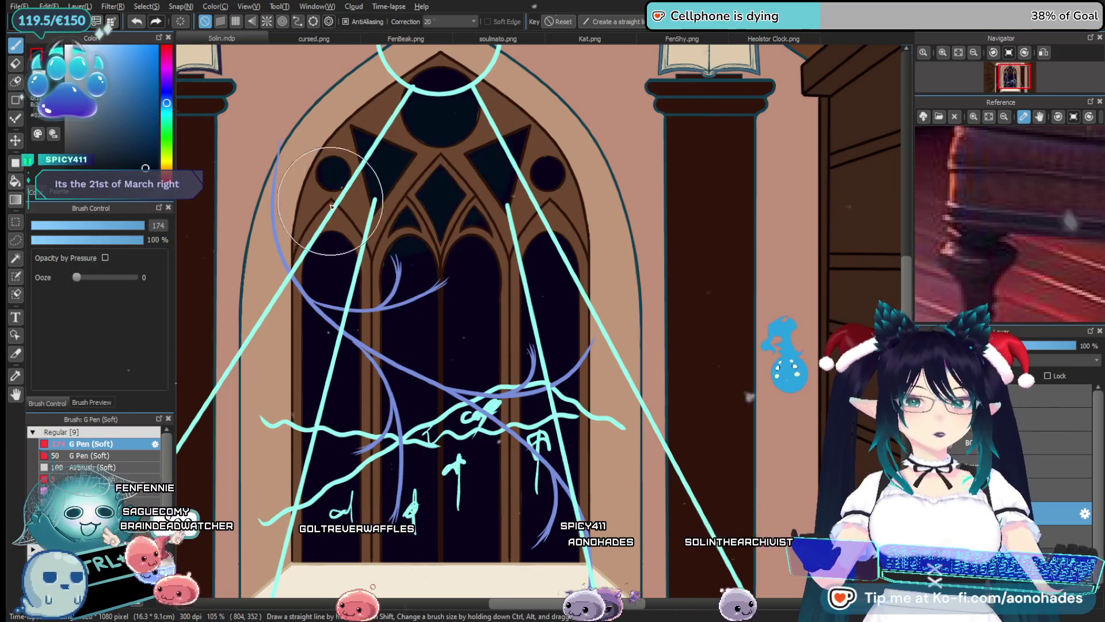
{"action": "left_click", "coordinate": [144, 172]}
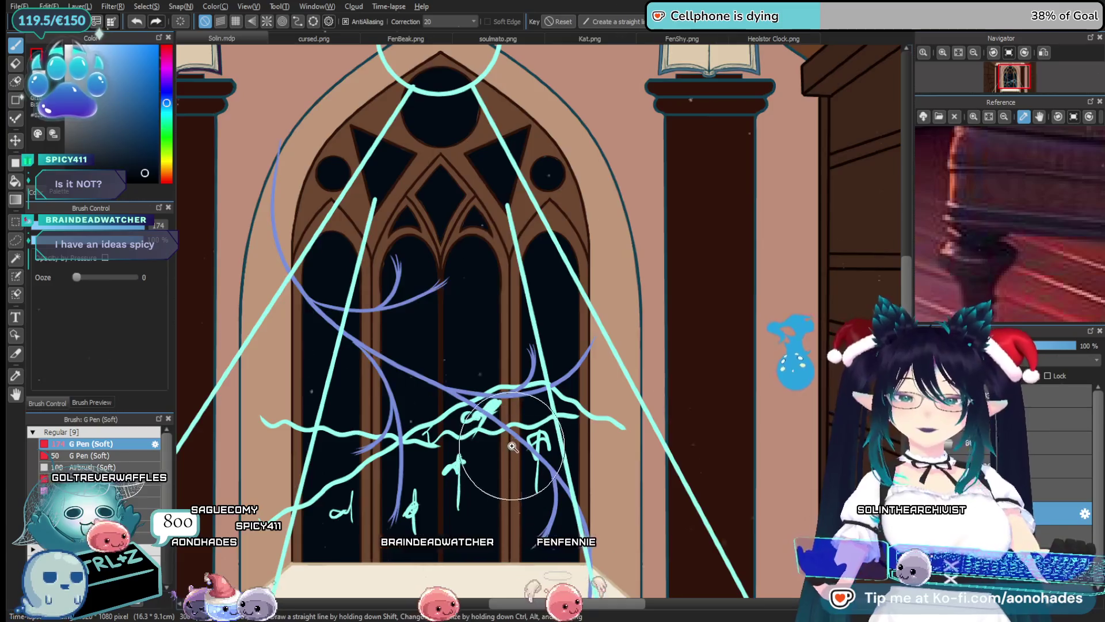
{"action": "scroll", "coordinate": [520, 433], "scroll_direction": "down", "scroll_amount": 2}
{"action": "left_click_drag", "start_coordinate": [520, 433], "coordinate": [543, 395]}
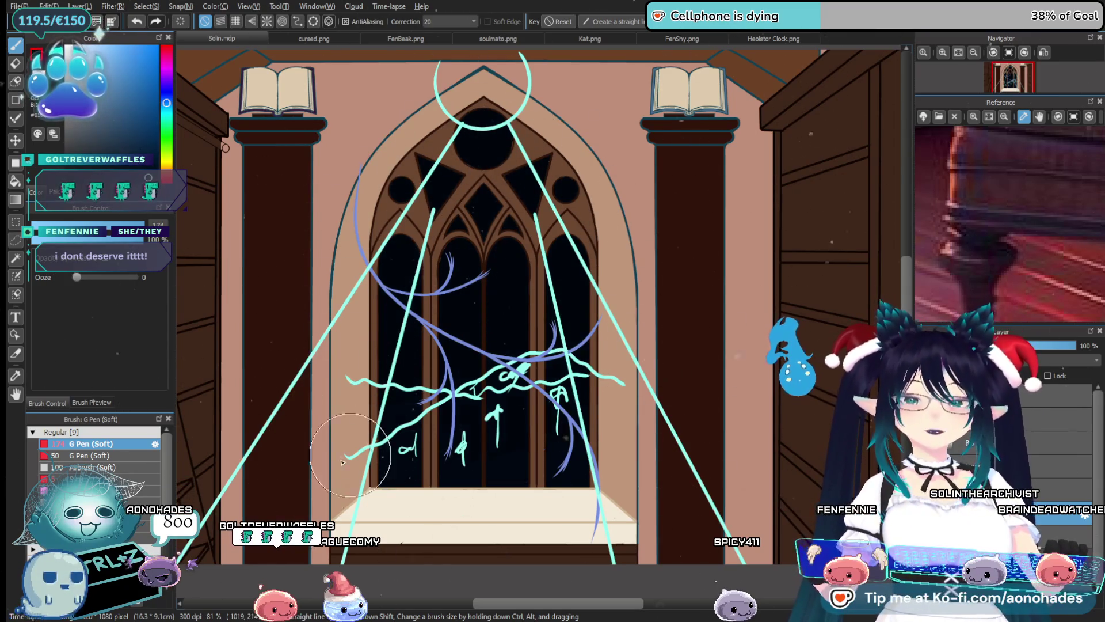
{"action": "scroll", "coordinate": [558, 415], "scroll_direction": "up", "scroll_amount": 3}
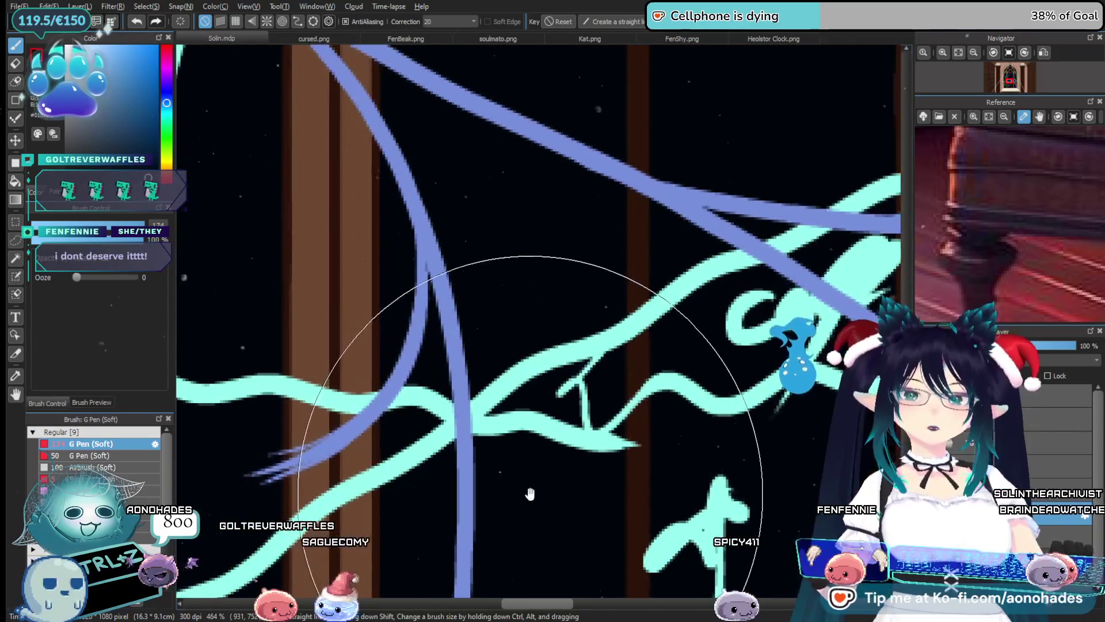
{"action": "scroll", "coordinate": [544, 446], "scroll_direction": "up", "scroll_amount": 2}
{"action": "scroll", "coordinate": [560, 426], "scroll_direction": "down", "scroll_amount": 2}
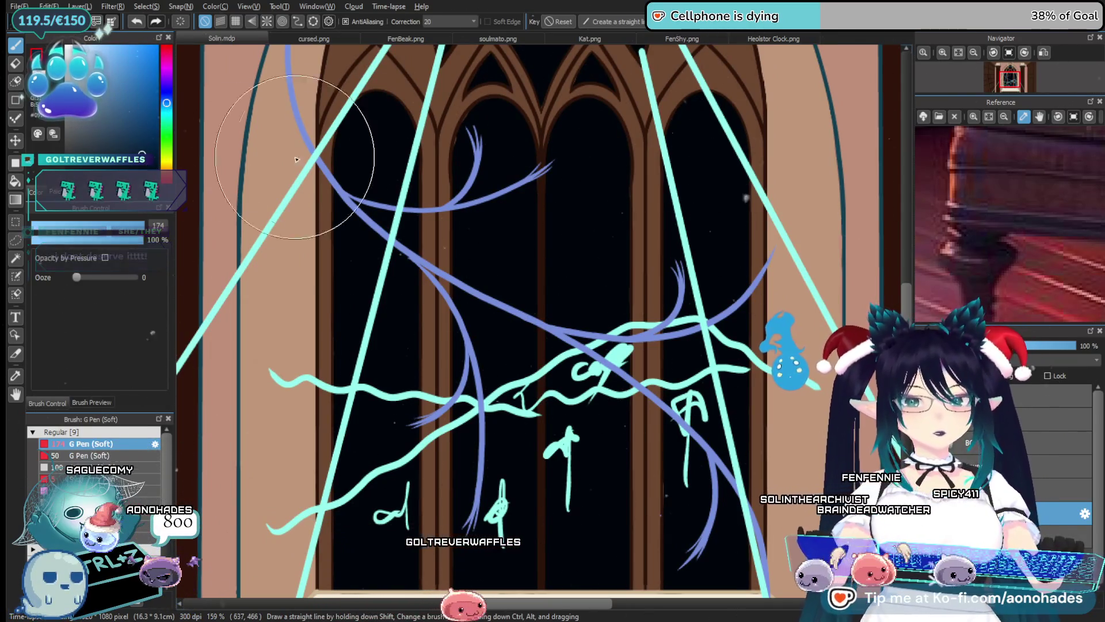
Repaint the upper window arches and lower panes in dark navy
{"action": "left_click_drag", "start_coordinate": [368, 219], "coordinate": [489, 149]}
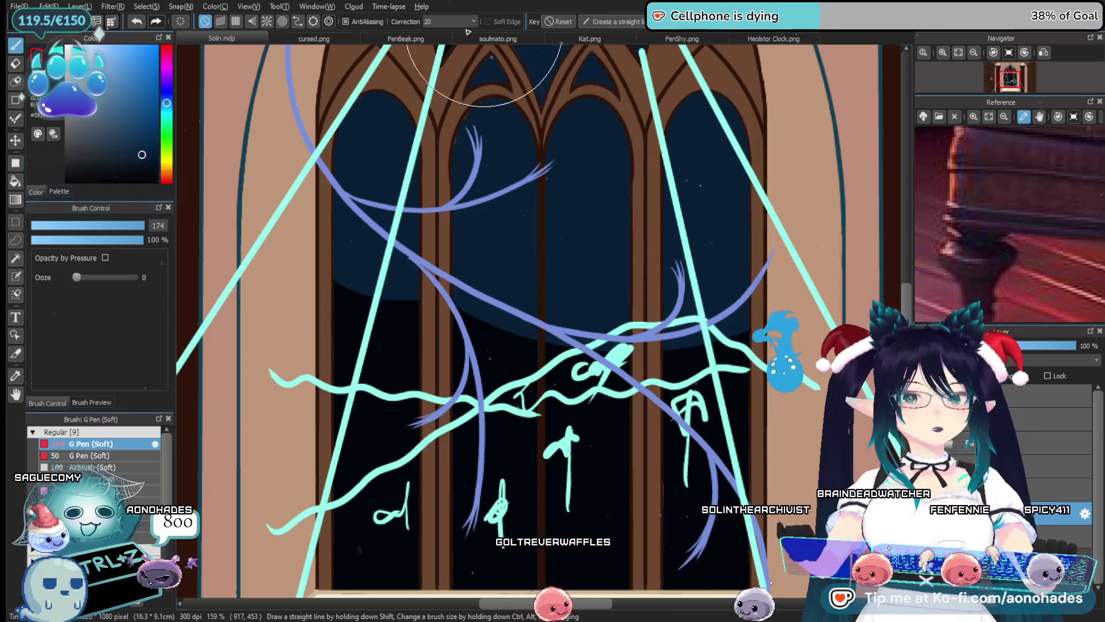
{"action": "scroll", "coordinate": [496, 151], "scroll_direction": "down", "scroll_amount": 2}
{"action": "scroll", "coordinate": [576, 162], "scroll_direction": "down", "scroll_amount": 2}
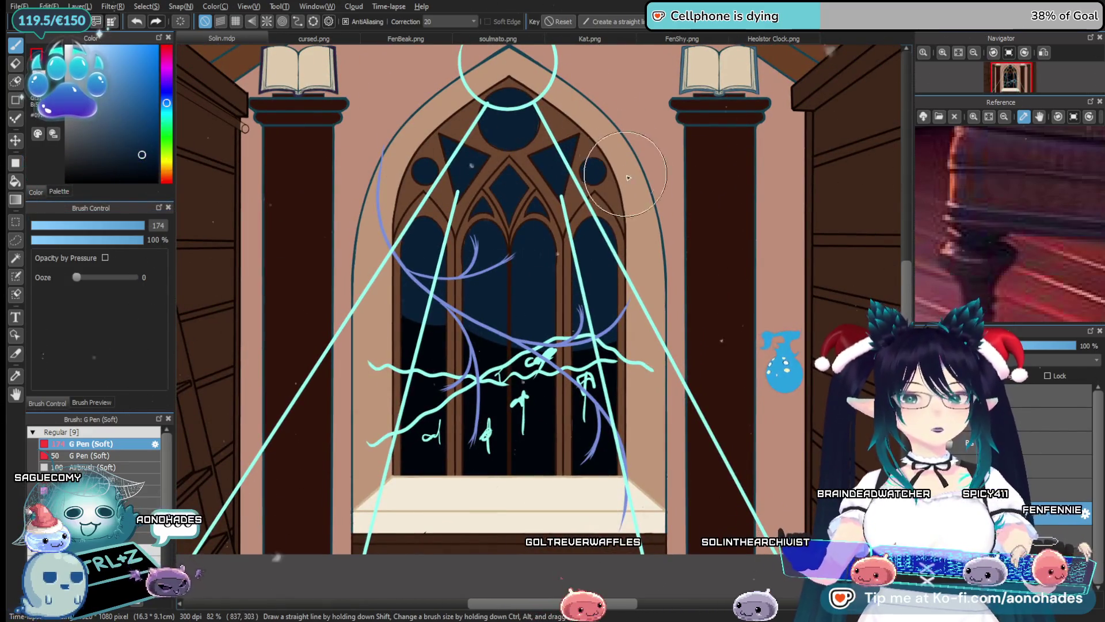
{"action": "left_click_drag", "start_coordinate": [420, 259], "coordinate": [333, 483]}
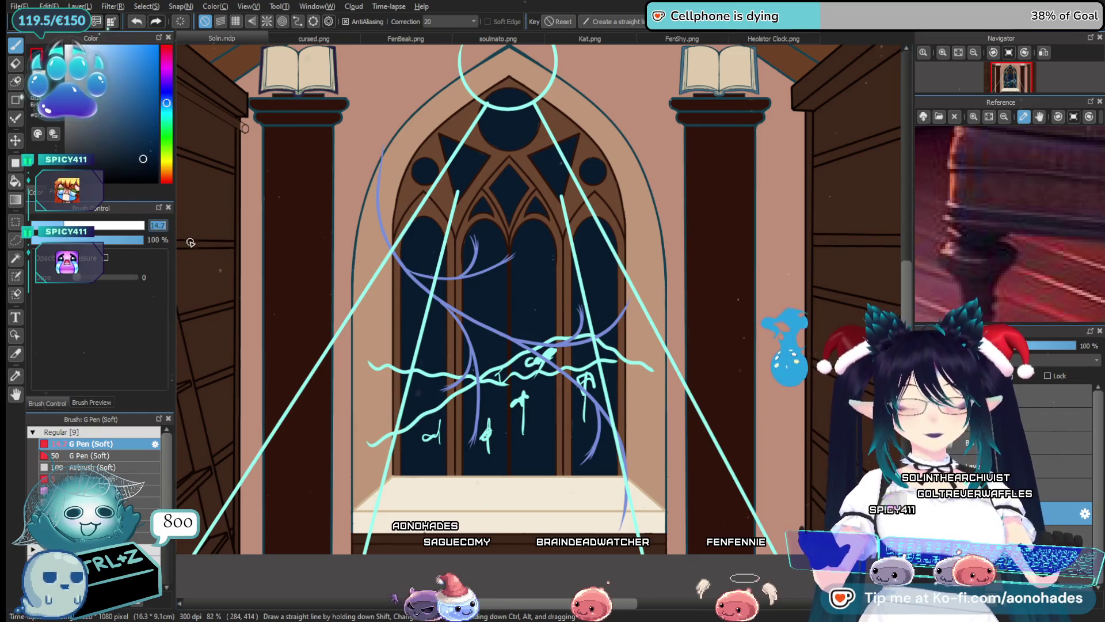
Set the brush size to 50
{"action": "type", "text": "50"}
{"action": "key", "text": "Return"}
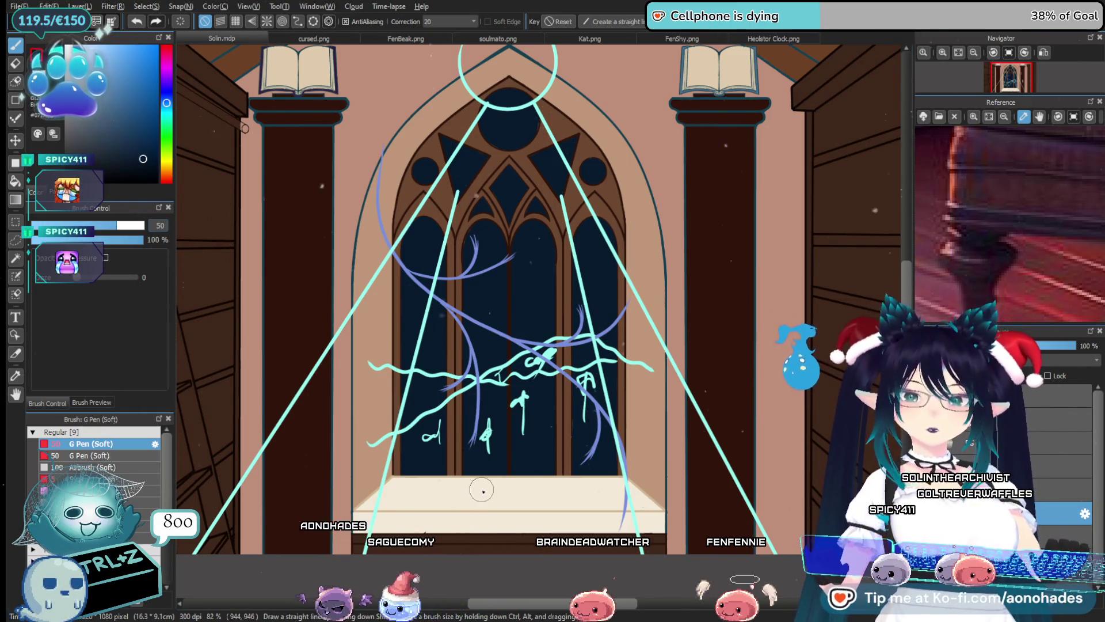
{"action": "scroll", "coordinate": [483, 491], "scroll_direction": "up", "scroll_amount": 2}
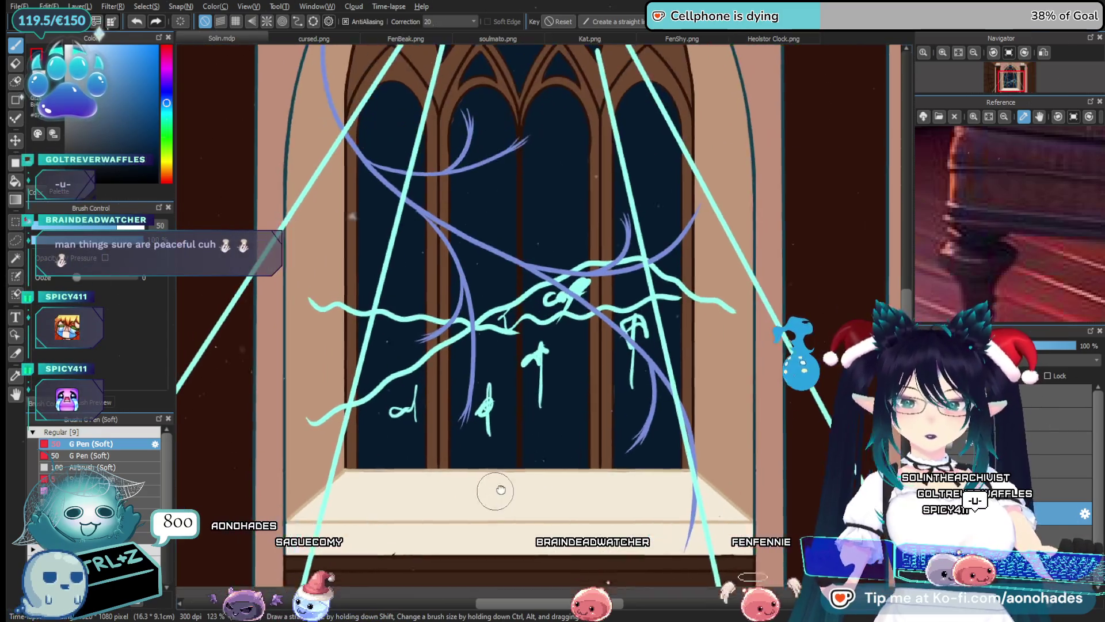
{"action": "left_click_drag", "start_coordinate": [495, 491], "coordinate": [515, 482]}
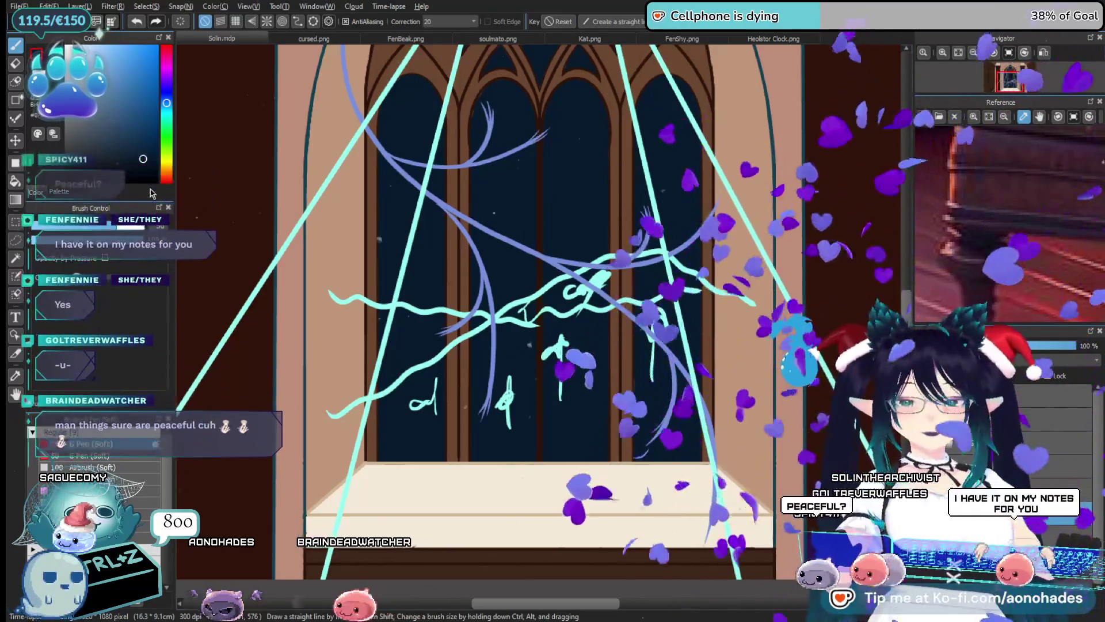
Pick a darker navy and hide the rough cyan and purple sketch layer
{"action": "left_click", "coordinate": [150, 170]}
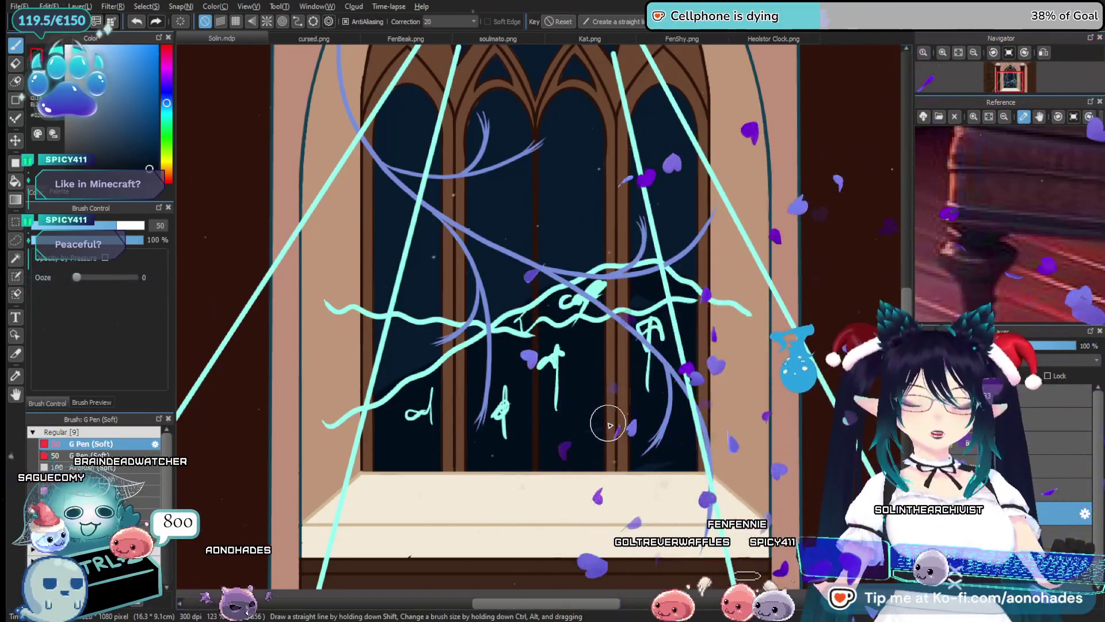
{"action": "mouse_move", "coordinate": [577, 477]}
{"action": "left_mouse_down"}
{"action": "mouse_move", "coordinate": [595, 449]}
{"action": "mouse_move", "coordinate": [572, 449]}
{"action": "left_mouse_up"}
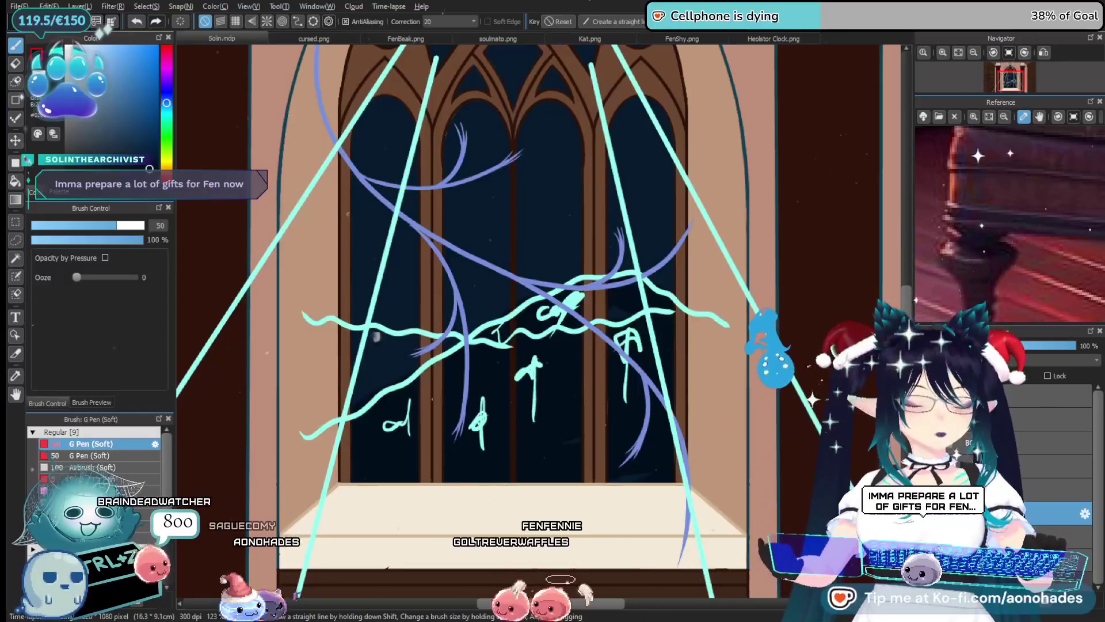
{"action": "key", "text": "Delete"}
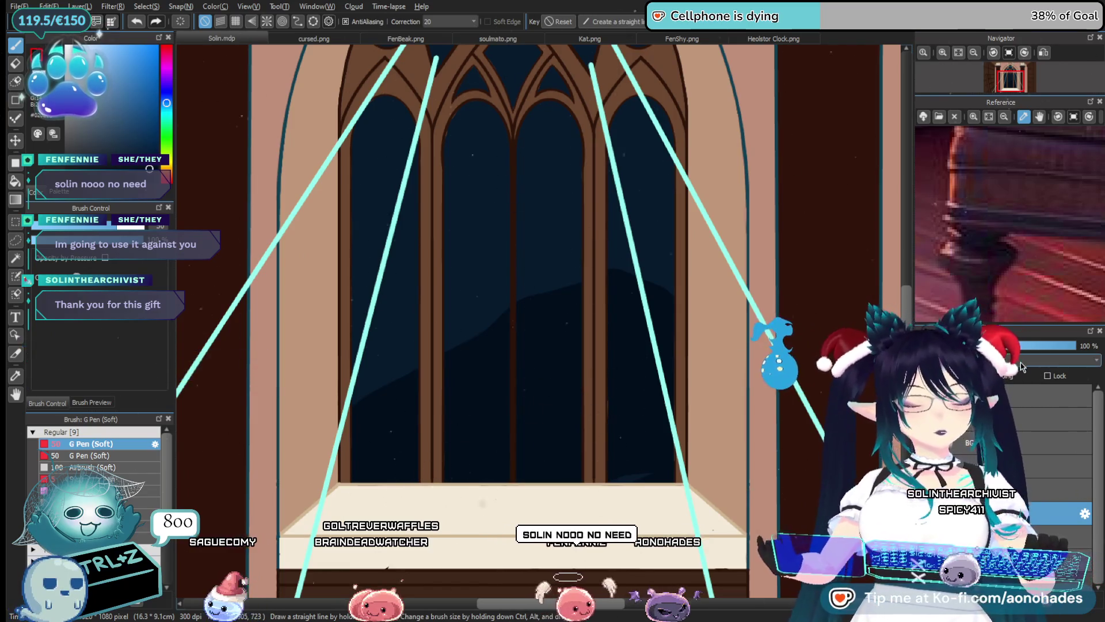
{"action": "left_click", "coordinate": [1006, 394]}
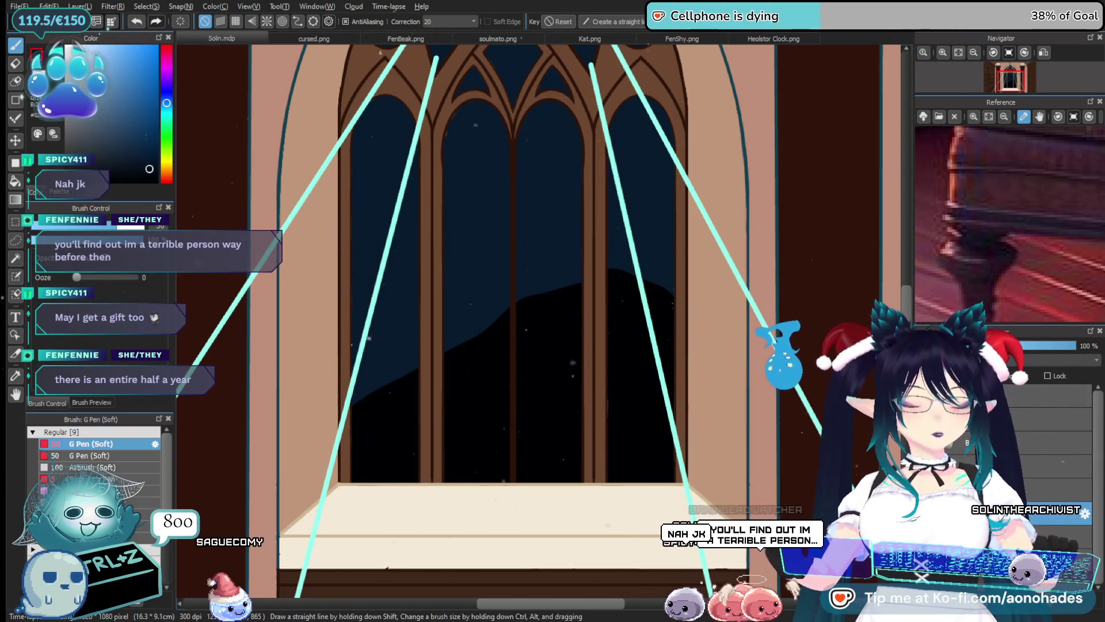
{"action": "key", "text": "ctrl+z"}
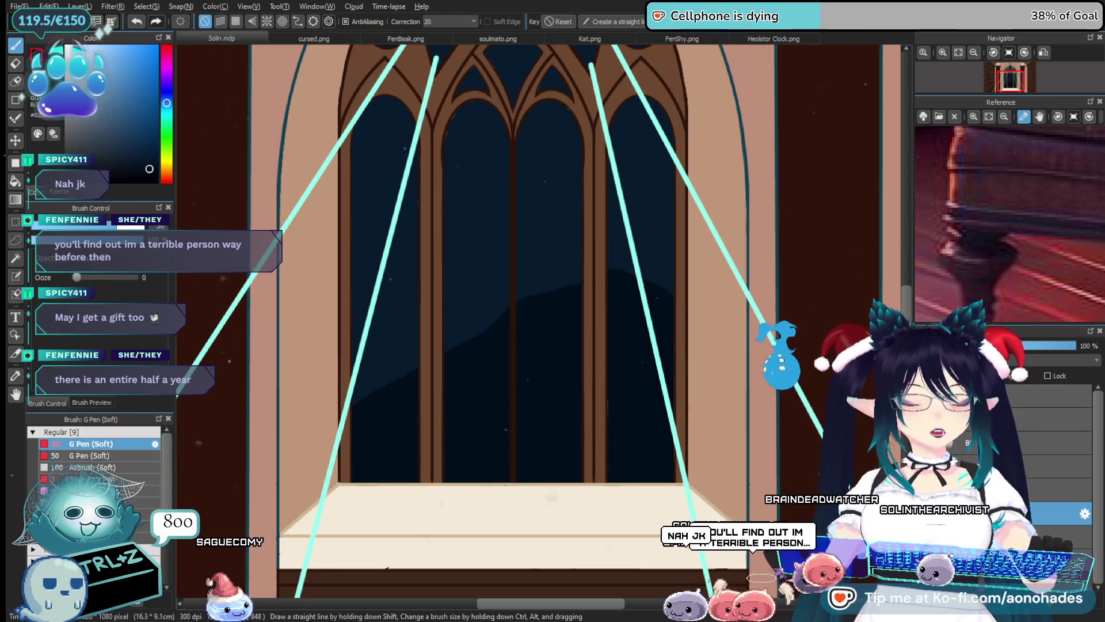
{"action": "left_click_drag", "start_coordinate": [725, 473], "coordinate": [733, 481]}
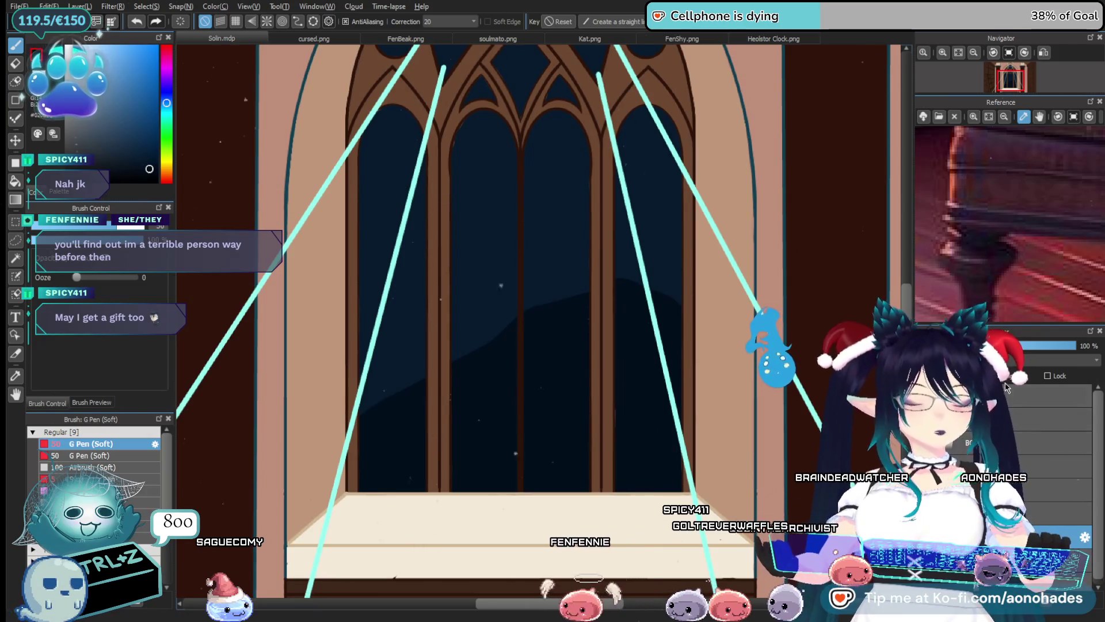
{"action": "scroll", "coordinate": [402, 346], "scroll_direction": "up", "scroll_amount": 1}
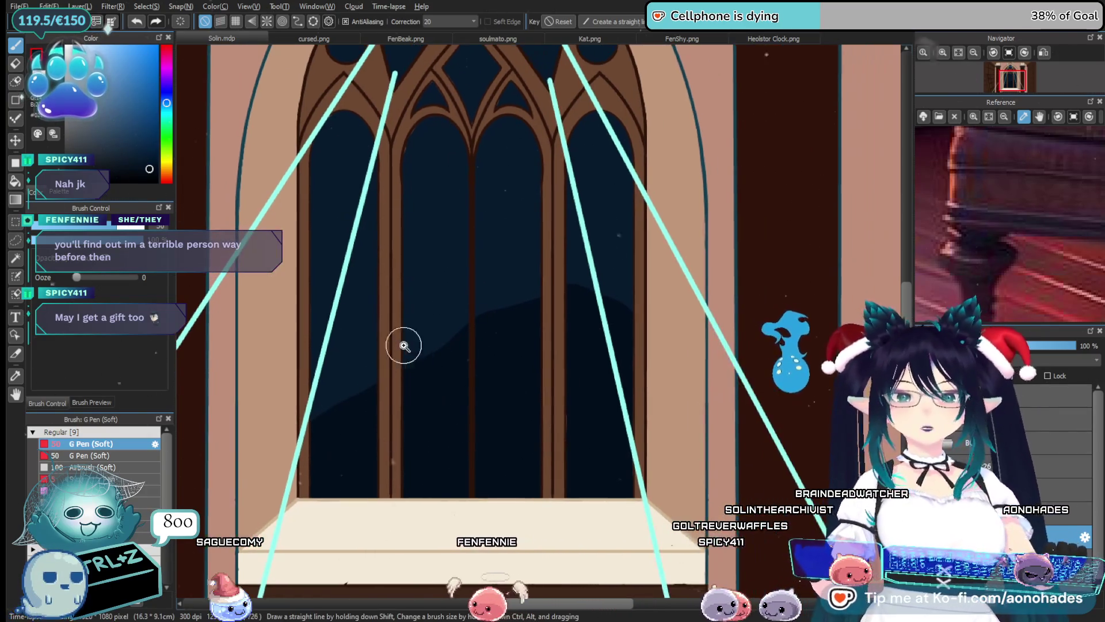
{"action": "scroll", "coordinate": [408, 384], "scroll_direction": "up", "scroll_amount": 1}
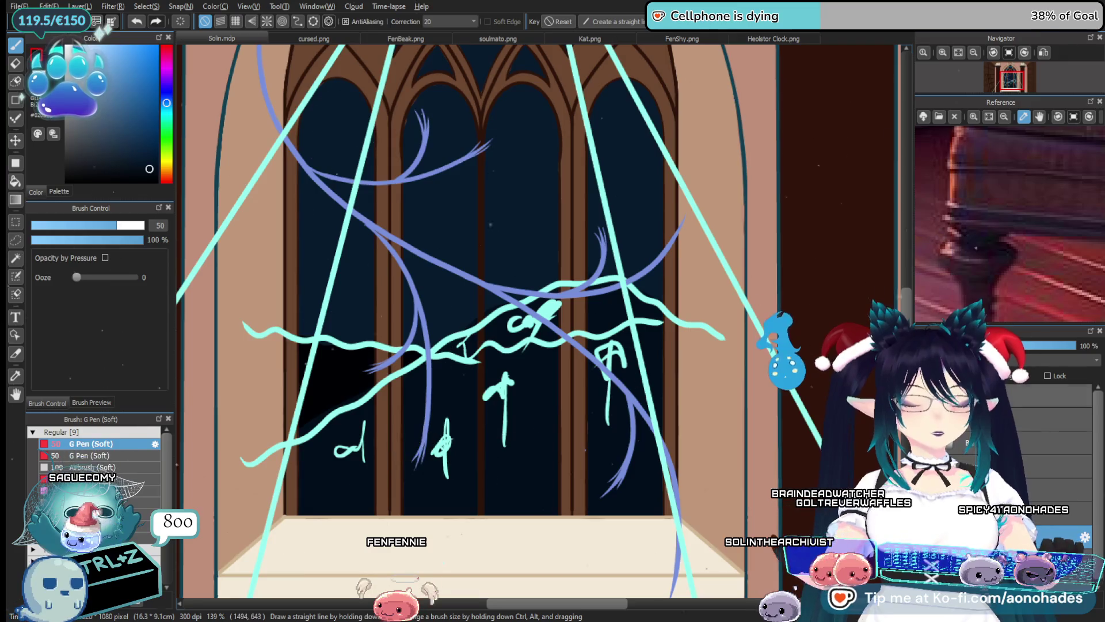
{"action": "scroll", "coordinate": [629, 469], "scroll_direction": "down", "scroll_amount": 3}
{"action": "scroll", "coordinate": [662, 368], "scroll_direction": "up", "scroll_amount": 1}
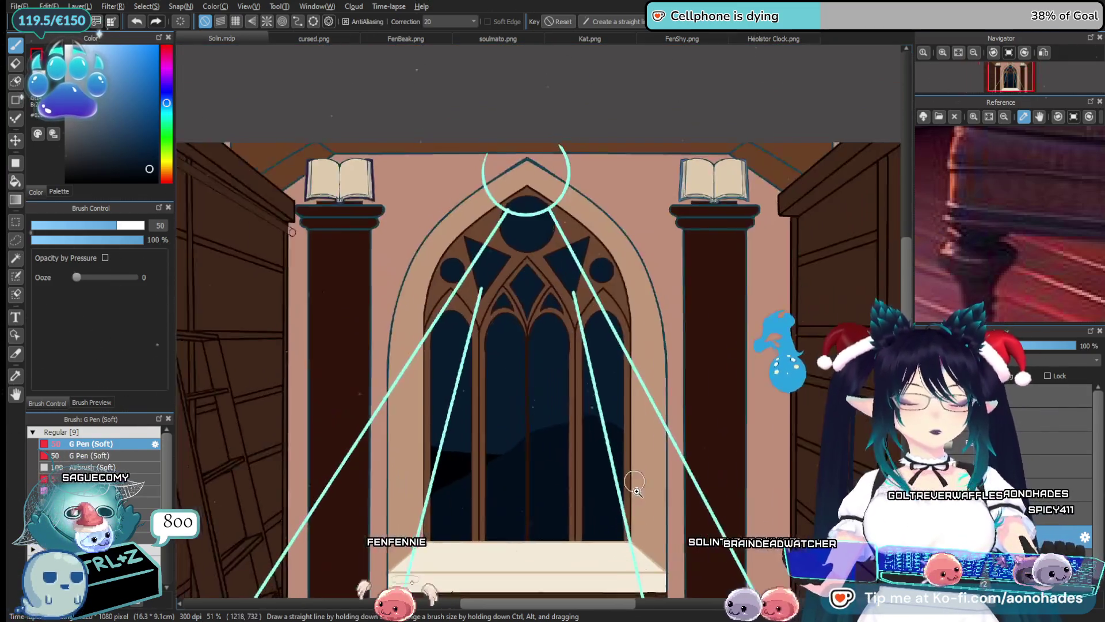
{"action": "scroll", "coordinate": [667, 360], "scroll_direction": "up", "scroll_amount": 1}
{"action": "scroll", "coordinate": [662, 369], "scroll_direction": "up", "scroll_amount": 2}
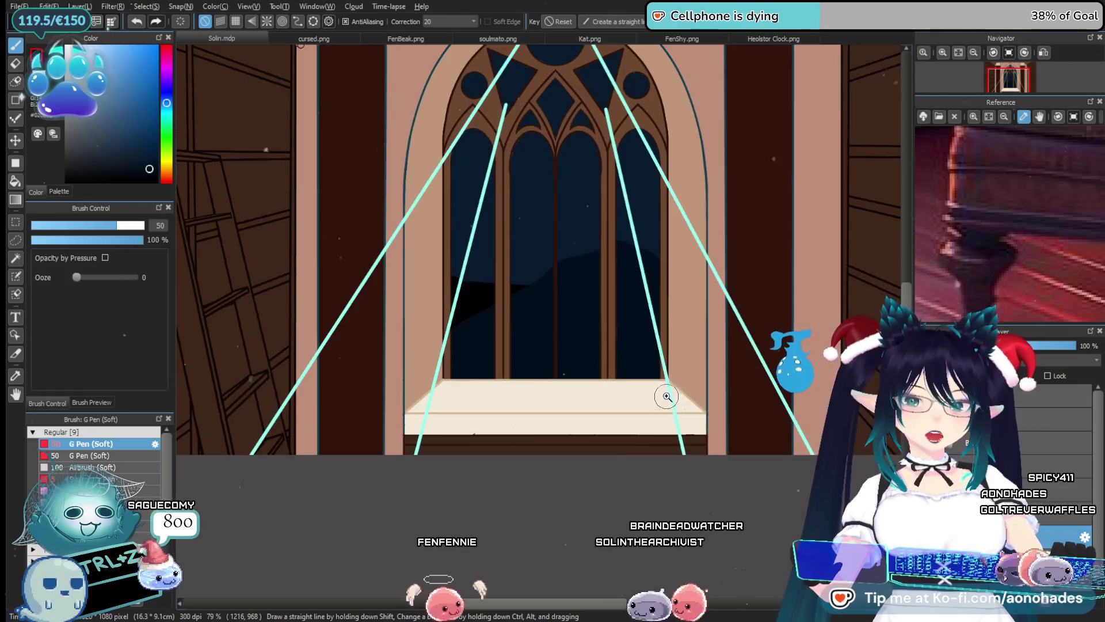
{"action": "scroll", "coordinate": [648, 383], "scroll_direction": "up", "scroll_amount": 1}
{"action": "scroll", "coordinate": [649, 382], "scroll_direction": "up", "scroll_amount": 3}
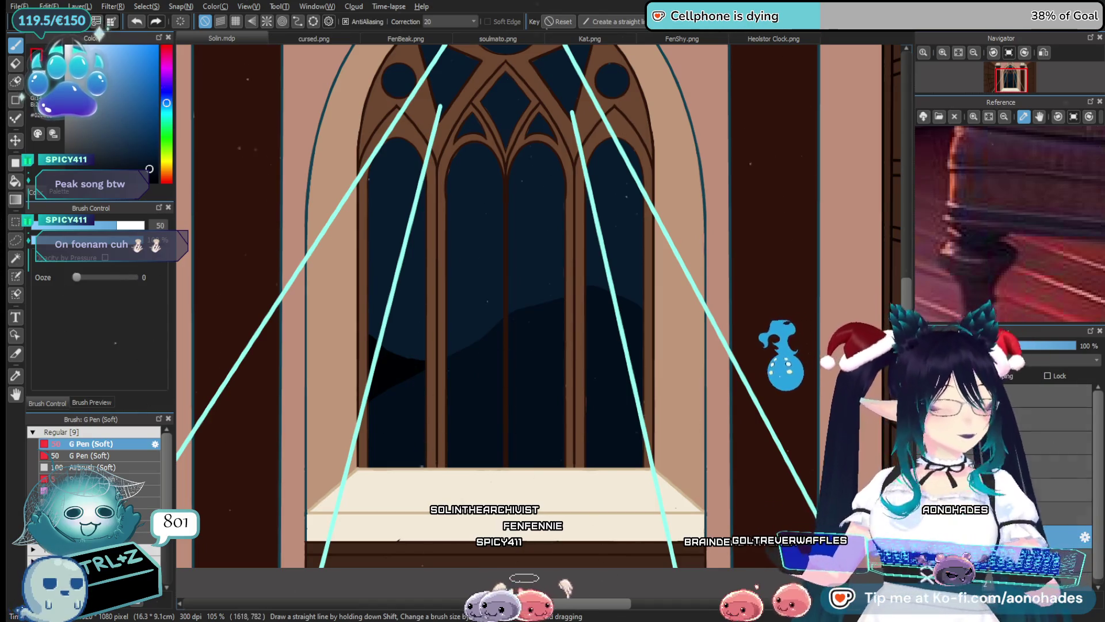
Undo the latest hill shading stroke, briefly showing and then re-hiding the rough sketch
{"action": "scroll", "coordinate": [437, 437], "scroll_direction": "up", "scroll_amount": 5}
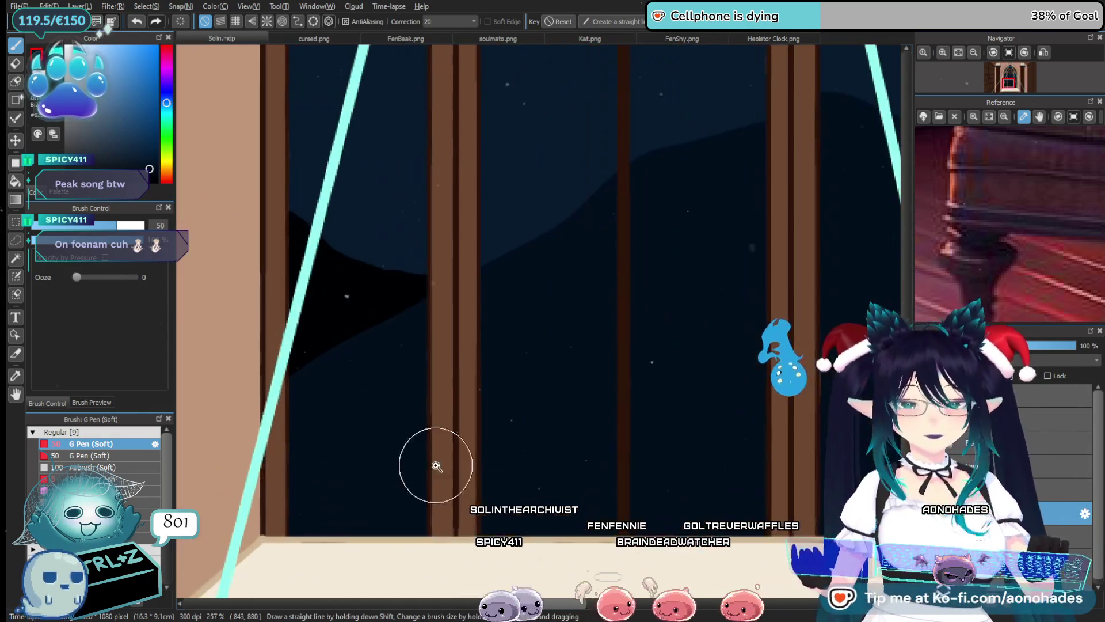
{"action": "left_click_drag", "start_coordinate": [414, 419], "coordinate": [380, 419]}
{"action": "scroll", "coordinate": [387, 392], "scroll_direction": "down", "scroll_amount": 3}
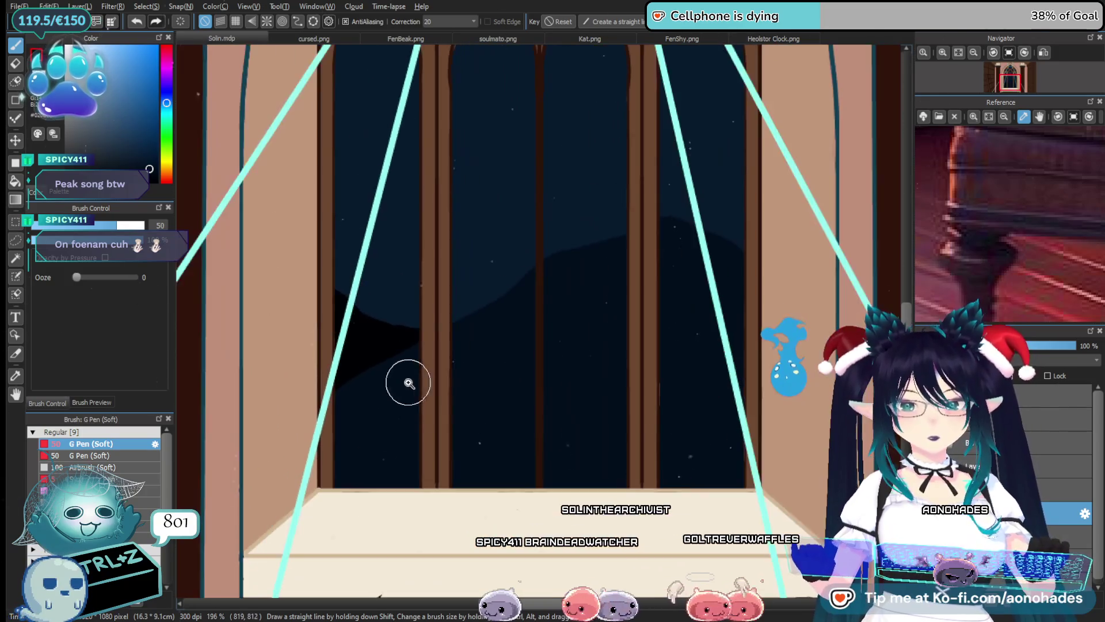
{"action": "key", "text": "ctrl+z"}
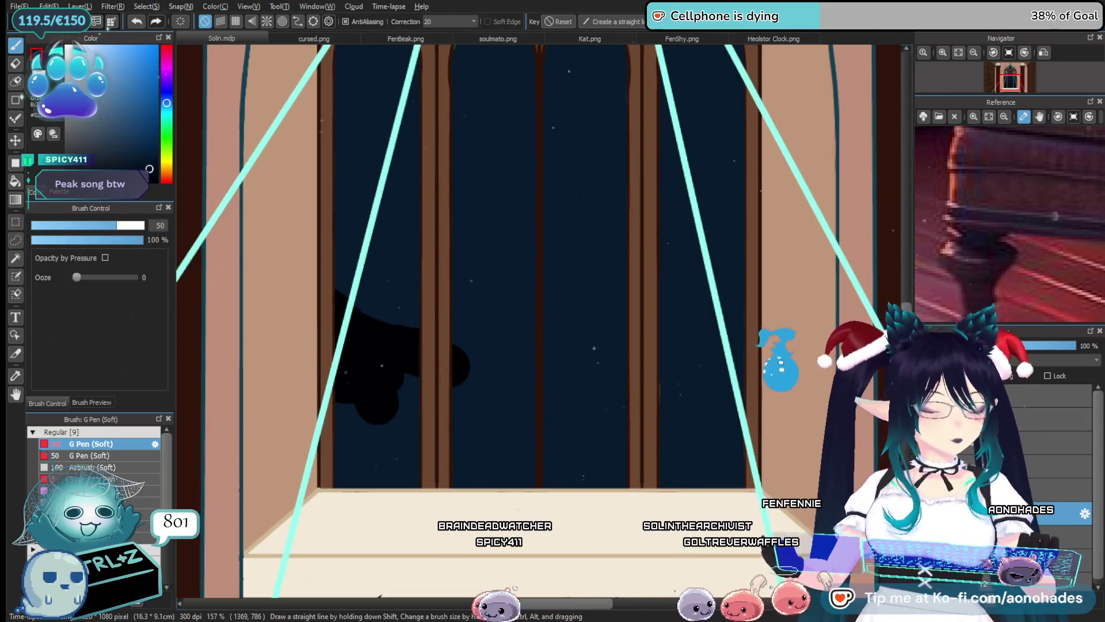
{"action": "key", "text": "ctrl+z"}
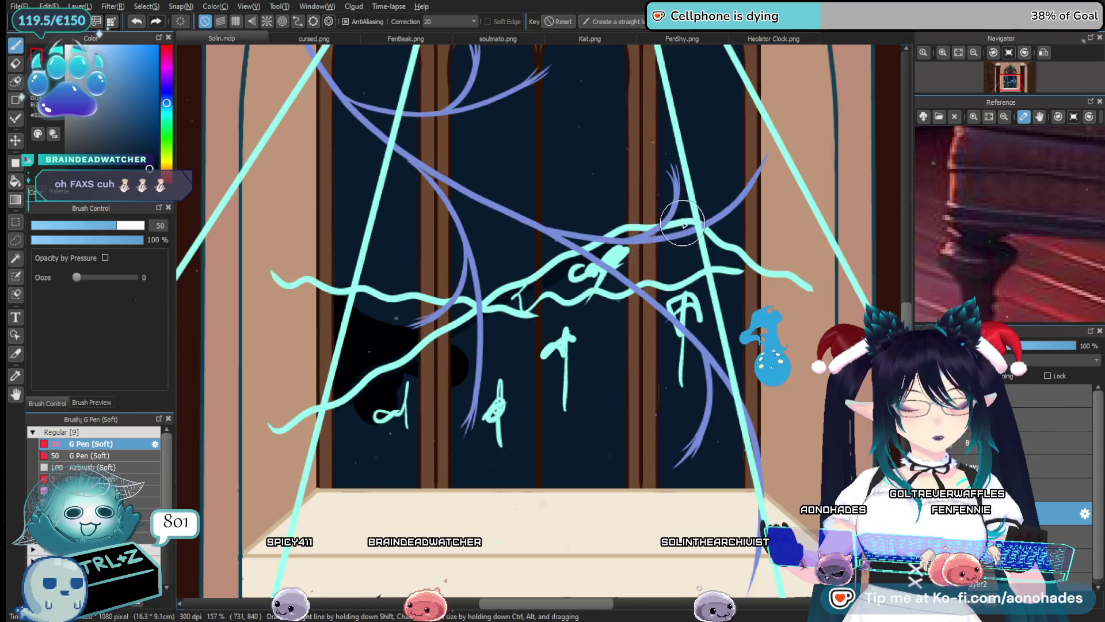
{"action": "key", "text": "Delete"}
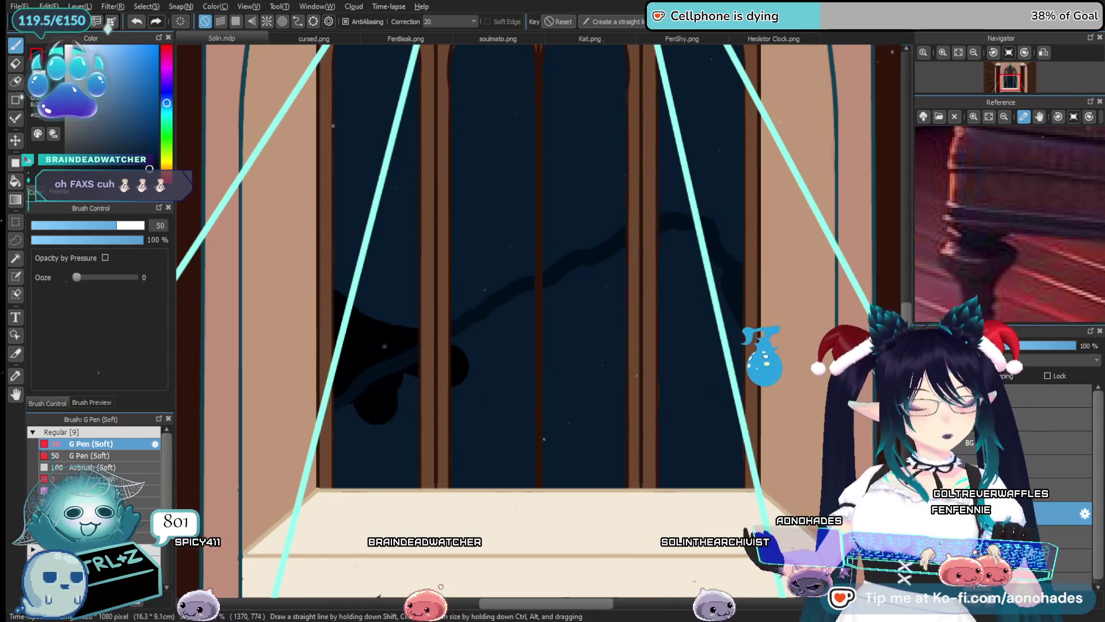
Select the BG layer and switch to the Eraser
{"action": "scroll", "coordinate": [434, 367], "scroll_direction": "up", "scroll_amount": 2}
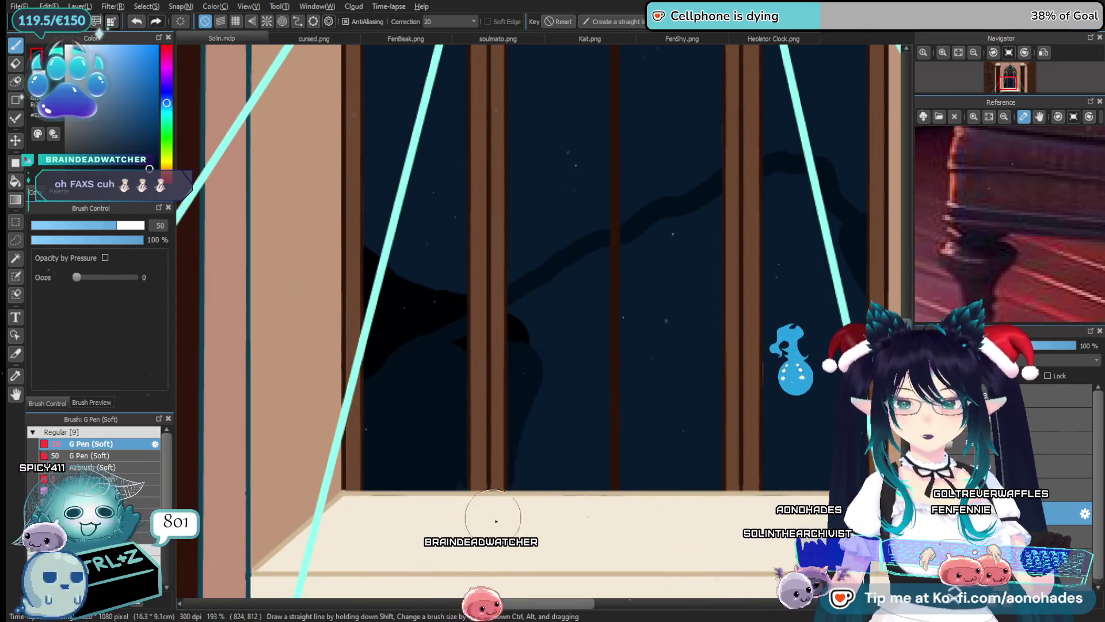
{"action": "left_click_drag", "start_coordinate": [667, 469], "coordinate": [452, 494]}
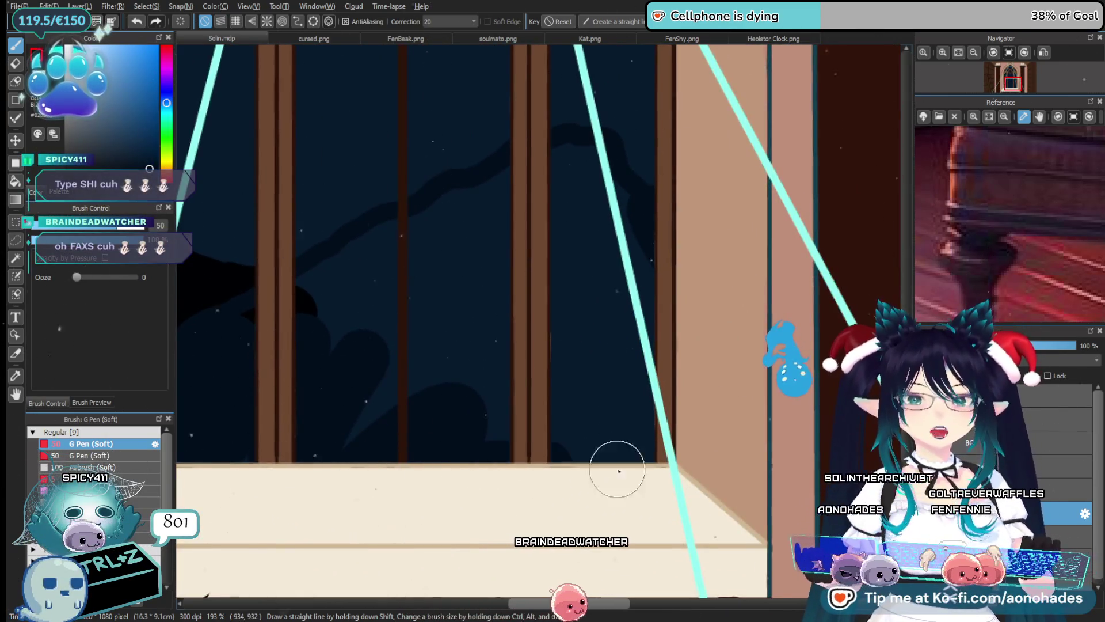
{"action": "scroll", "coordinate": [633, 346], "scroll_direction": "up", "scroll_amount": 3}
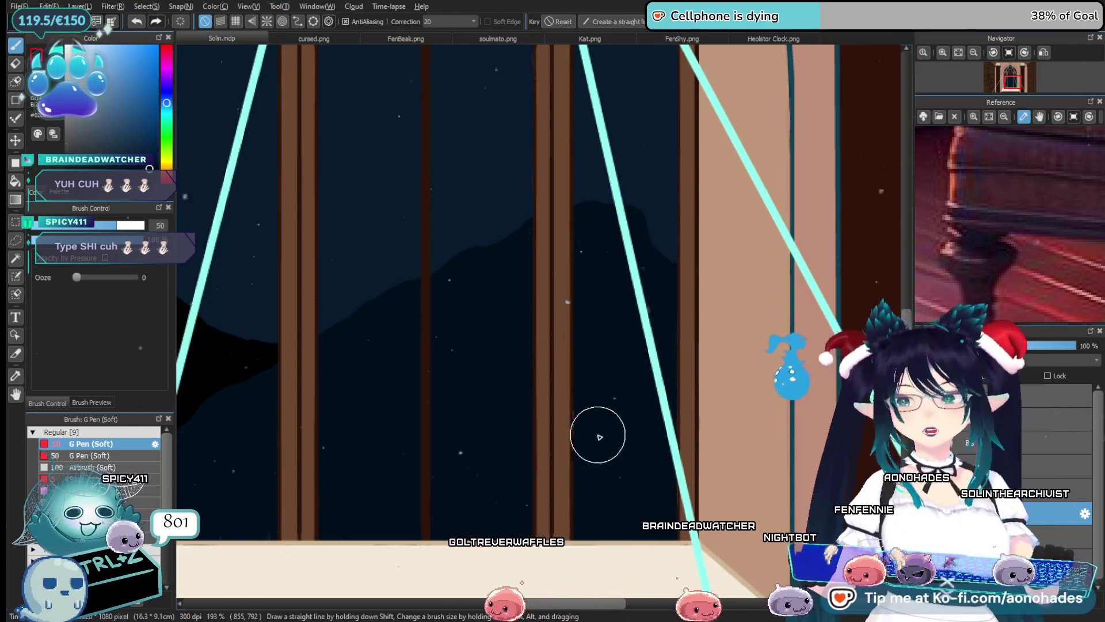
{"action": "scroll", "coordinate": [576, 451], "scroll_direction": "down", "scroll_amount": 3}
{"action": "scroll", "coordinate": [562, 496], "scroll_direction": "up", "scroll_amount": 2}
{"action": "scroll", "coordinate": [562, 495], "scroll_direction": "up", "scroll_amount": 1}
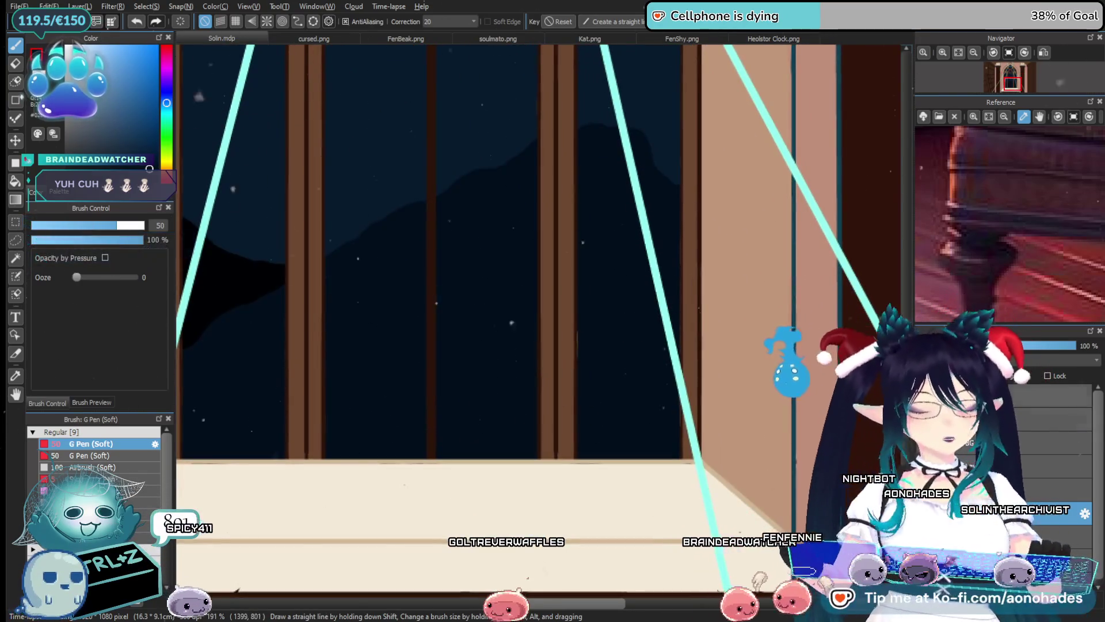
{"action": "left_click", "coordinate": [958, 443]}
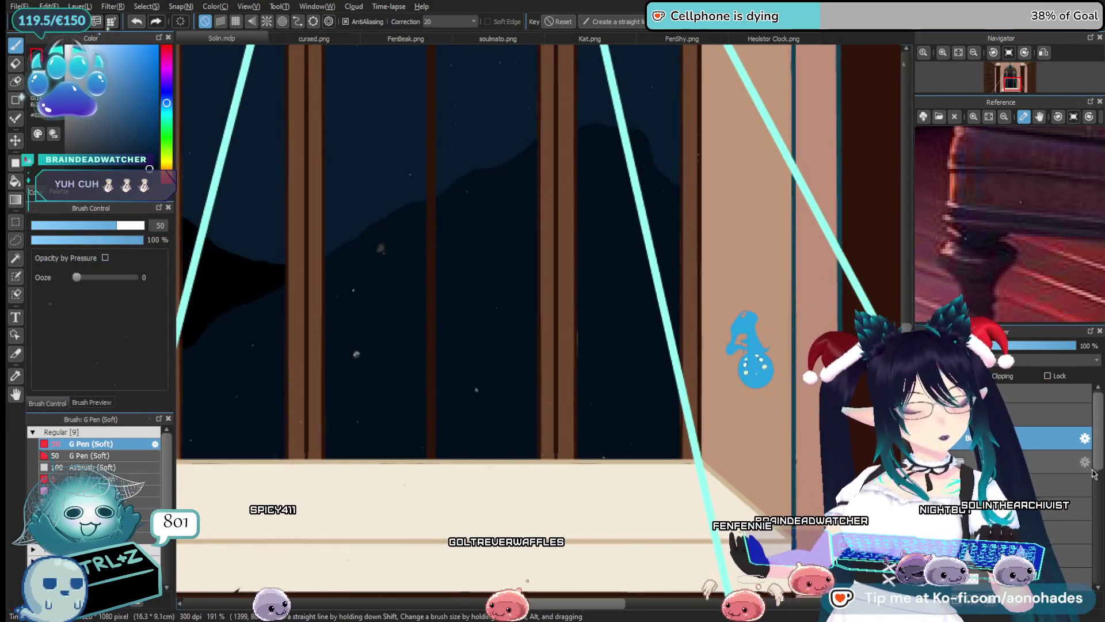
{"action": "scroll", "coordinate": [1088, 460], "scroll_direction": "down", "scroll_amount": 5}
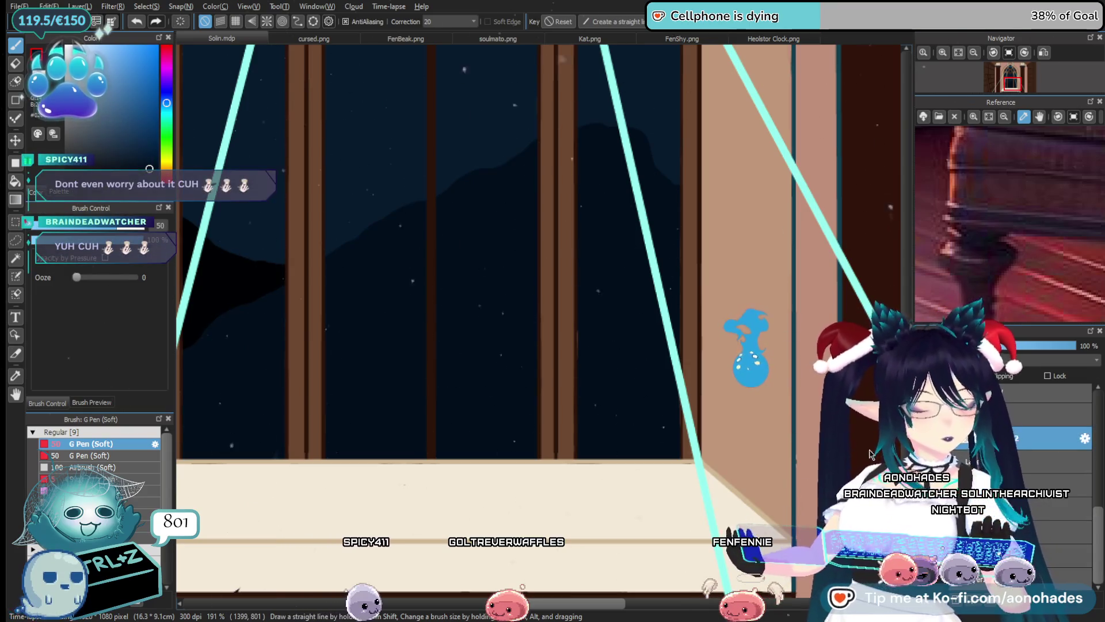
{"action": "scroll", "coordinate": [586, 360], "scroll_direction": "up", "scroll_amount": 2}
{"action": "key", "text": "e"}
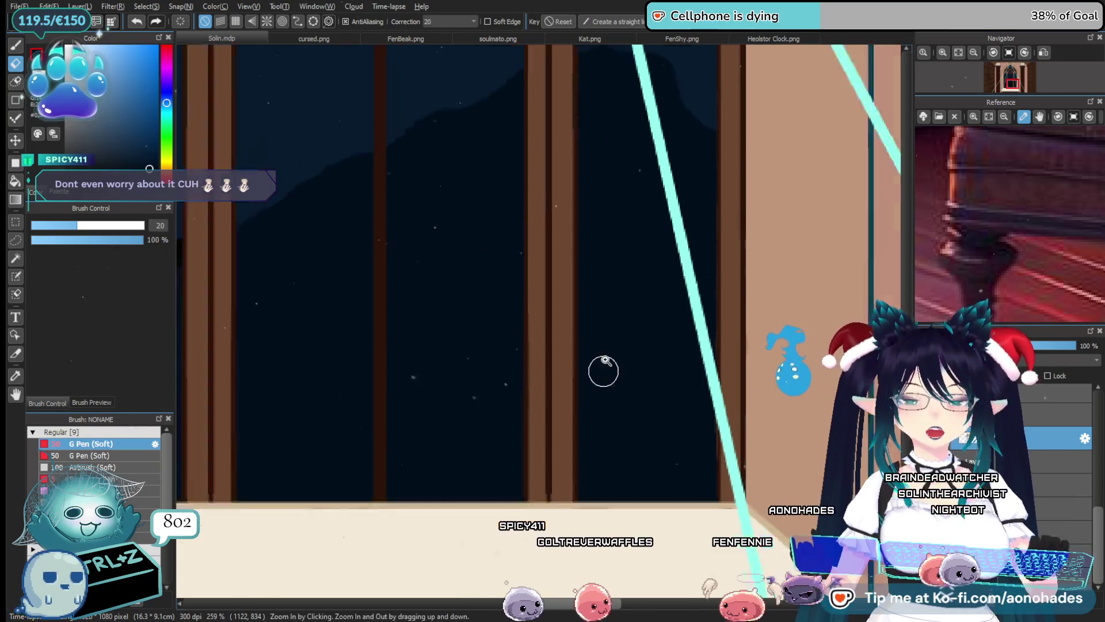
{"action": "scroll", "coordinate": [599, 403], "scroll_direction": "up", "scroll_amount": 2}
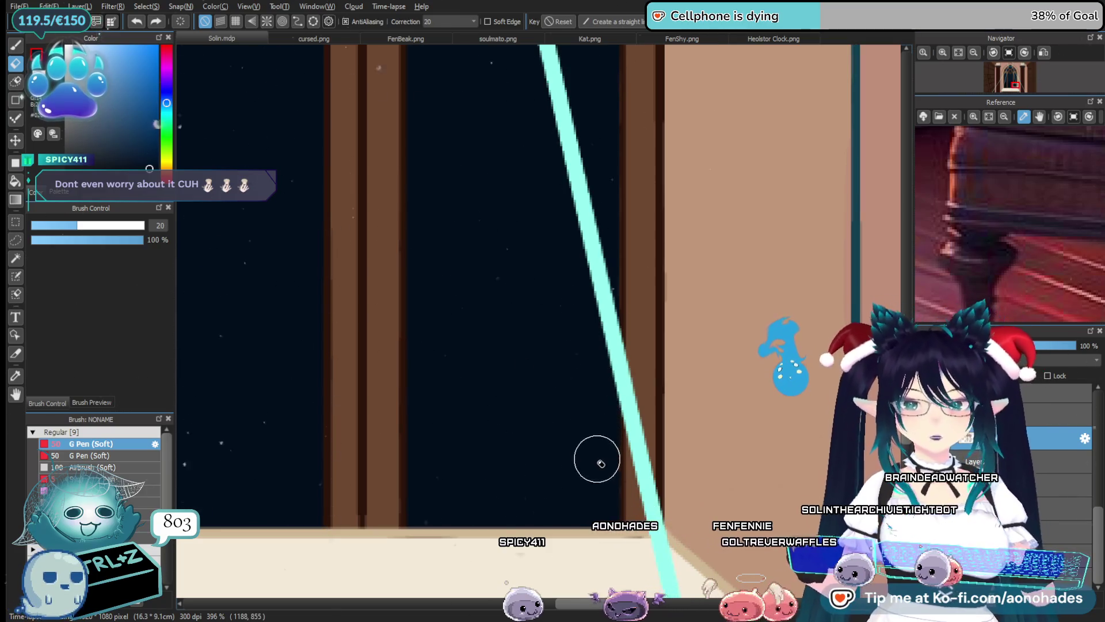
{"action": "scroll", "coordinate": [584, 432], "scroll_direction": "down", "scroll_amount": 5}
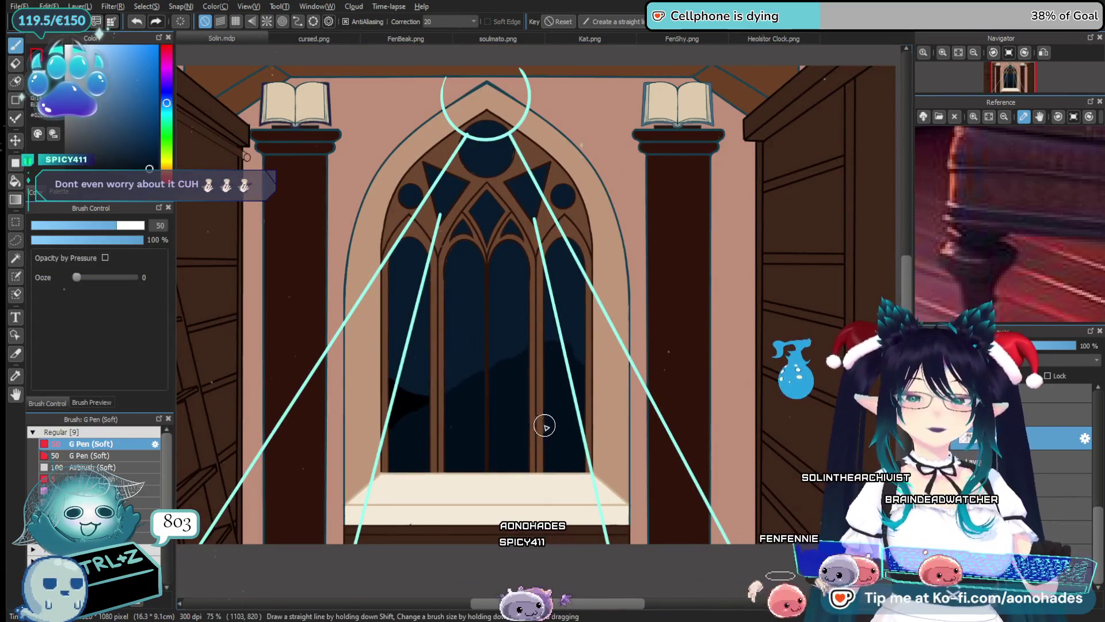
Paint pale blue-grey into the top of the round pane at the arch's peak
{"action": "left_click_drag", "start_coordinate": [544, 426], "coordinate": [626, 353]}
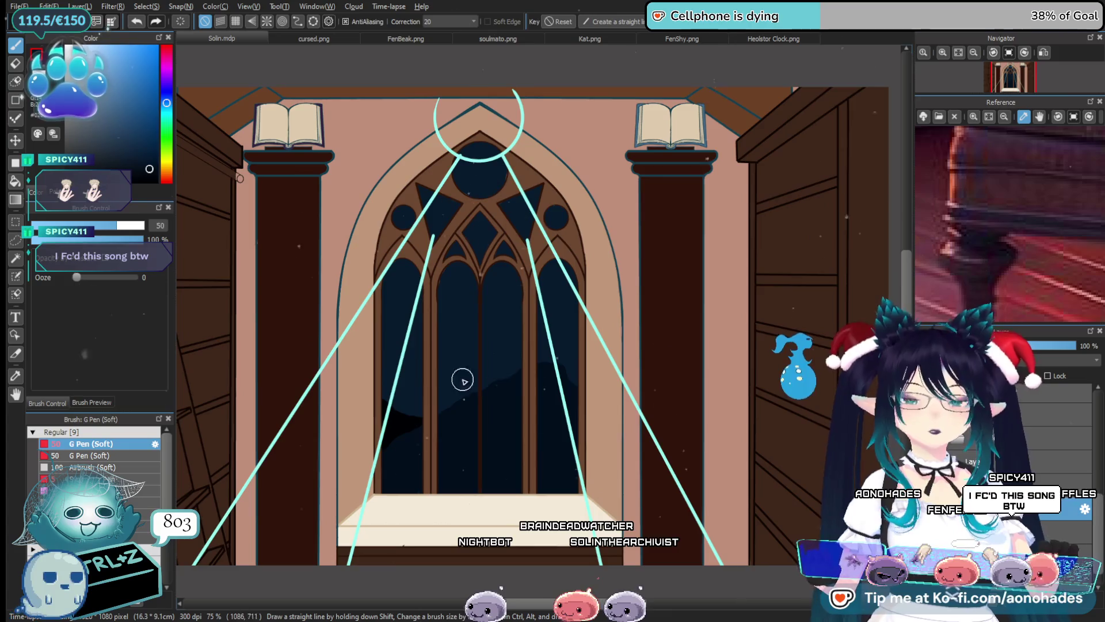
{"action": "left_click_drag", "start_coordinate": [112, 152], "coordinate": [99, 34]}
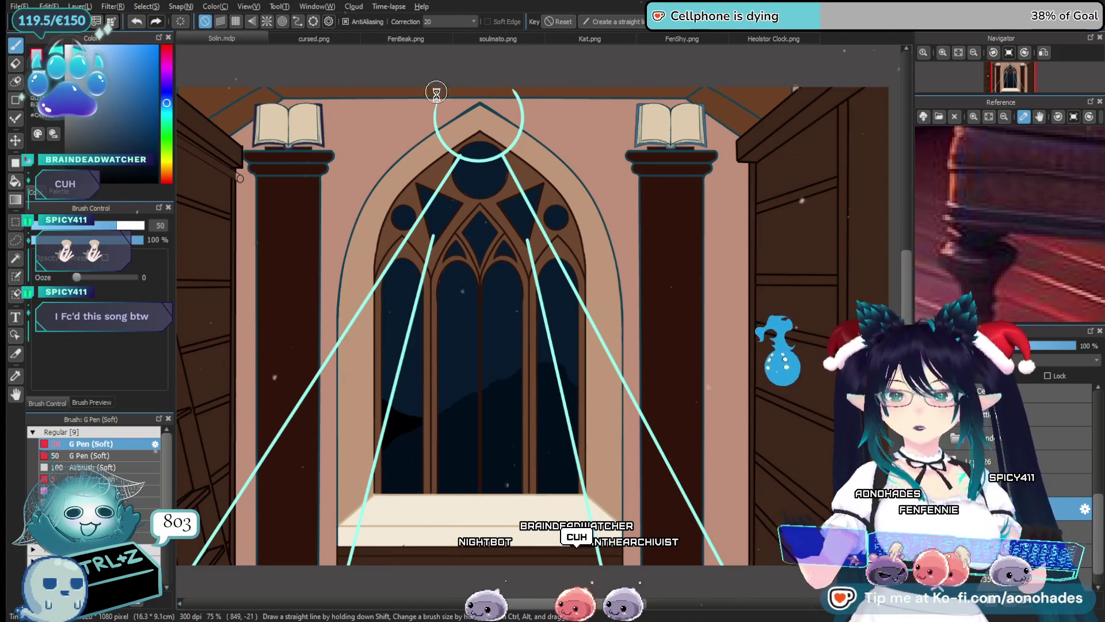
{"action": "scroll", "coordinate": [436, 92], "scroll_direction": "up", "scroll_amount": 8}
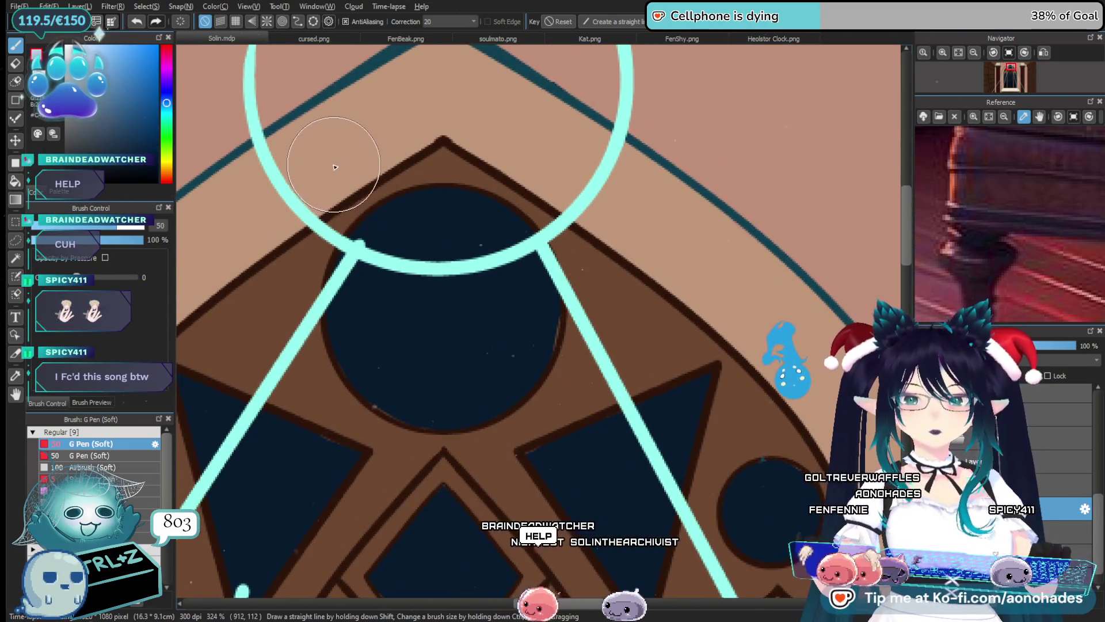
{"action": "left_click_drag", "start_coordinate": [359, 208], "coordinate": [521, 196]}
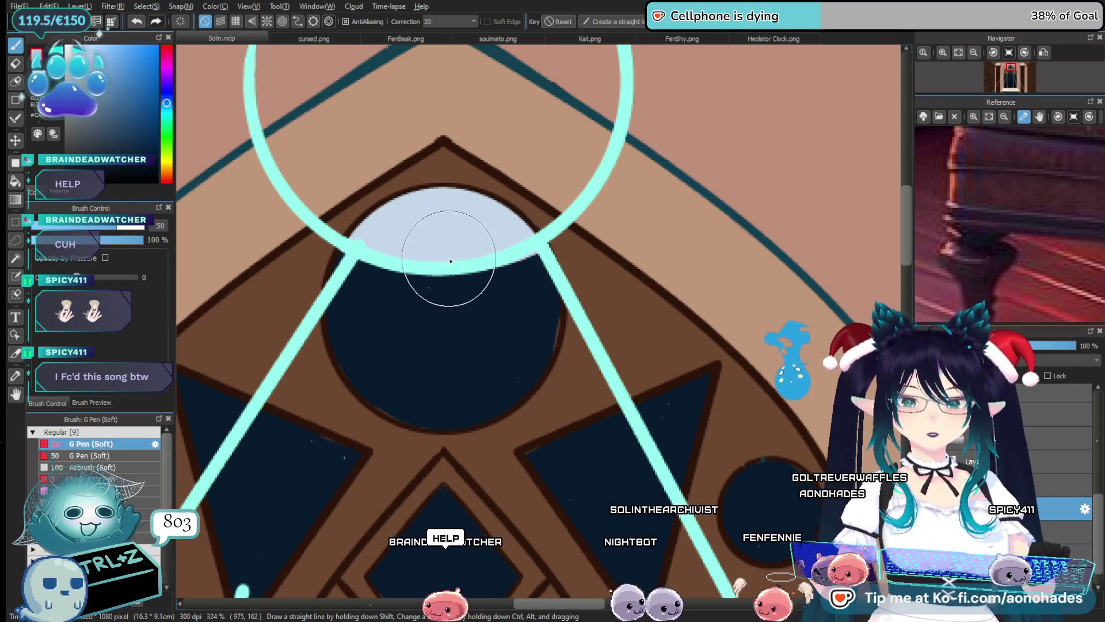
{"action": "scroll", "coordinate": [485, 452], "scroll_direction": "down", "scroll_amount": 2}
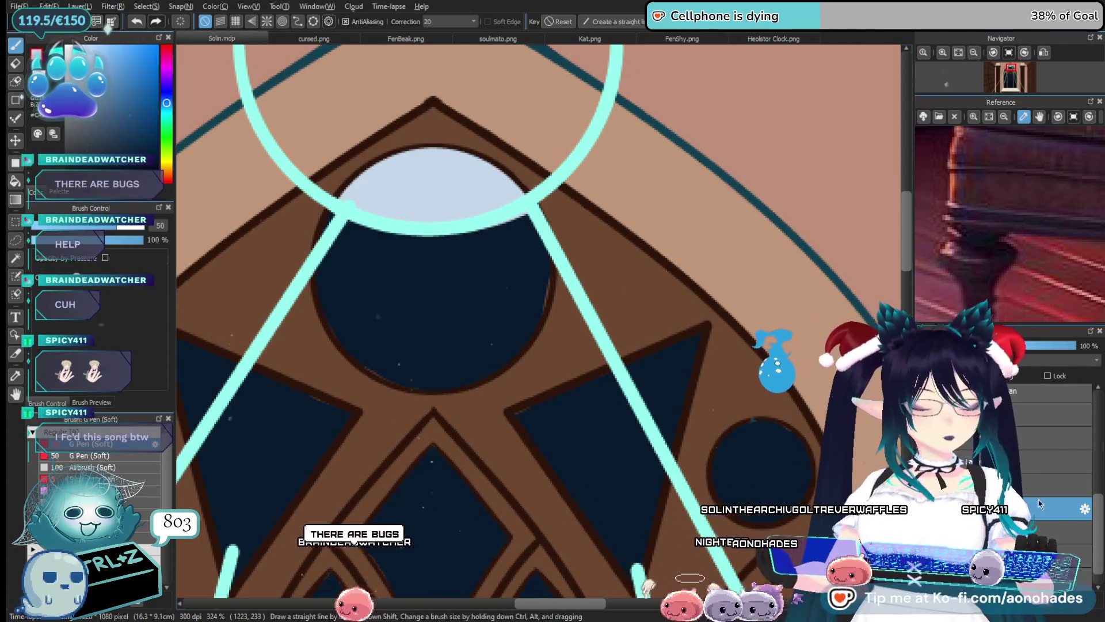
Switch to another layer and take the Eraser at size 20
{"action": "left_click", "coordinate": [979, 486]}
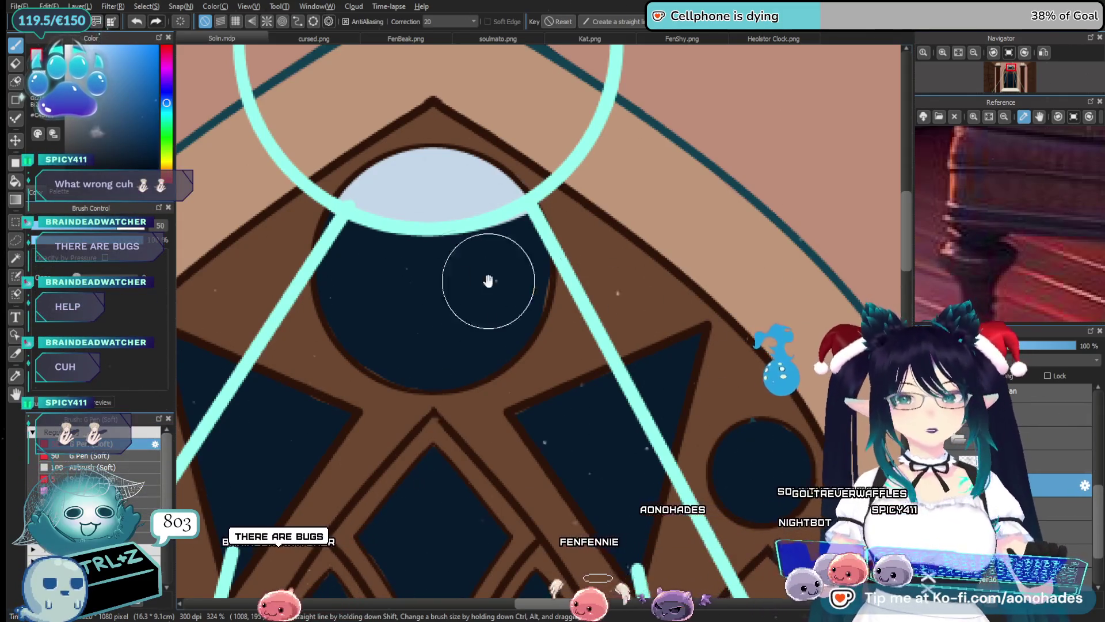
{"action": "scroll", "coordinate": [458, 337], "scroll_direction": "up", "scroll_amount": 1}
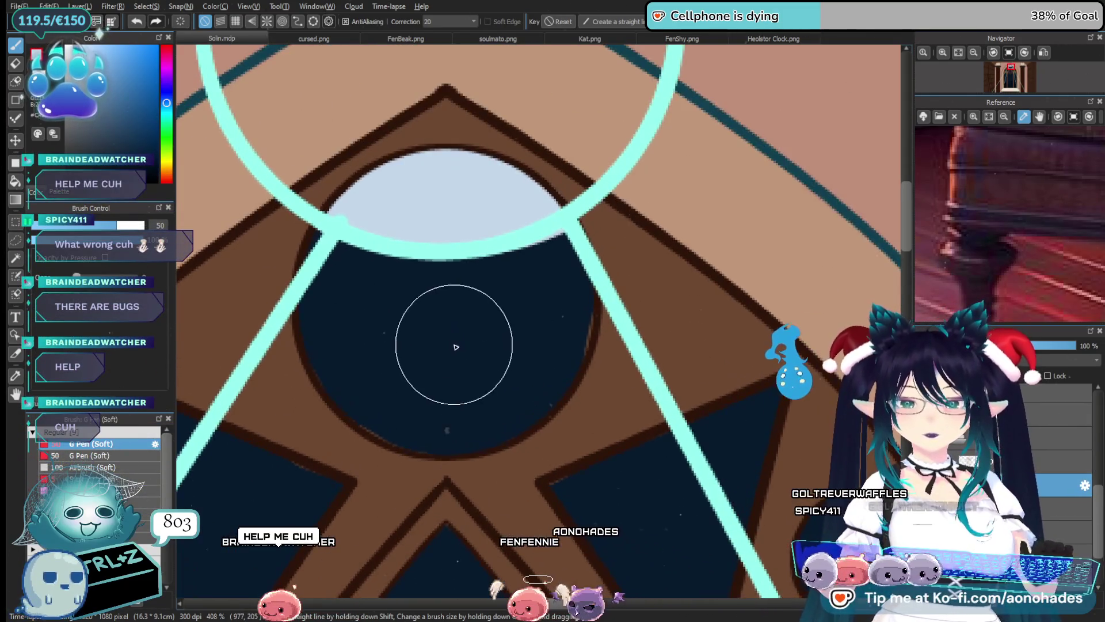
{"action": "key", "text": "e"}
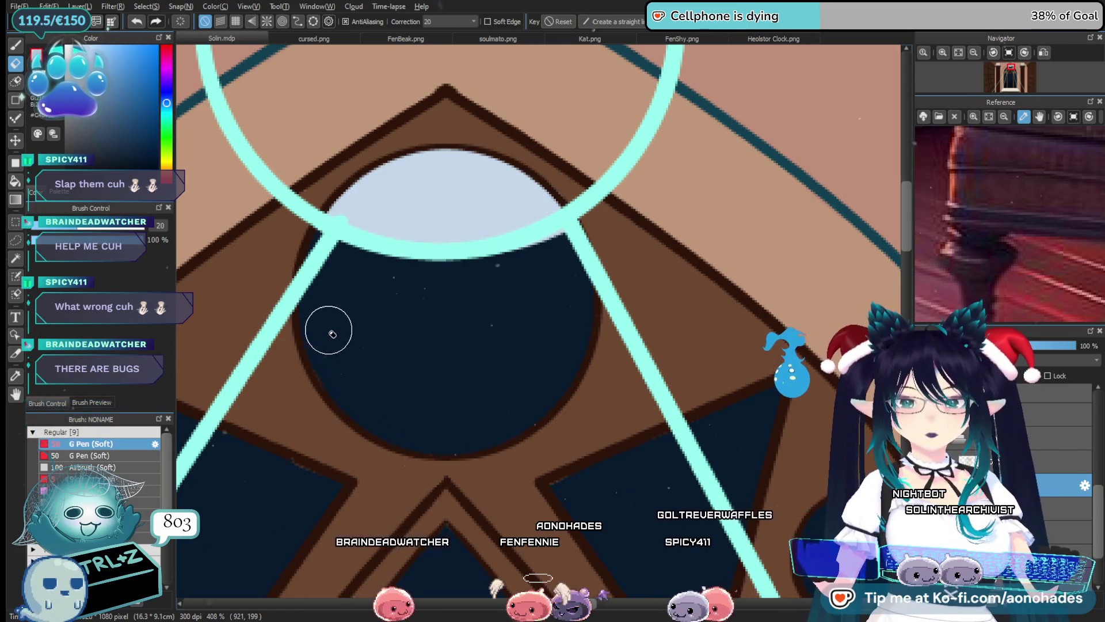
{"action": "left_click_drag", "start_coordinate": [525, 422], "coordinate": [515, 410]}
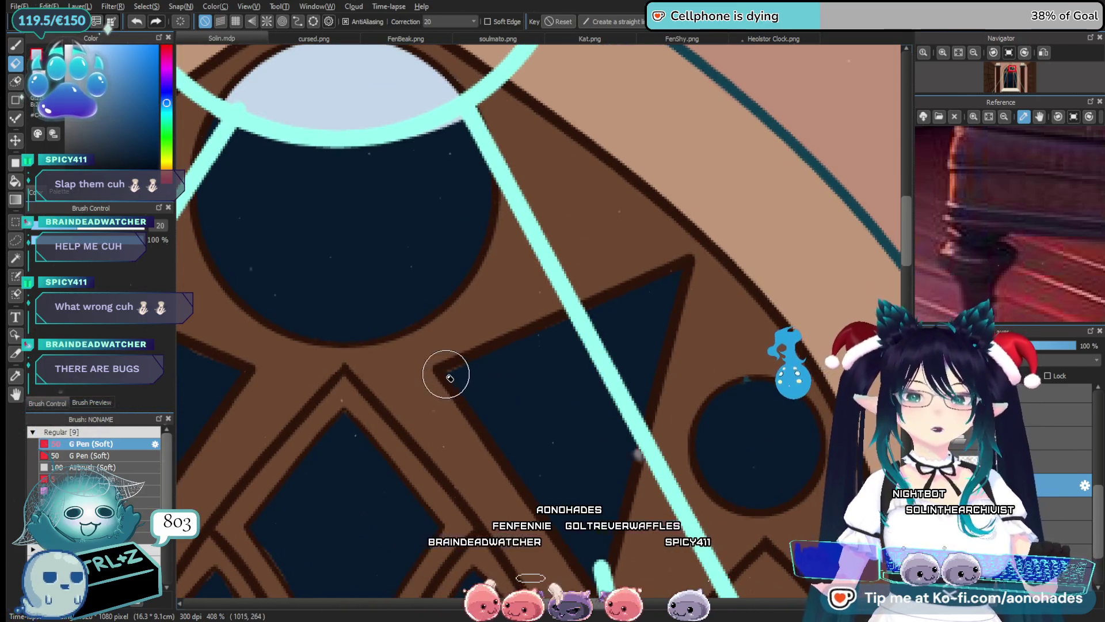
{"action": "mouse_move", "coordinate": [520, 365]}
{"action": "left_mouse_down"}
{"action": "mouse_move", "coordinate": [619, 390]}
{"action": "mouse_move", "coordinate": [444, 420]}
{"action": "left_mouse_up"}
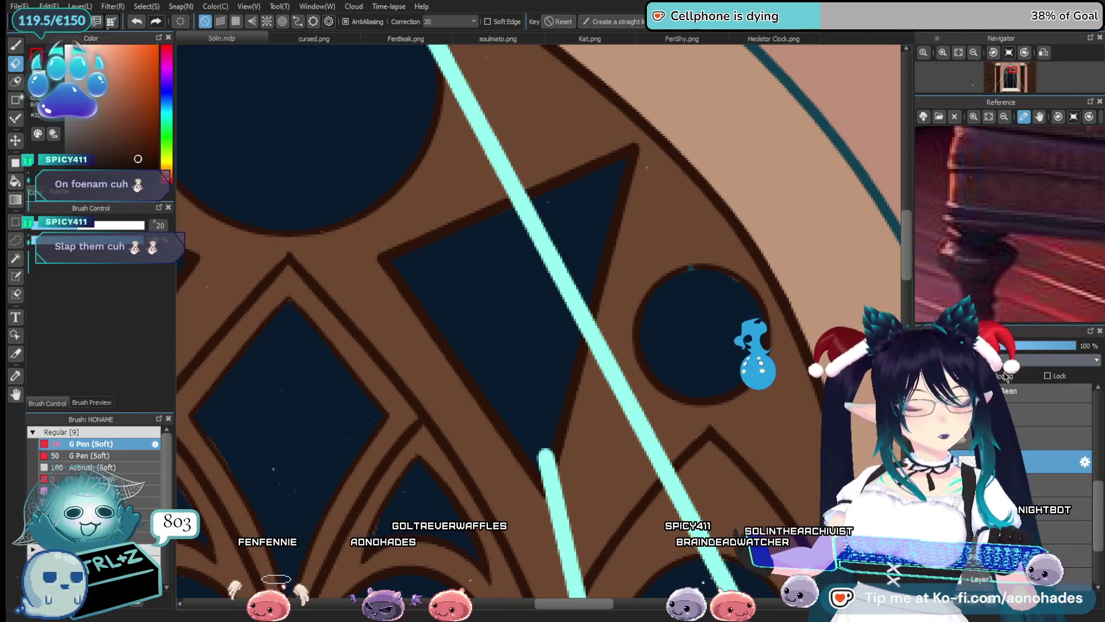
Pan down through the arch windows, pillars, mountains and floor to inspect the artwork
{"action": "key", "text": "b"}
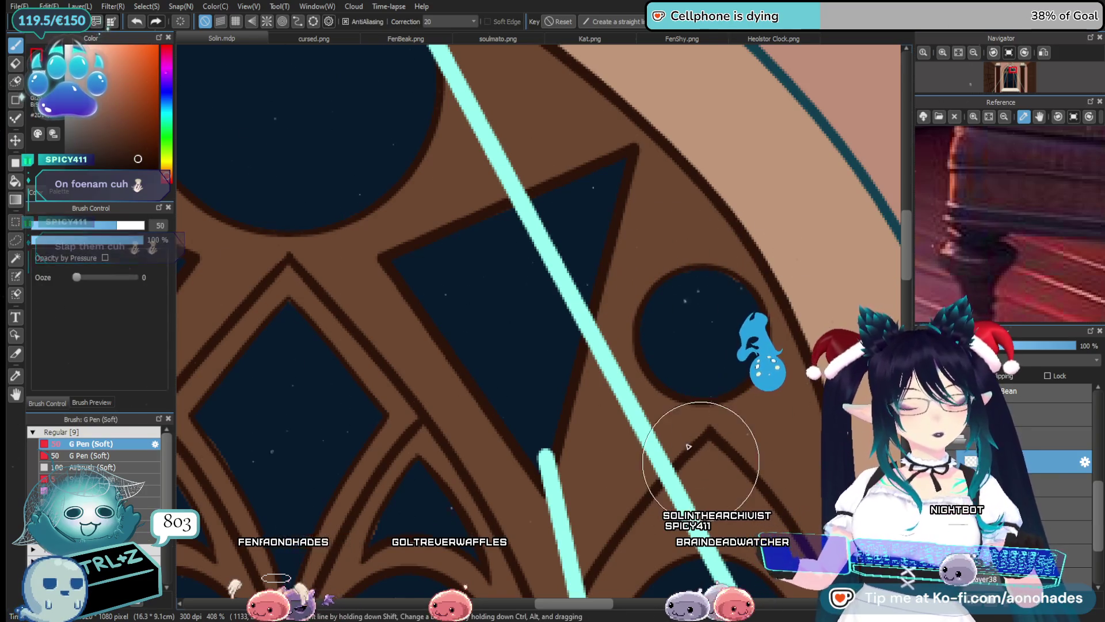
{"action": "key", "text": "e"}
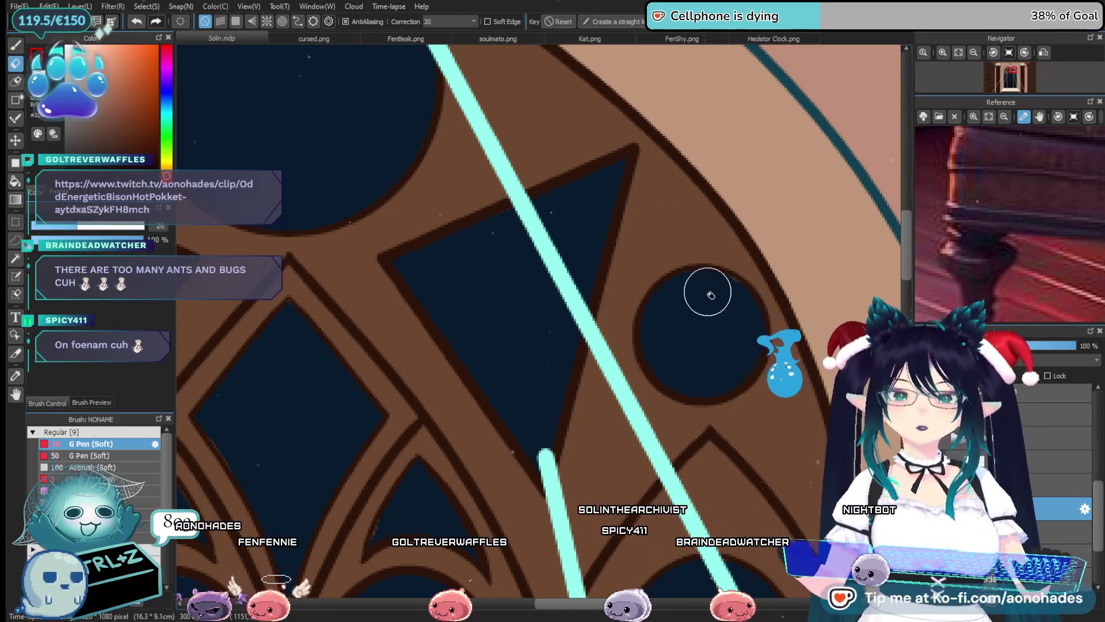
{"action": "left_click_drag", "start_coordinate": [360, 321], "coordinate": [496, 318]}
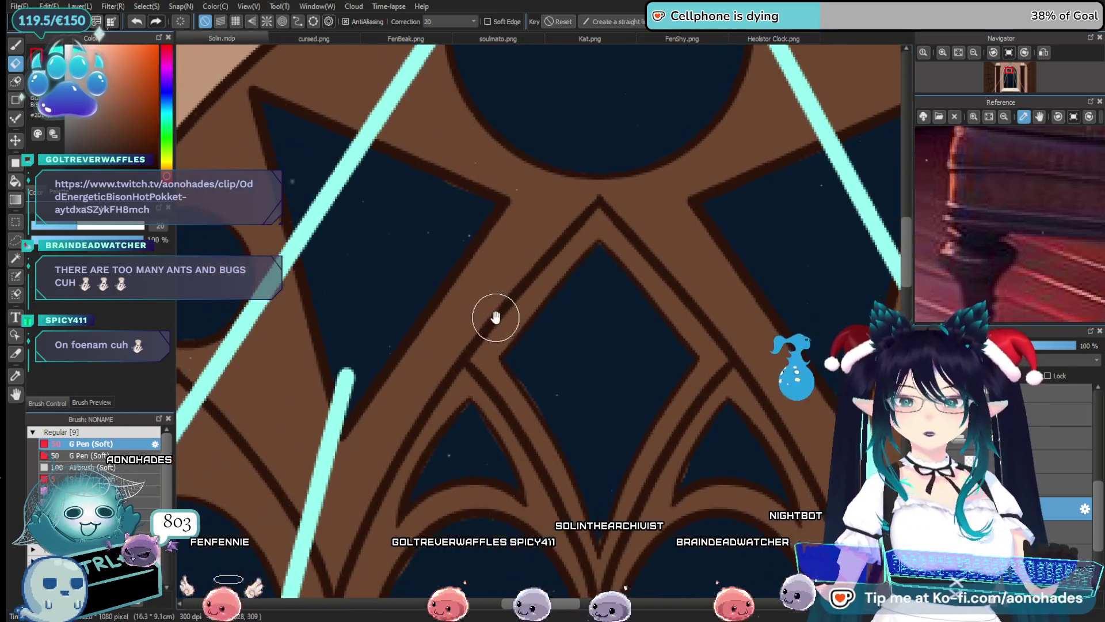
{"action": "mouse_move", "coordinate": [553, 390]}
{"action": "left_mouse_down"}
{"action": "mouse_move", "coordinate": [512, 365]}
{"action": "mouse_move", "coordinate": [504, 343]}
{"action": "left_mouse_up"}
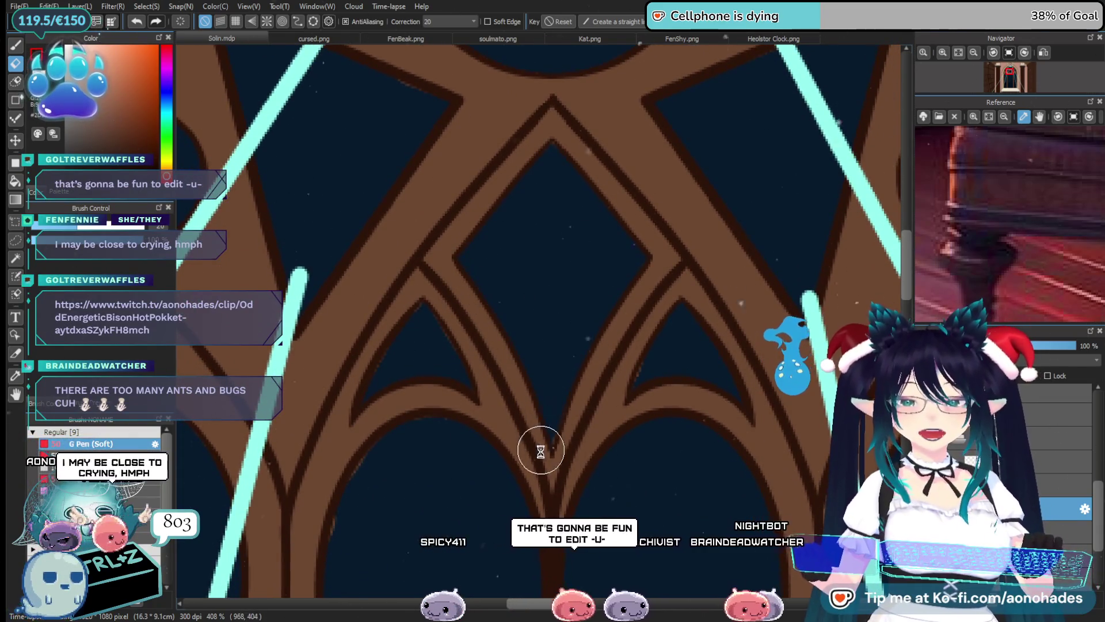
{"action": "left_click_drag", "start_coordinate": [538, 452], "coordinate": [544, 396]}
{"action": "scroll", "coordinate": [563, 389], "scroll_direction": "right", "scroll_amount": 2}
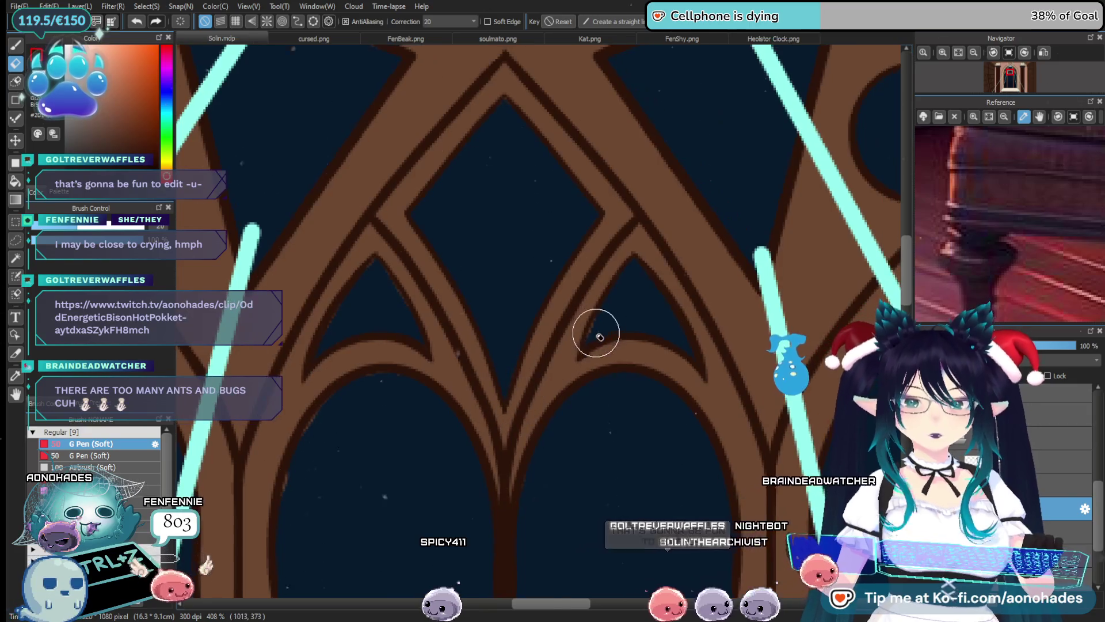
{"action": "scroll", "coordinate": [552, 382], "scroll_direction": "left", "scroll_amount": 5}
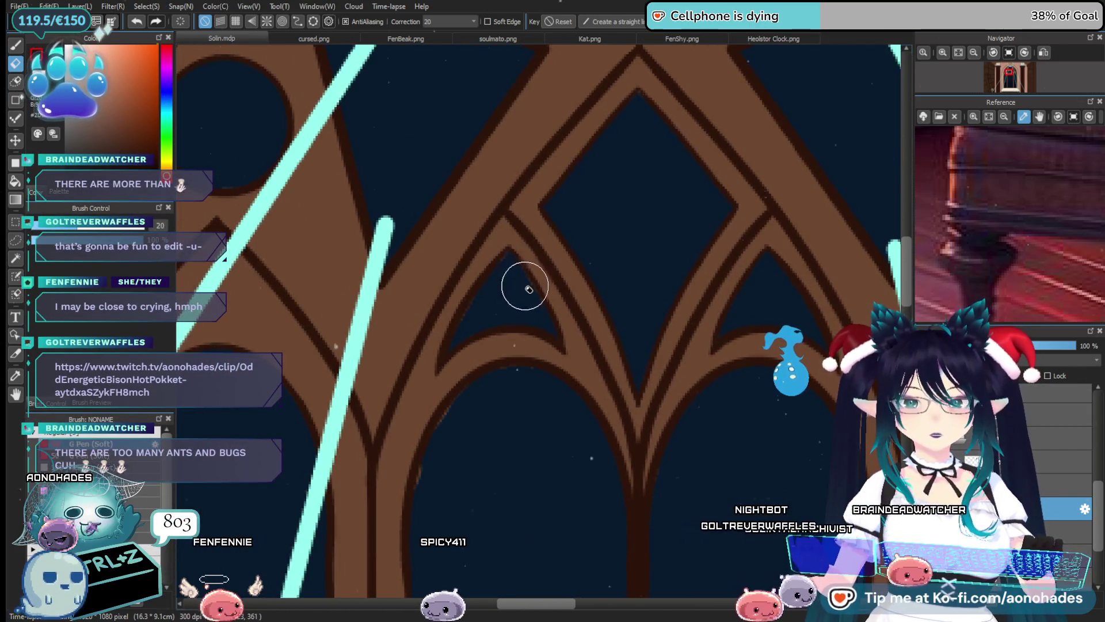
{"action": "scroll", "coordinate": [518, 297], "scroll_direction": "up", "scroll_amount": 2}
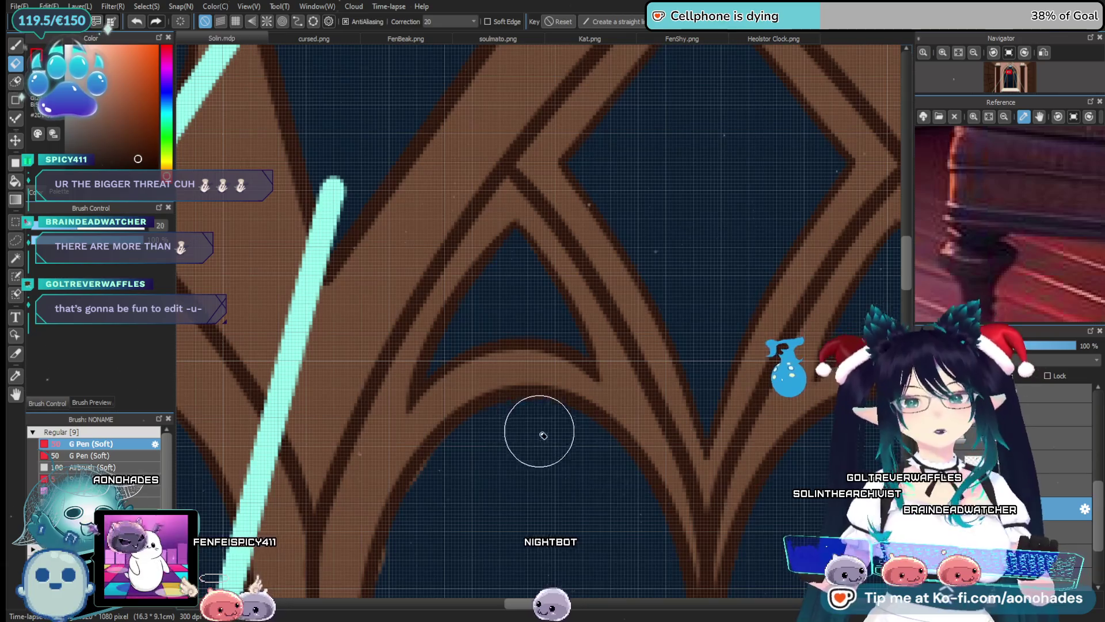
{"action": "scroll", "coordinate": [477, 334], "scroll_direction": "up", "scroll_amount": 2}
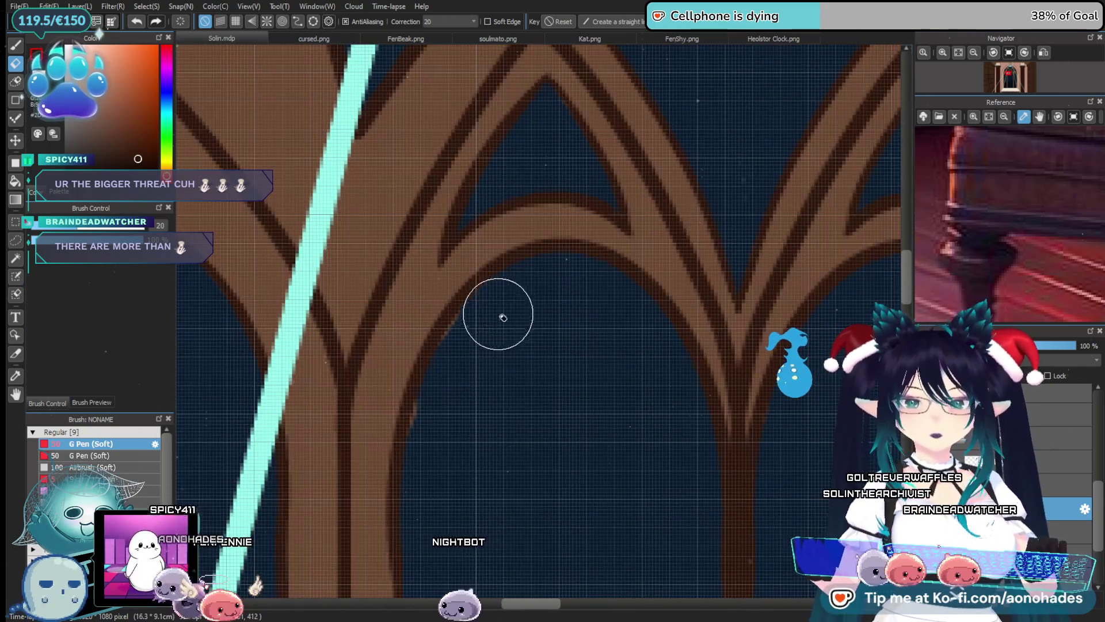
{"action": "scroll", "coordinate": [495, 397], "scroll_direction": "down", "scroll_amount": 3}
{"action": "left_click_drag", "start_coordinate": [525, 420], "coordinate": [506, 333]}
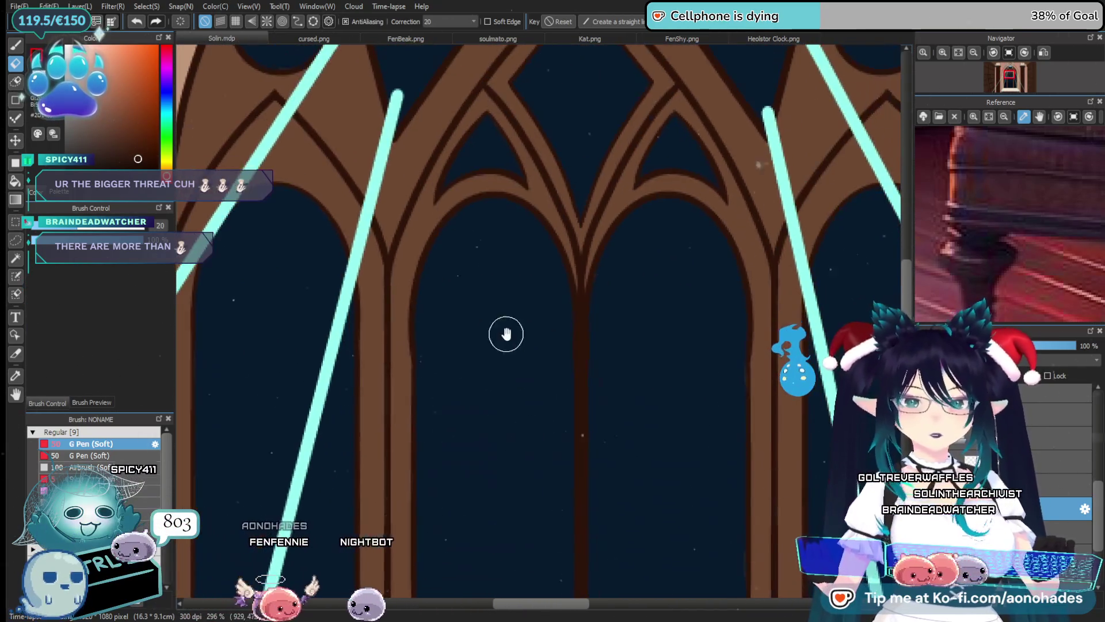
{"action": "mouse_move", "coordinate": [541, 397]}
{"action": "left_mouse_down"}
{"action": "mouse_move", "coordinate": [567, 252]}
{"action": "mouse_move", "coordinate": [473, 390]}
{"action": "left_mouse_up"}
{"action": "scroll", "coordinate": [474, 389], "scroll_direction": "up", "scroll_amount": 2}
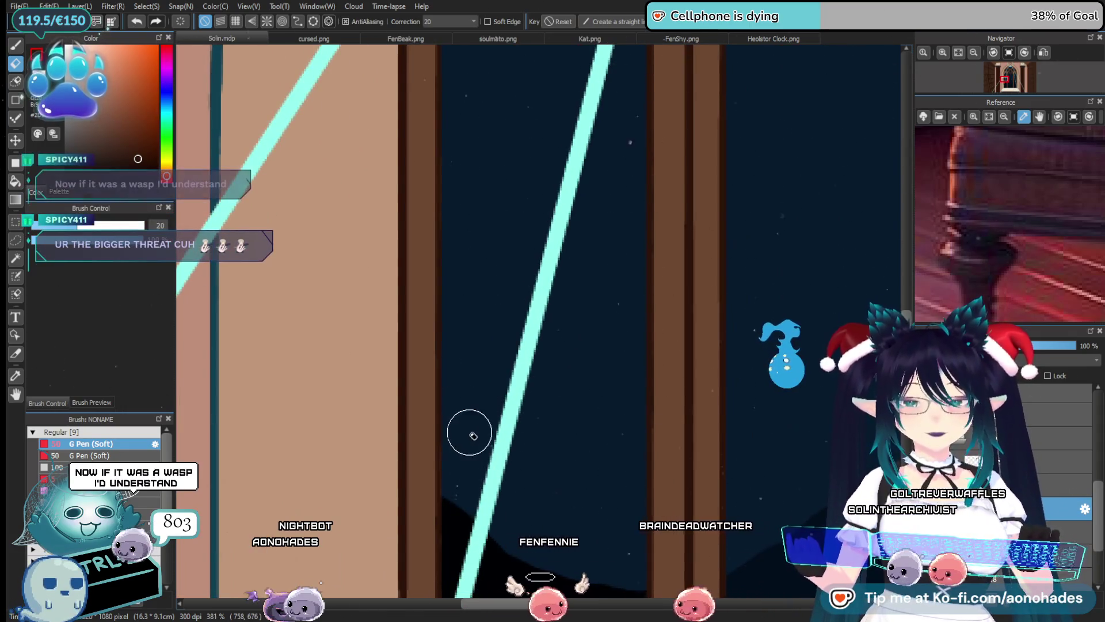
{"action": "left_click_drag", "start_coordinate": [494, 487], "coordinate": [513, 333]}
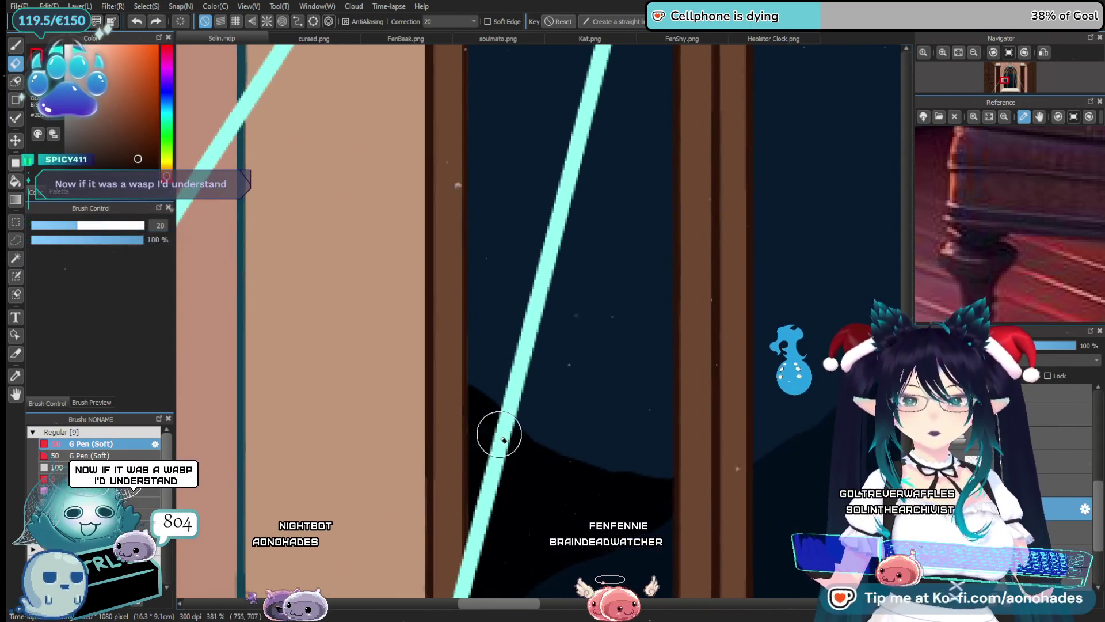
{"action": "left_click_drag", "start_coordinate": [501, 437], "coordinate": [493, 314]}
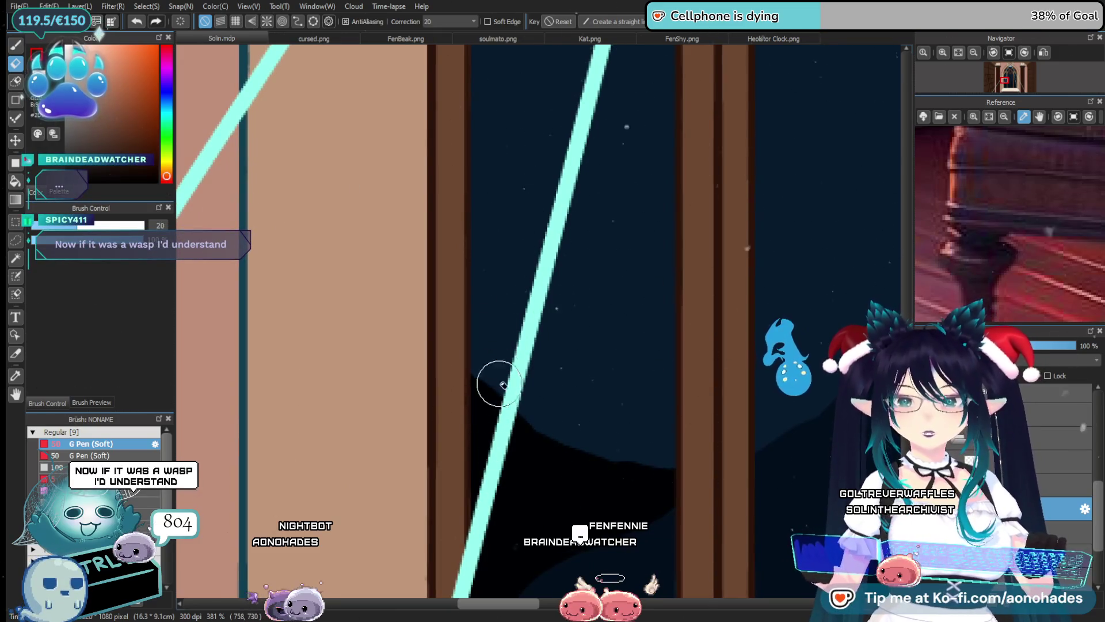
{"action": "left_click_drag", "start_coordinate": [502, 384], "coordinate": [510, 360]}
{"action": "mouse_move", "coordinate": [532, 504]}
{"action": "left_mouse_down"}
{"action": "mouse_move", "coordinate": [526, 424]}
{"action": "mouse_move", "coordinate": [491, 304]}
{"action": "left_mouse_up"}
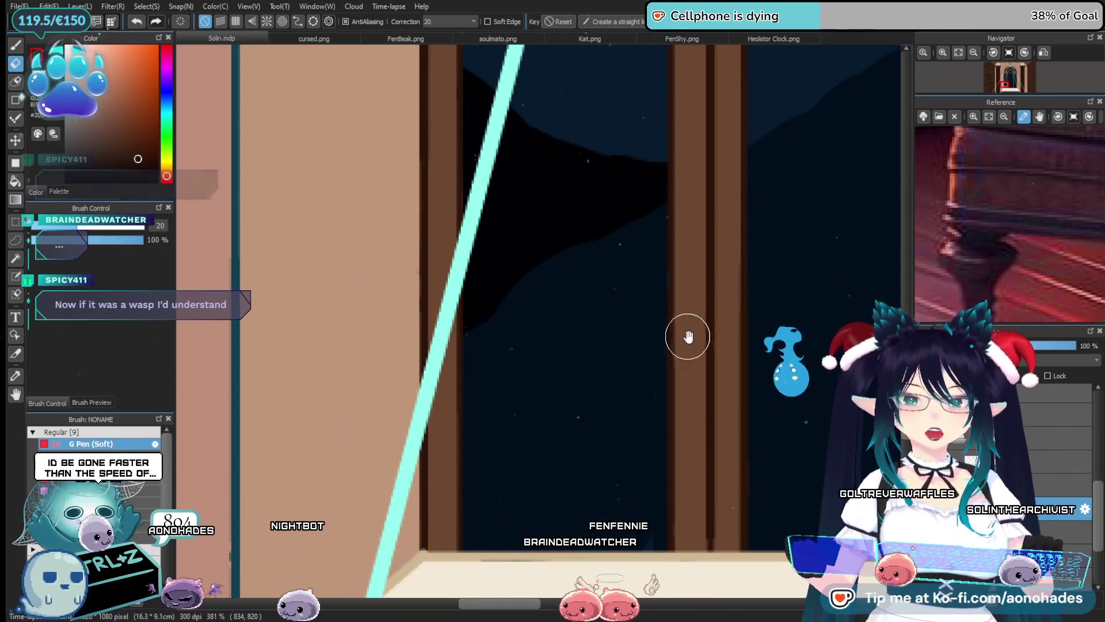
Zoom in to check the upper arch, side circles and central pointed tracery
{"action": "scroll", "coordinate": [538, 301], "scroll_direction": "down", "scroll_amount": 5}
{"action": "scroll", "coordinate": [574, 298], "scroll_direction": "down", "scroll_amount": 3}
{"action": "scroll", "coordinate": [607, 343], "scroll_direction": "up", "scroll_amount": 3}
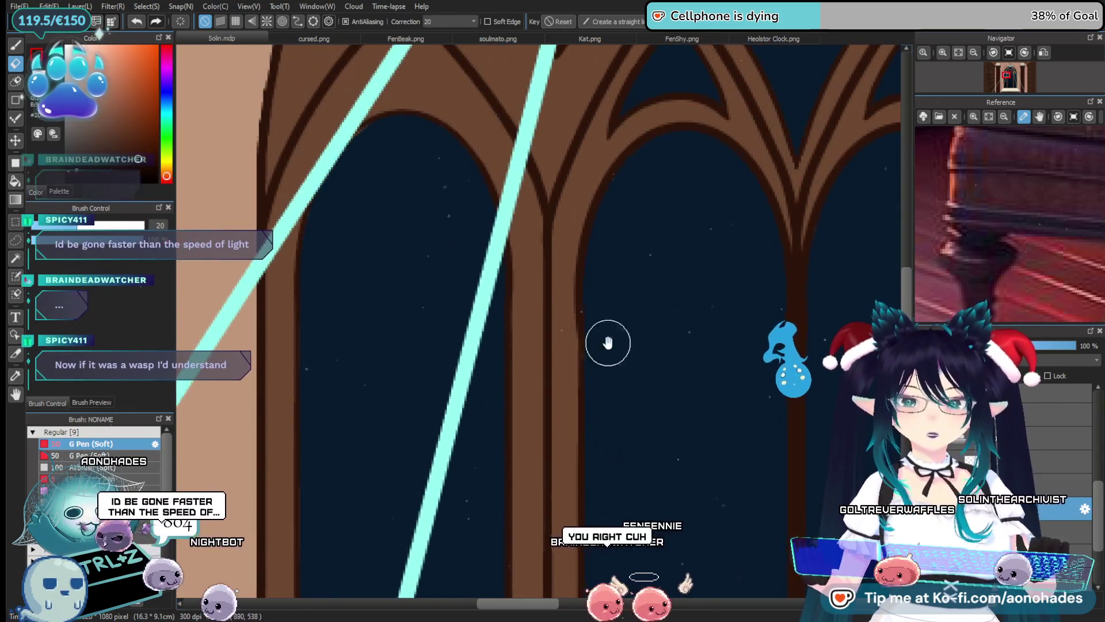
{"action": "scroll", "coordinate": [471, 424], "scroll_direction": "down", "scroll_amount": 3}
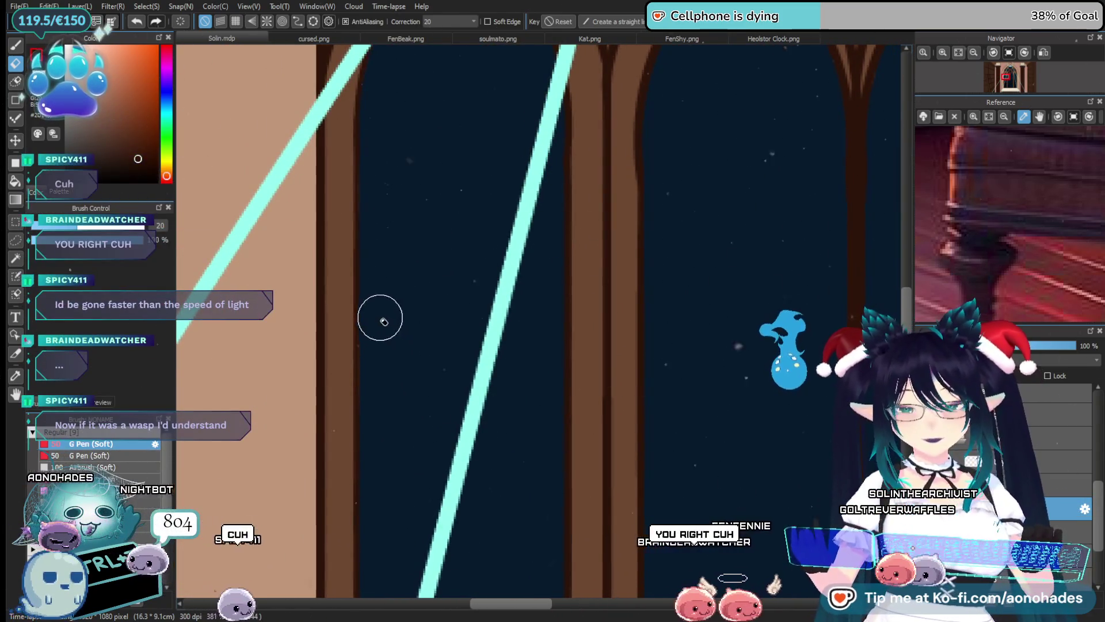
{"action": "scroll", "coordinate": [442, 252], "scroll_direction": "up", "scroll_amount": 1}
{"action": "scroll", "coordinate": [441, 252], "scroll_direction": "up", "scroll_amount": 3}
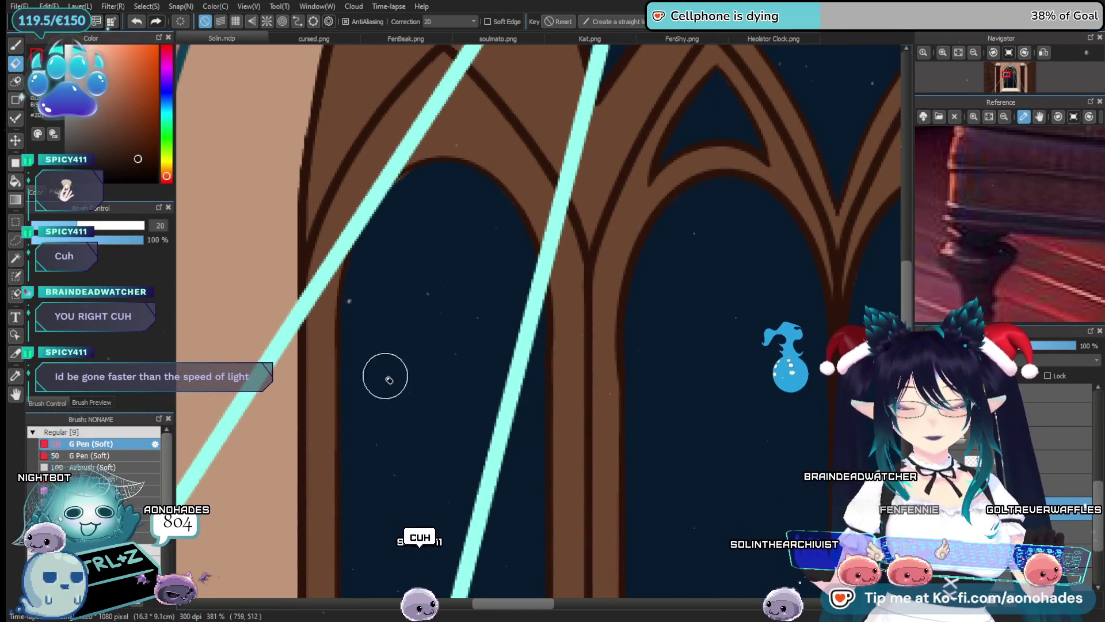
{"action": "scroll", "coordinate": [419, 380], "scroll_direction": "up", "scroll_amount": 3}
{"action": "mouse_move", "coordinate": [612, 255]}
{"action": "left_mouse_down"}
{"action": "mouse_move", "coordinate": [458, 341]}
{"action": "mouse_move", "coordinate": [463, 416]}
{"action": "left_mouse_up"}
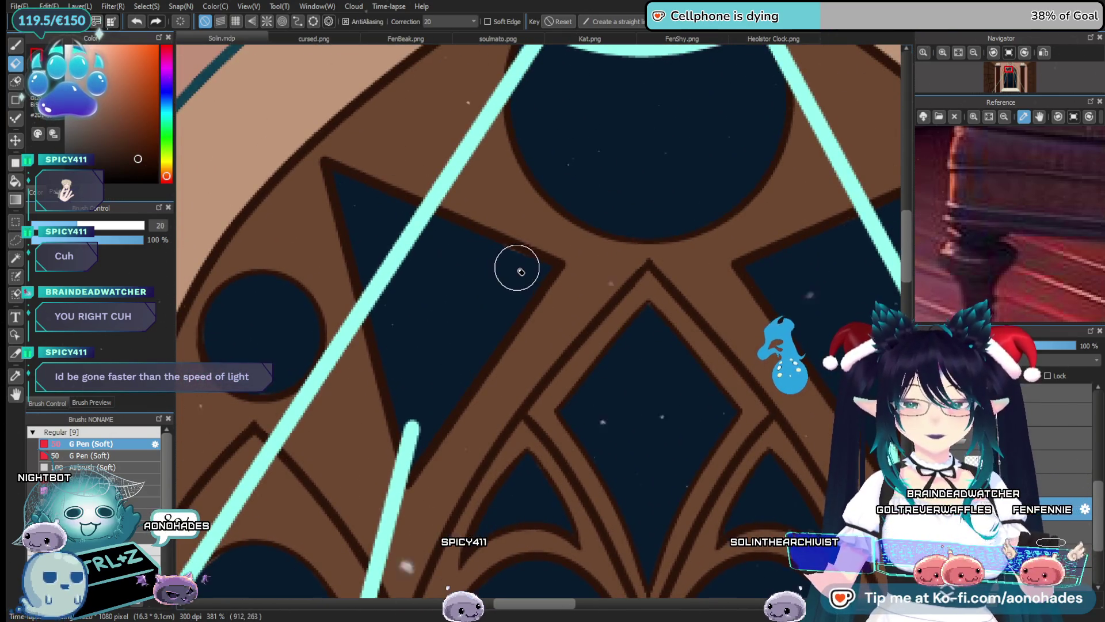
{"action": "left_click_drag", "start_coordinate": [563, 367], "coordinate": [464, 440]}
{"action": "mouse_move", "coordinate": [457, 385]}
{"action": "left_mouse_down"}
{"action": "mouse_move", "coordinate": [509, 420]}
{"action": "mouse_move", "coordinate": [473, 350]}
{"action": "left_mouse_up"}
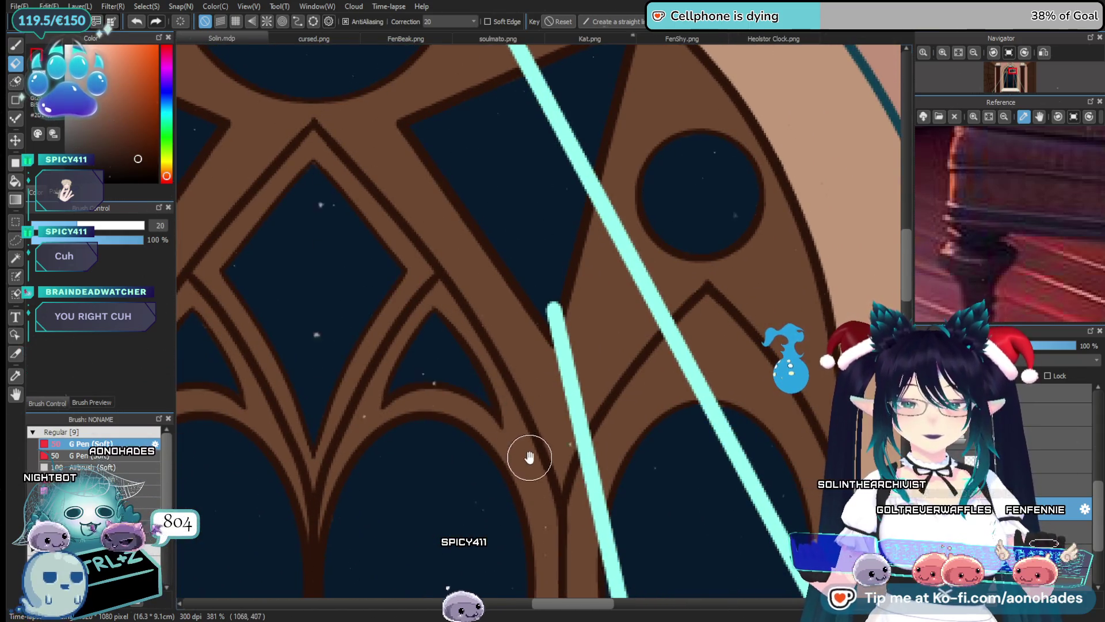
{"action": "scroll", "coordinate": [529, 458], "scroll_direction": "down", "scroll_amount": 2}
{"action": "scroll", "coordinate": [505, 370], "scroll_direction": "down", "scroll_amount": 2}
{"action": "scroll", "coordinate": [518, 439], "scroll_direction": "down", "scroll_amount": 3}
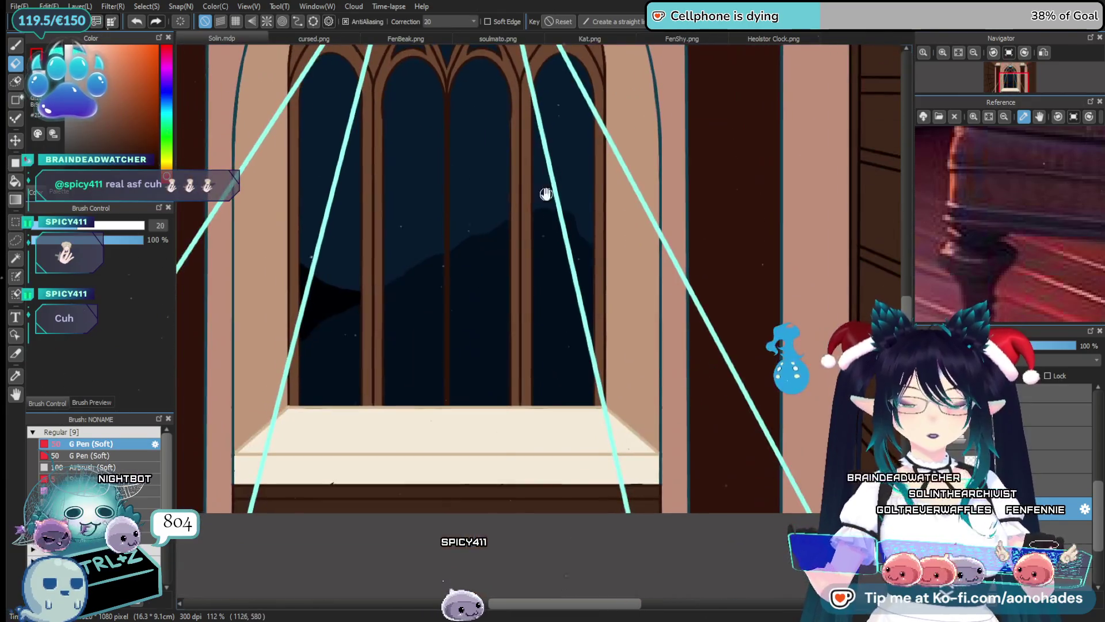
{"action": "scroll", "coordinate": [595, 333], "scroll_direction": "down", "scroll_amount": 2}
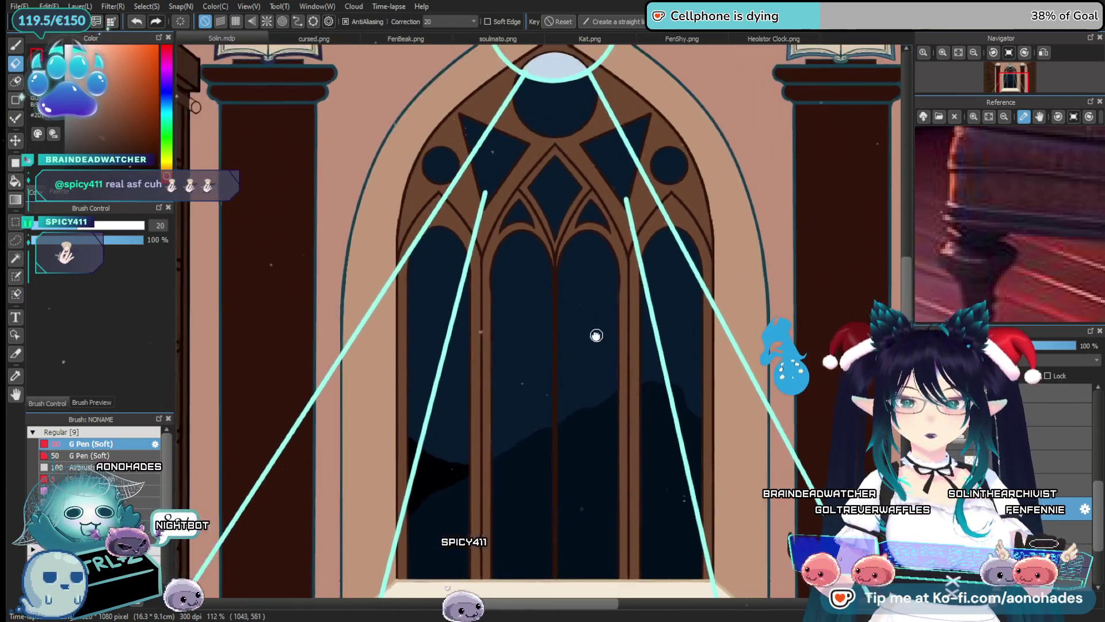
{"action": "mouse_move", "coordinate": [469, 155]}
{"action": "left_mouse_down"}
{"action": "mouse_move", "coordinate": [466, 345]}
{"action": "mouse_move", "coordinate": [444, 354]}
{"action": "left_mouse_up"}
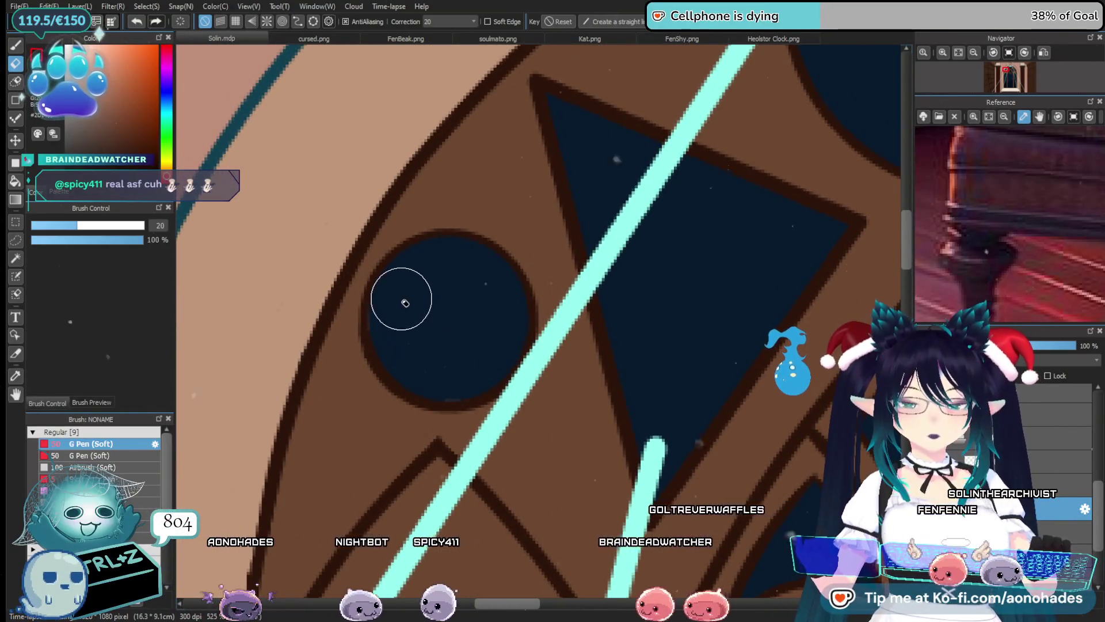
{"action": "mouse_move", "coordinate": [454, 380]}
{"action": "left_mouse_down"}
{"action": "mouse_move", "coordinate": [475, 329]}
{"action": "mouse_move", "coordinate": [442, 268]}
{"action": "left_mouse_up"}
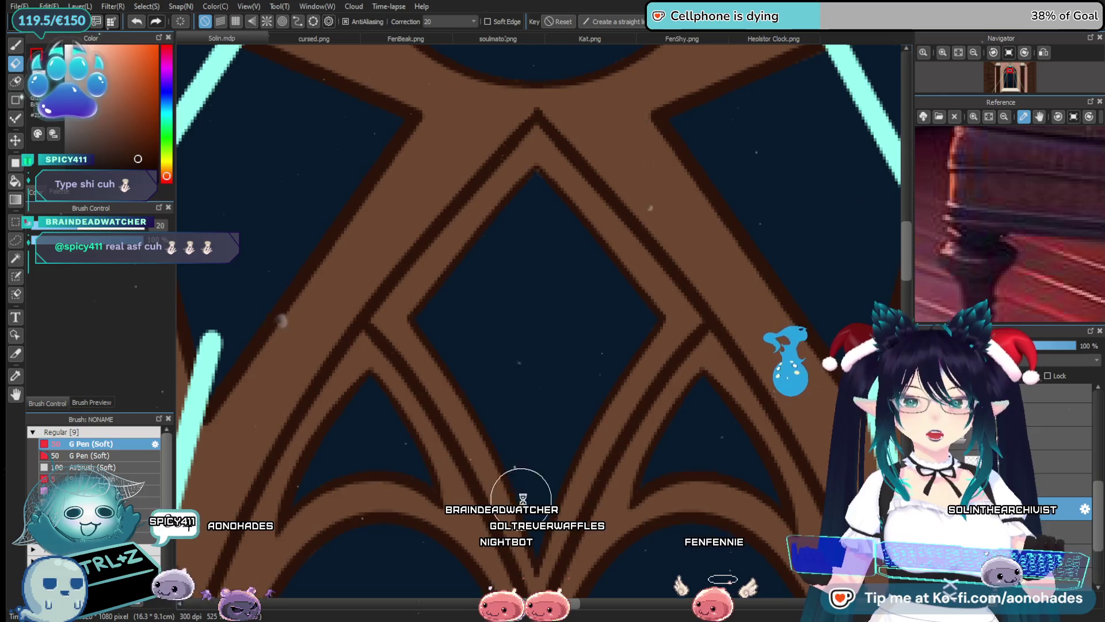
{"action": "left_click_drag", "start_coordinate": [523, 499], "coordinate": [536, 380]}
{"action": "left_click_drag", "start_coordinate": [597, 410], "coordinate": [522, 308]}
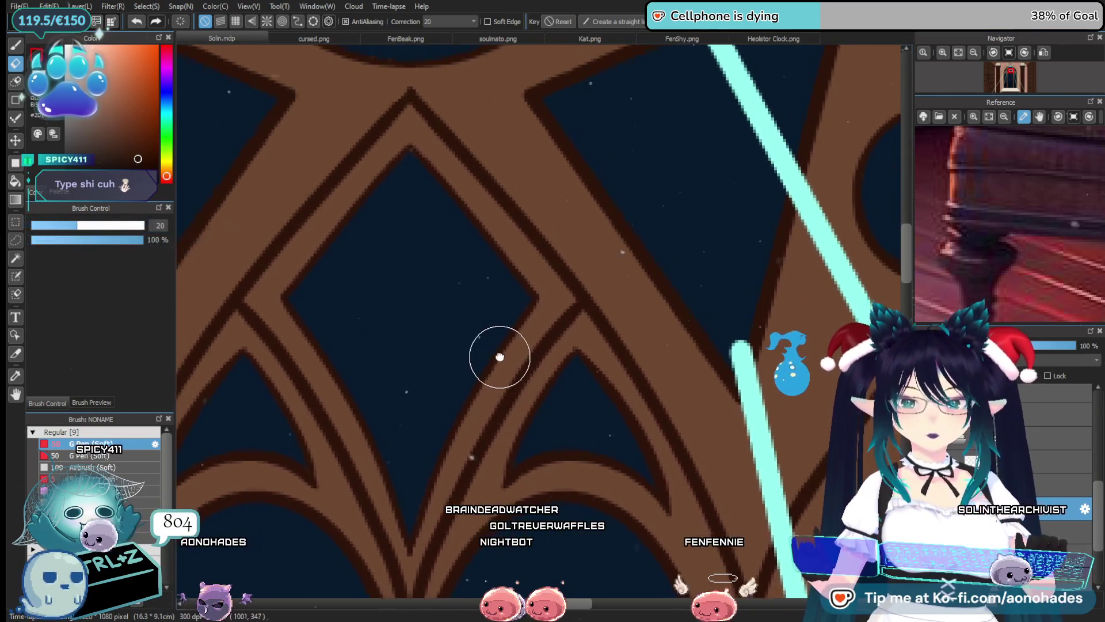
Hide the cyan guide-line layer via its eye icon and view the whole window
{"action": "scroll", "coordinate": [612, 308], "scroll_direction": "right", "scroll_amount": 5}
{"action": "scroll", "coordinate": [637, 351], "scroll_direction": "up", "scroll_amount": 3}
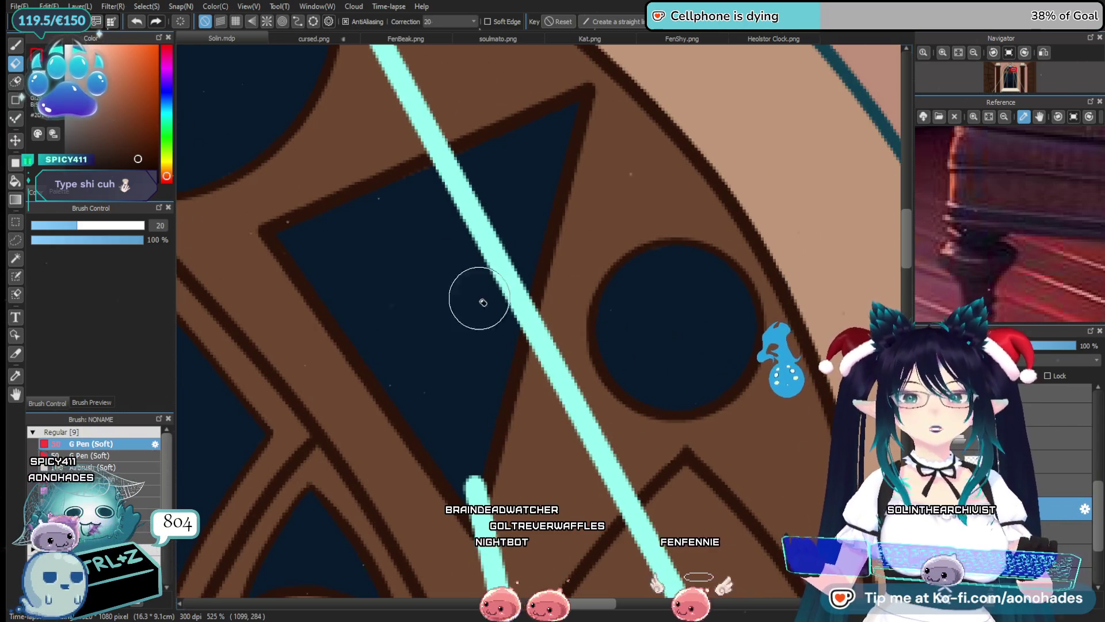
{"action": "scroll", "coordinate": [484, 302], "scroll_direction": "up", "scroll_amount": 7}
{"action": "scroll", "coordinate": [438, 352], "scroll_direction": "left", "scroll_amount": 10}
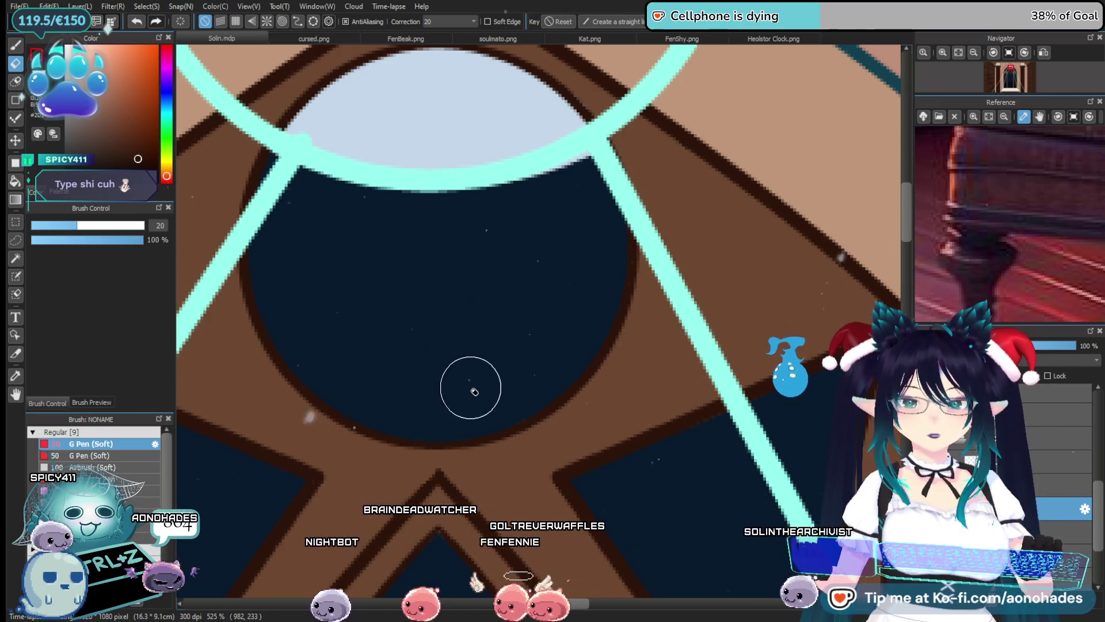
{"action": "left_click", "coordinate": [1057, 389]}
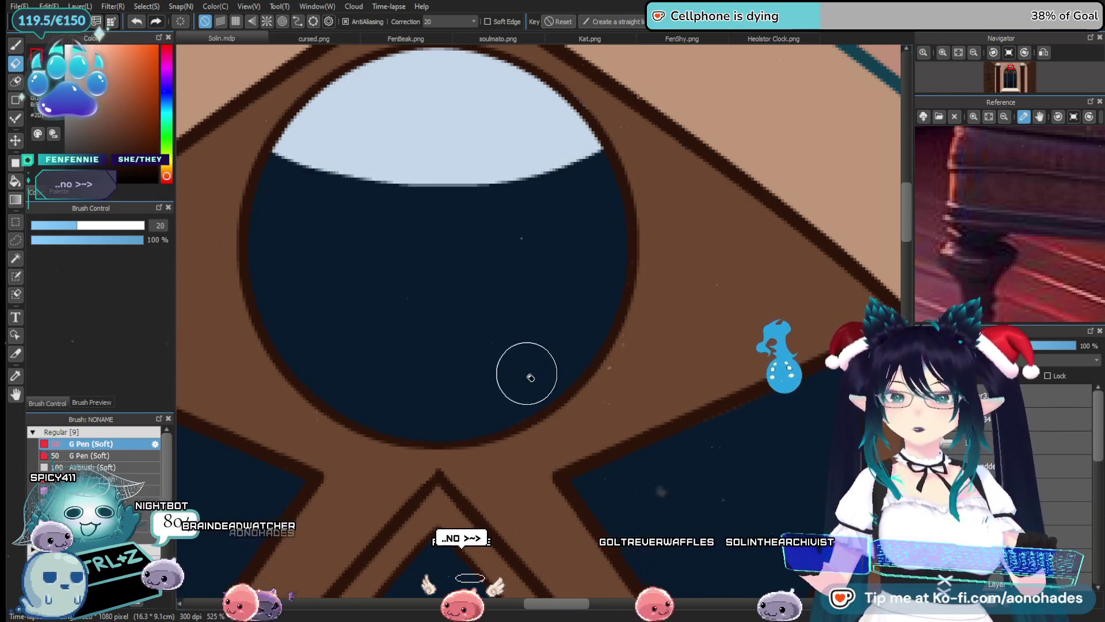
{"action": "mouse_move", "coordinate": [553, 387]}
{"action": "left_mouse_down"}
{"action": "mouse_move", "coordinate": [563, 328]}
{"action": "mouse_move", "coordinate": [538, 397]}
{"action": "mouse_move", "coordinate": [600, 375]}
{"action": "left_mouse_up"}
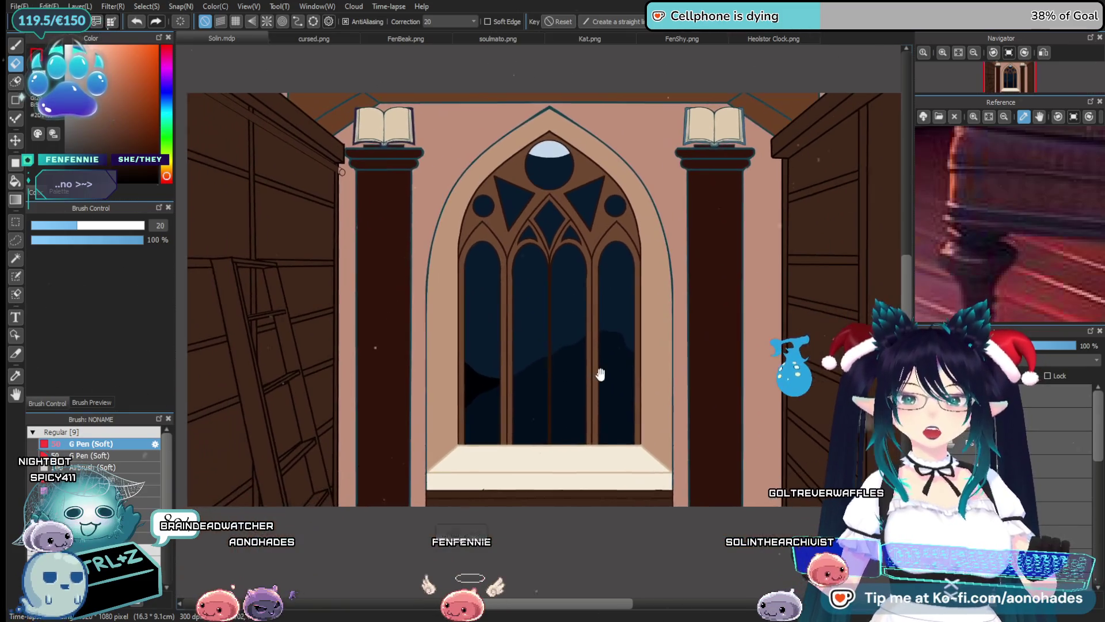
Zoom in on the window panes and switch from the Eraser to G Pen (Soft) at size 50
{"action": "left_click_drag", "start_coordinate": [530, 402], "coordinate": [530, 391]}
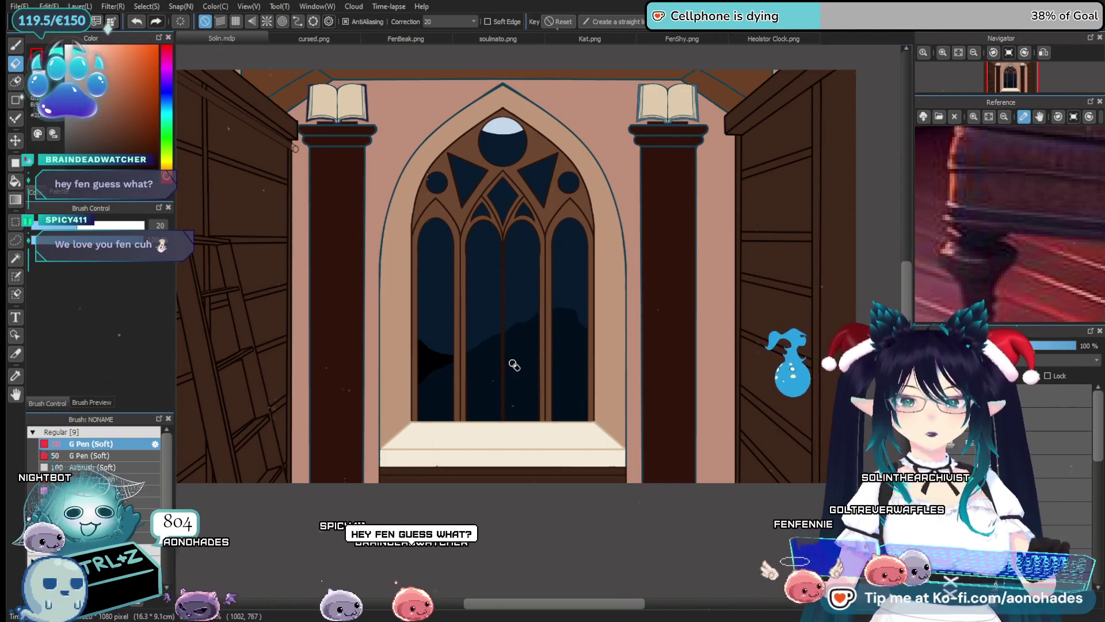
{"action": "left_click_drag", "start_coordinate": [515, 272], "coordinate": [498, 339]}
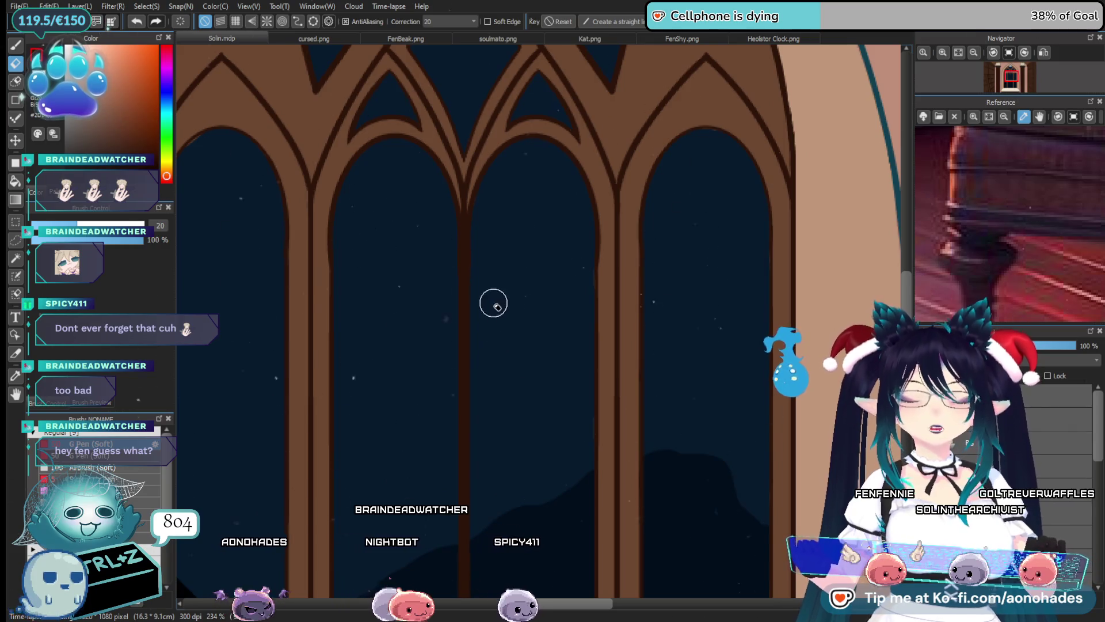
{"action": "key", "text": "p"}
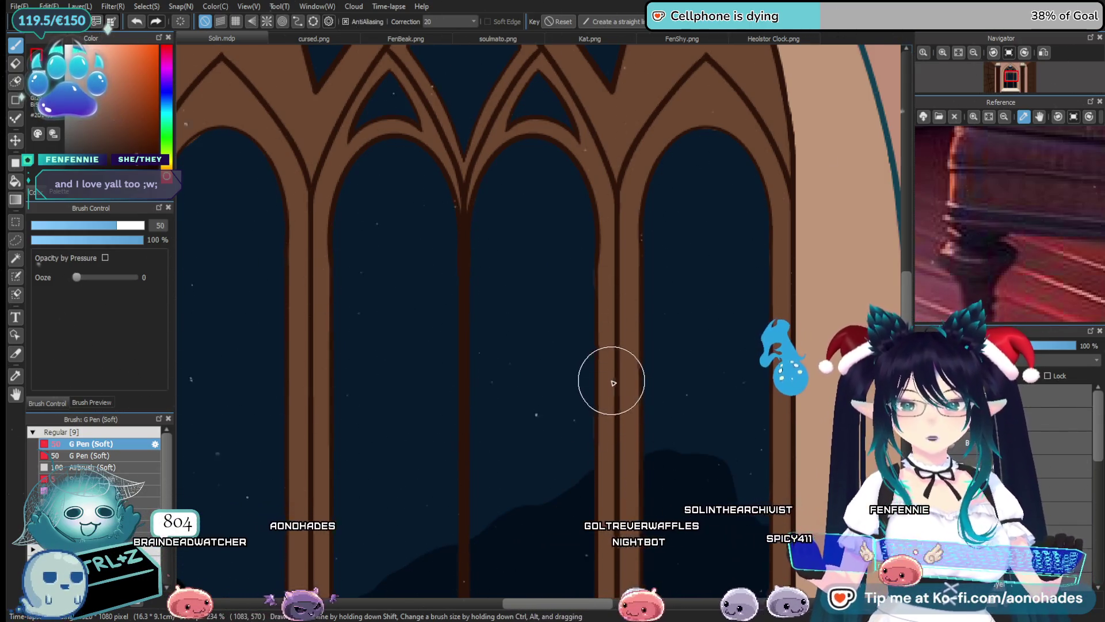
{"action": "scroll", "coordinate": [612, 400], "scroll_direction": "down", "scroll_amount": 4}
{"action": "scroll", "coordinate": [619, 518], "scroll_direction": "up", "scroll_amount": 6}
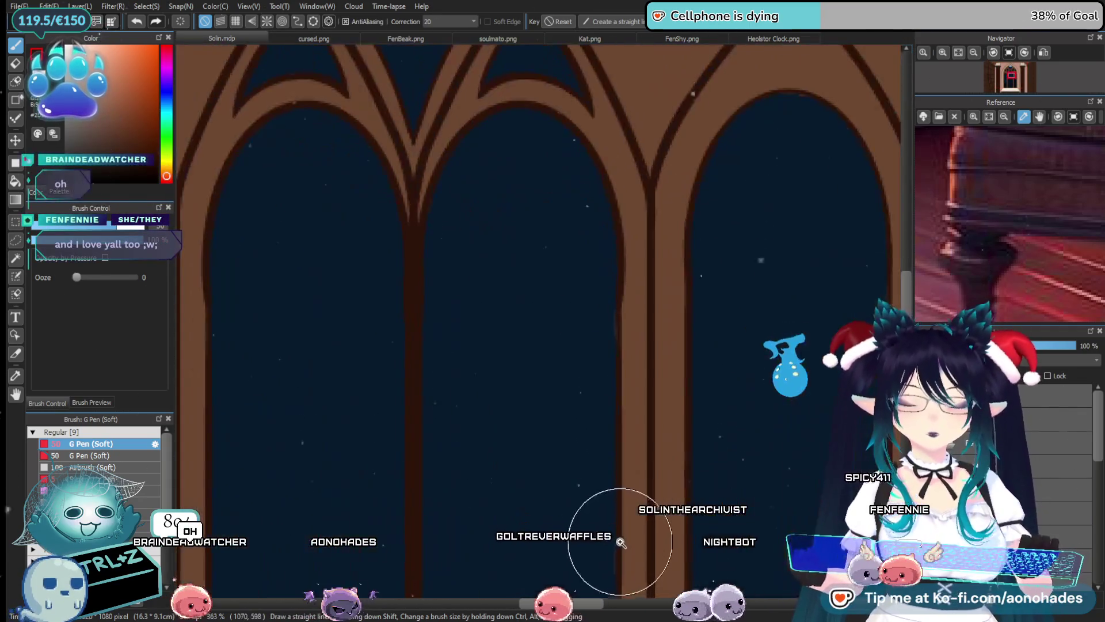
{"action": "left_click_drag", "start_coordinate": [620, 542], "coordinate": [562, 382]}
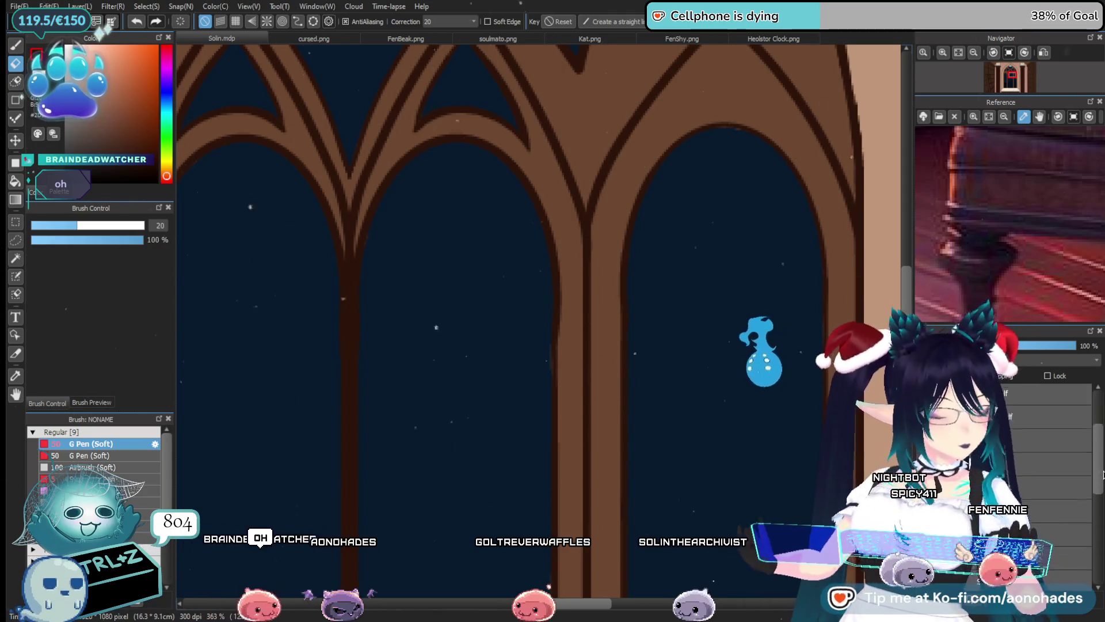
{"action": "scroll", "coordinate": [1061, 478], "scroll_direction": "down", "scroll_amount": 3}
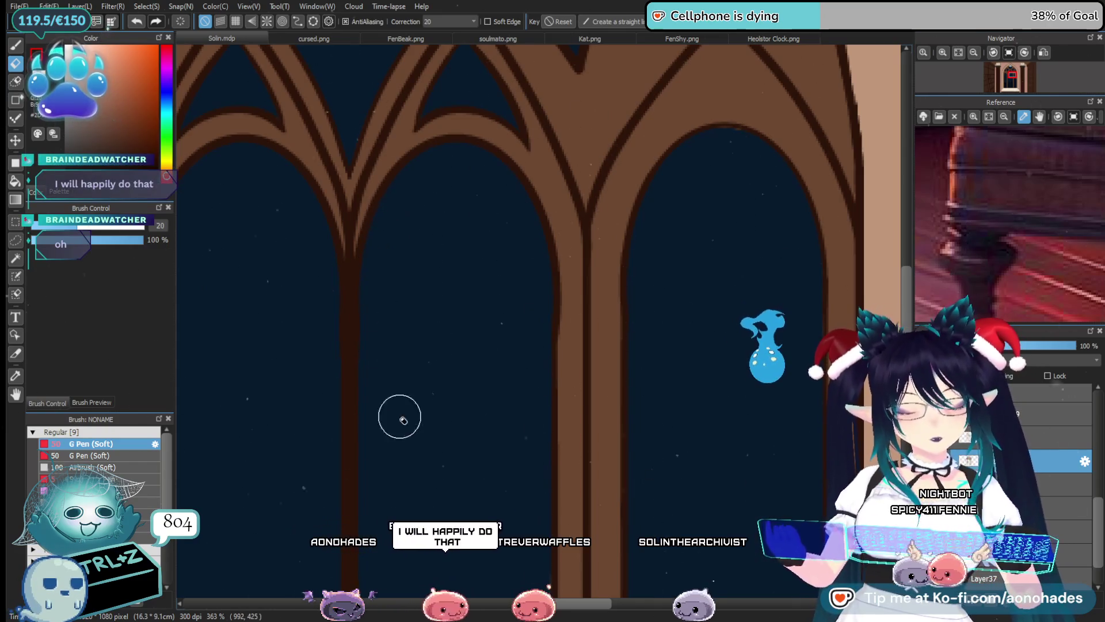
{"action": "mouse_move", "coordinate": [436, 405]}
{"action": "left_mouse_down"}
{"action": "mouse_move", "coordinate": [511, 373]}
{"action": "mouse_move", "coordinate": [511, 246]}
{"action": "left_mouse_up"}
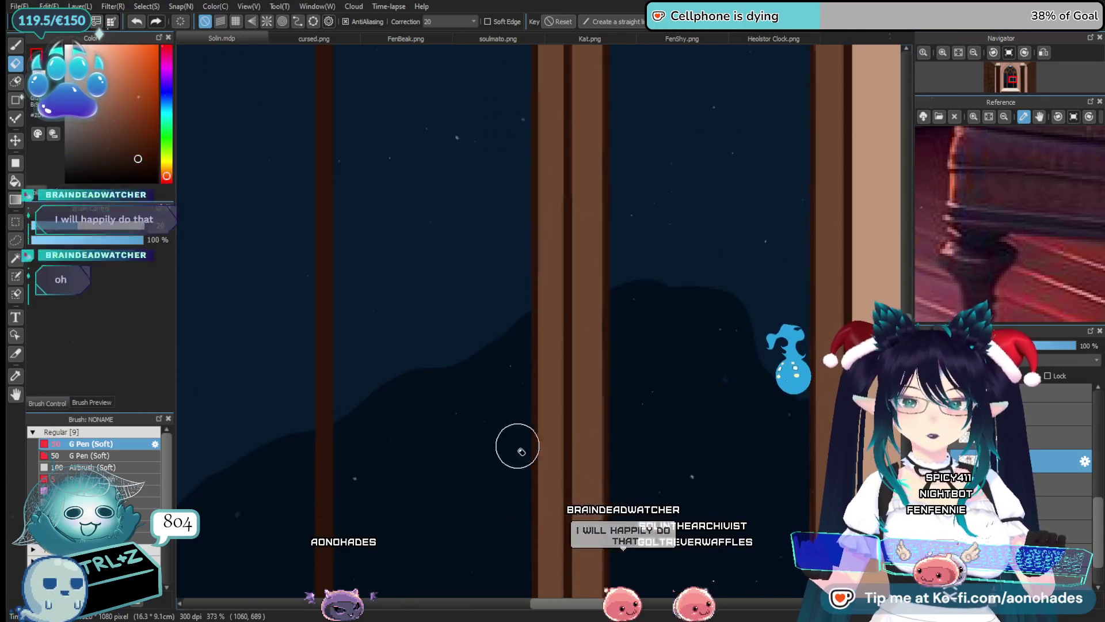
{"action": "left_click_drag", "start_coordinate": [513, 447], "coordinate": [553, 67]}
{"action": "mouse_move", "coordinate": [559, 399]}
{"action": "left_mouse_down"}
{"action": "mouse_move", "coordinate": [500, 401]}
{"action": "mouse_move", "coordinate": [512, 411]}
{"action": "left_mouse_up"}
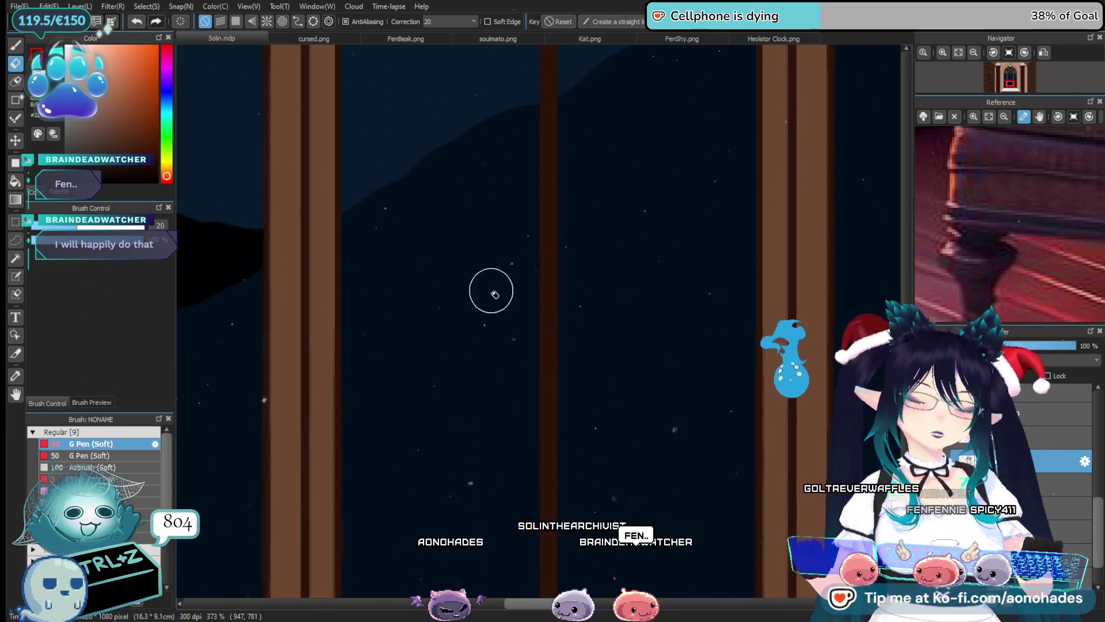
{"action": "scroll", "coordinate": [524, 383], "scroll_direction": "down", "scroll_amount": 3}
{"action": "scroll", "coordinate": [592, 311], "scroll_direction": "down", "scroll_amount": 3}
{"action": "scroll", "coordinate": [609, 271], "scroll_direction": "down", "scroll_amount": 1}
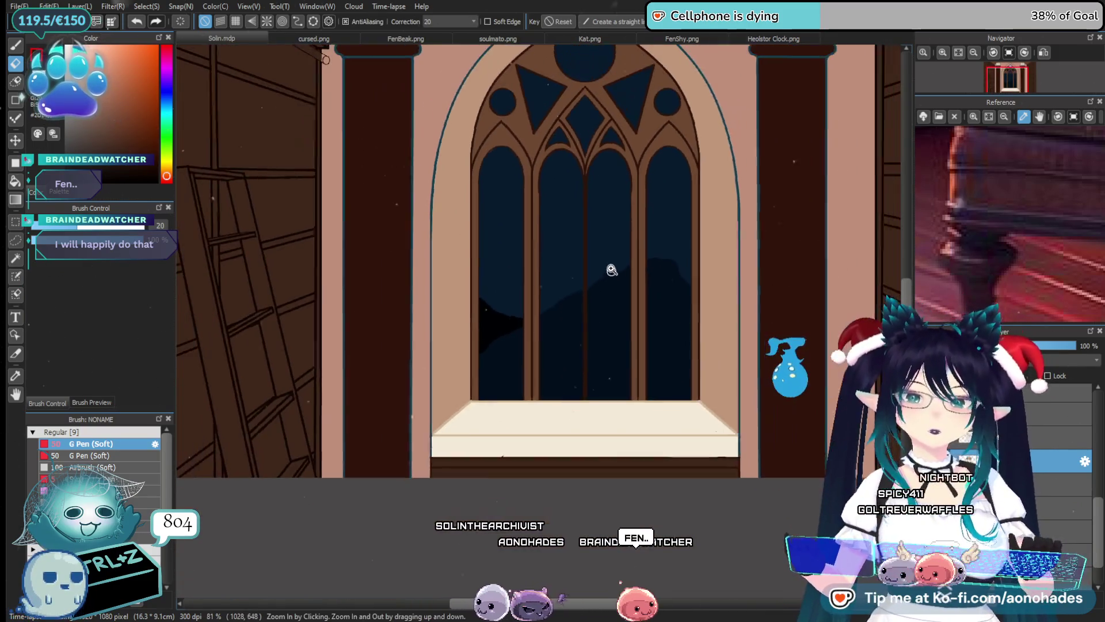
{"action": "left_click_drag", "start_coordinate": [579, 359], "coordinate": [580, 421]}
{"action": "mouse_move", "coordinate": [586, 263]}
{"action": "left_mouse_down"}
{"action": "mouse_move", "coordinate": [577, 338]}
{"action": "mouse_move", "coordinate": [569, 251]}
{"action": "left_mouse_up"}
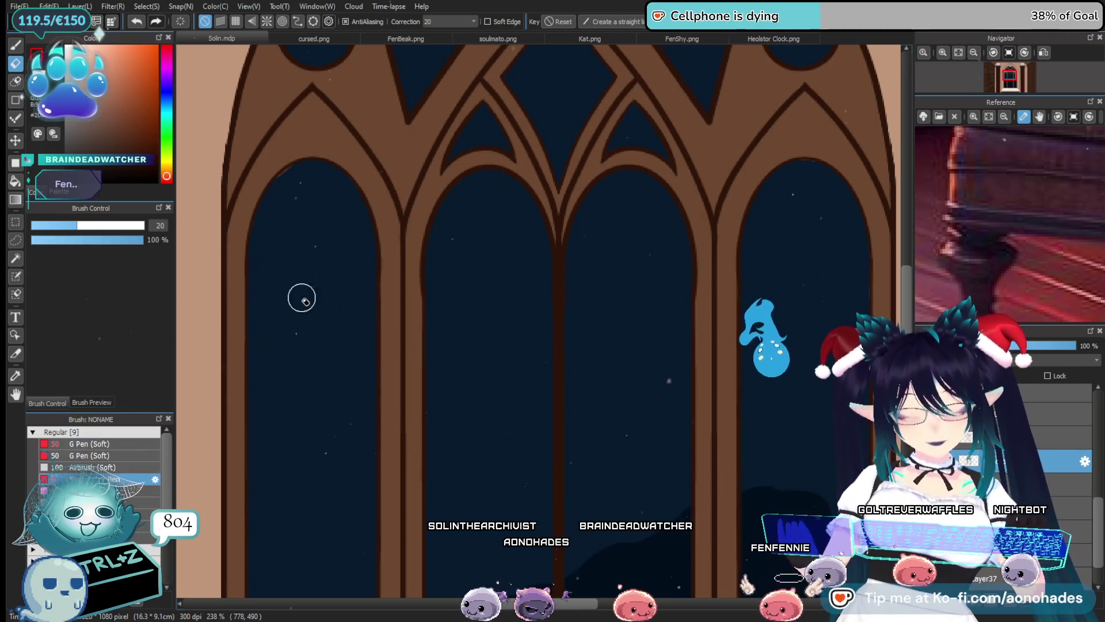
{"action": "mouse_move", "coordinate": [564, 125]}
{"action": "left_mouse_down"}
{"action": "mouse_move", "coordinate": [563, 402]}
{"action": "mouse_move", "coordinate": [537, 153]}
{"action": "mouse_move", "coordinate": [517, 386]}
{"action": "left_mouse_up"}
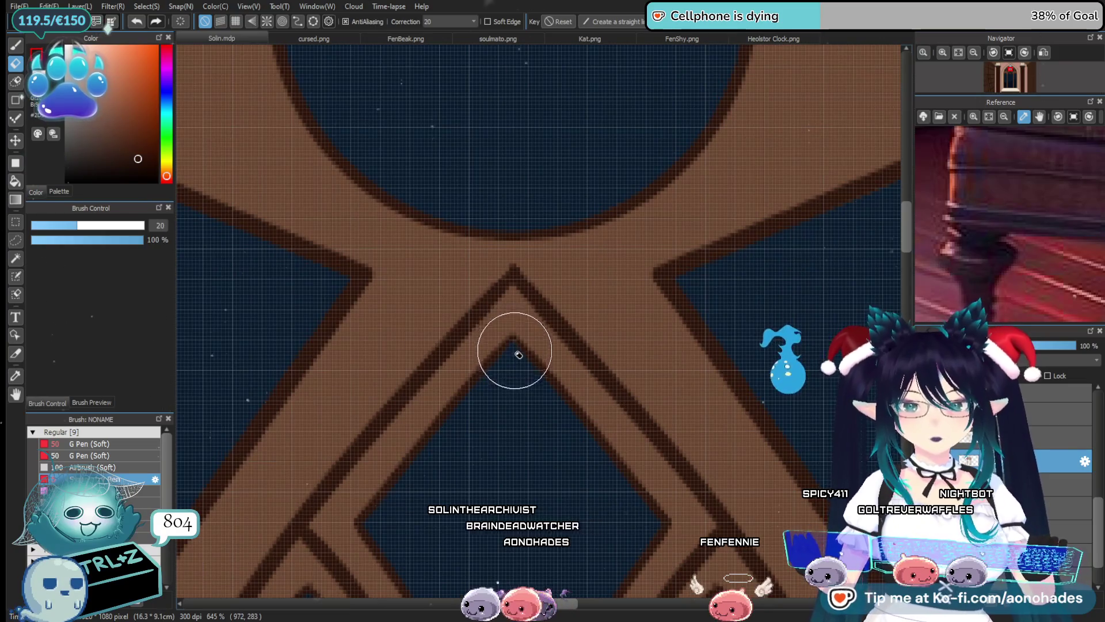
{"action": "mouse_move", "coordinate": [539, 376]}
{"action": "left_mouse_down"}
{"action": "mouse_move", "coordinate": [553, 156]}
{"action": "mouse_move", "coordinate": [536, 301]}
{"action": "mouse_move", "coordinate": [527, 280]}
{"action": "left_mouse_up"}
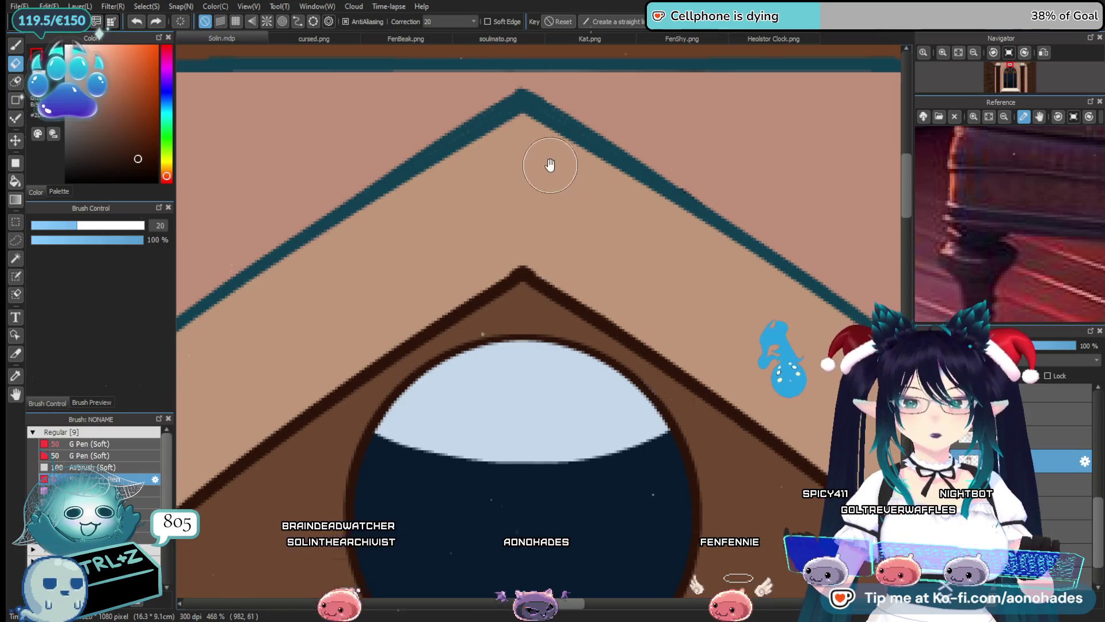
Switch to the Symmetry Pen at size 5 and set its axis at the arch apex
{"action": "left_click_drag", "start_coordinate": [550, 165], "coordinate": [539, 316]}
{"action": "left_click_drag", "start_coordinate": [518, 431], "coordinate": [530, 480]}
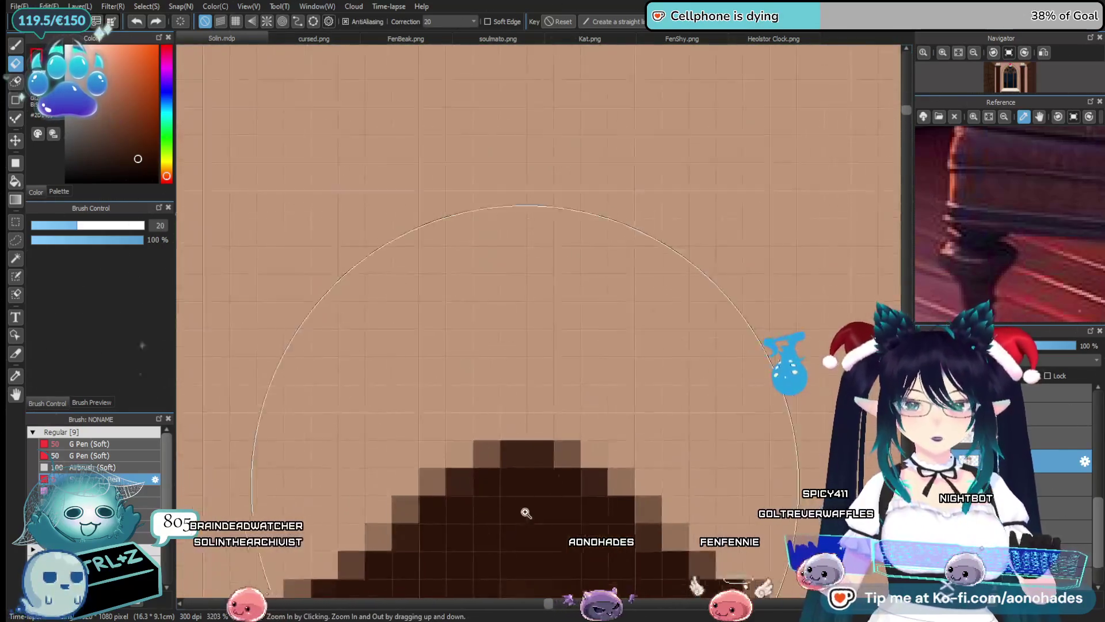
{"action": "key", "text": "b"}
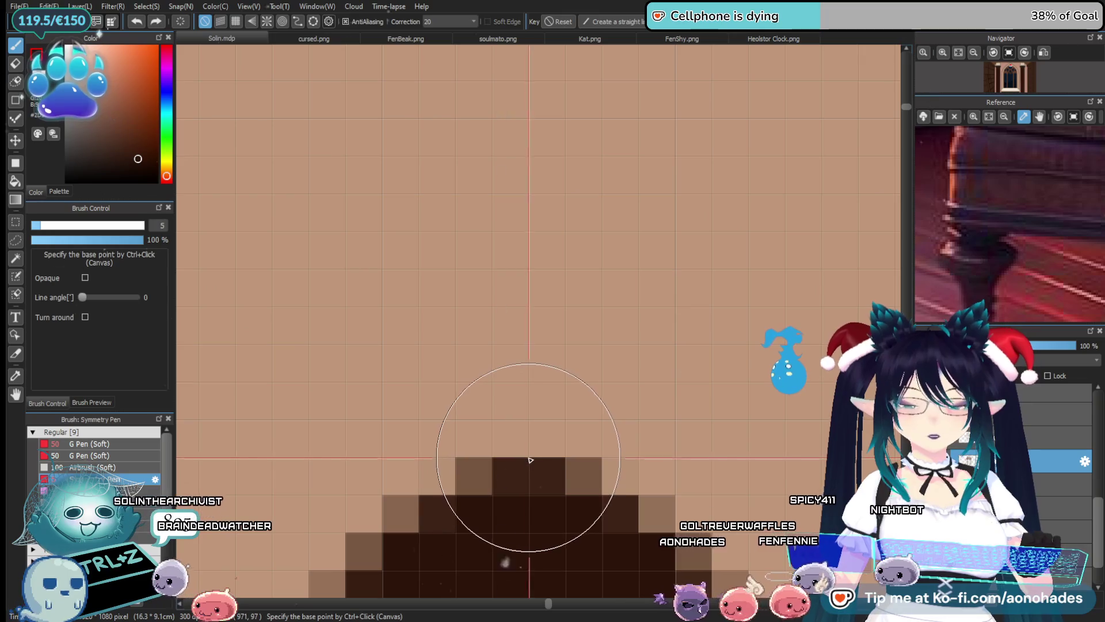
{"action": "left_click", "coordinate": [530, 458], "text": "ctrl"}
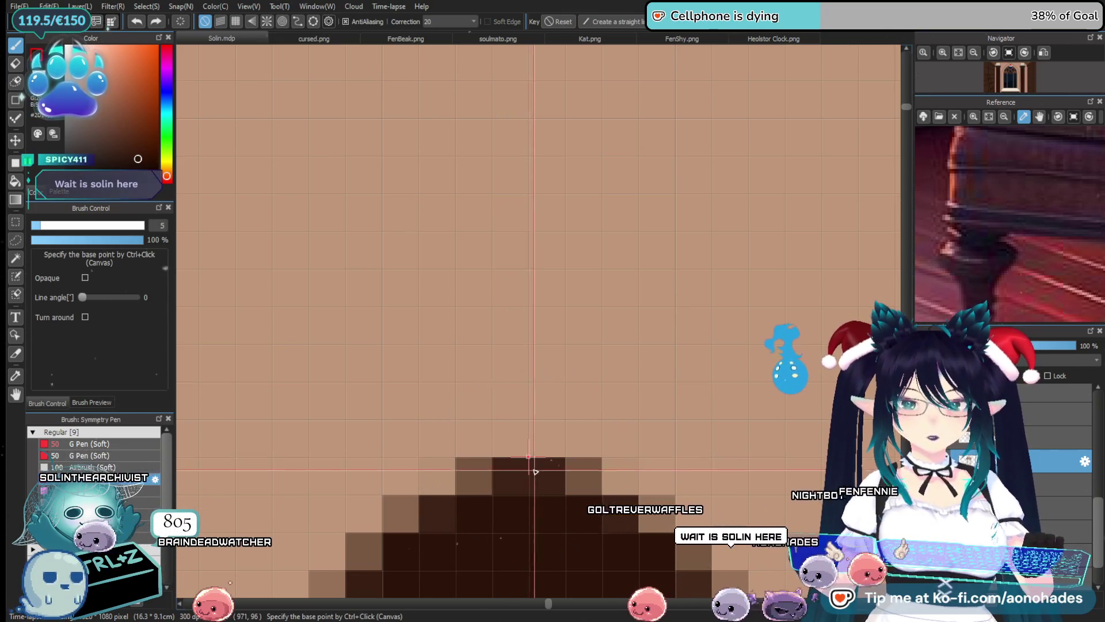
Zoom out and pan back to show the window panes
{"action": "scroll", "coordinate": [532, 468], "scroll_direction": "down", "scroll_amount": 3}
{"action": "scroll", "coordinate": [532, 468], "scroll_direction": "down", "scroll_amount": 2}
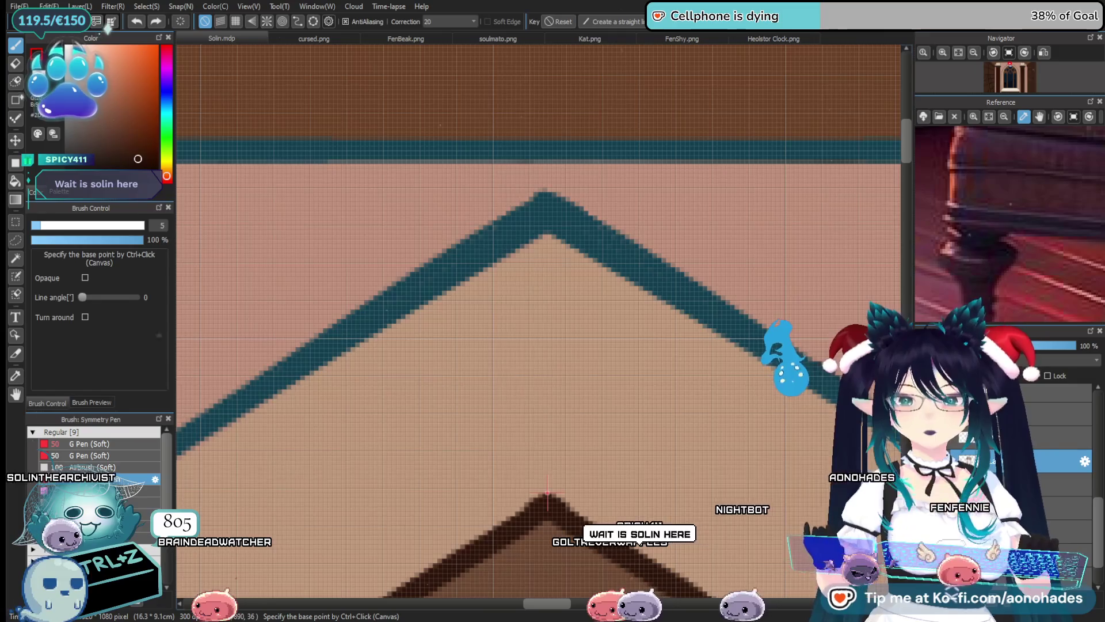
{"action": "scroll", "coordinate": [622, 444], "scroll_direction": "down", "scroll_amount": 2}
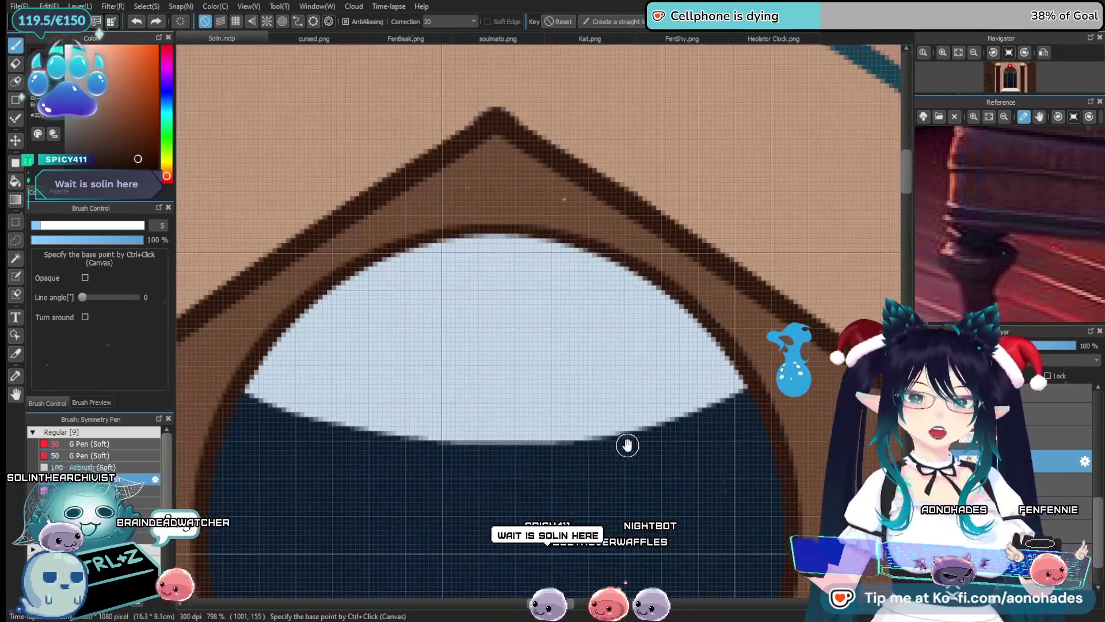
{"action": "scroll", "coordinate": [629, 434], "scroll_direction": "down", "scroll_amount": 2}
{"action": "scroll", "coordinate": [639, 489], "scroll_direction": "down", "scroll_amount": 1}
{"action": "scroll", "coordinate": [642, 495], "scroll_direction": "down", "scroll_amount": 1}
{"action": "left_click_drag", "start_coordinate": [639, 489], "coordinate": [605, 272]}
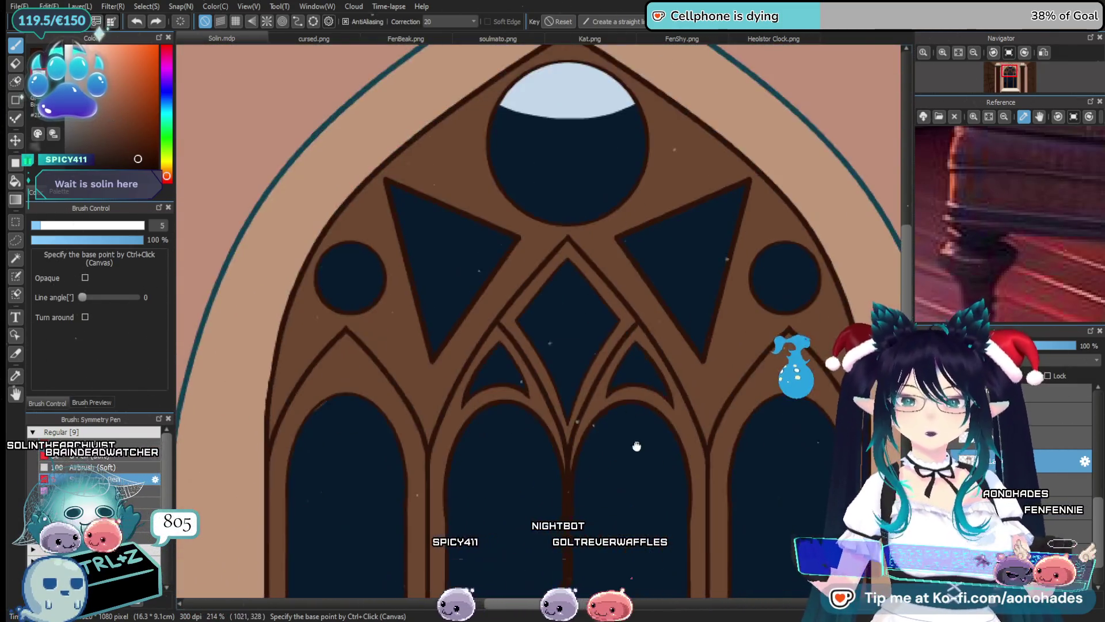
{"action": "scroll", "coordinate": [606, 272], "scroll_direction": "down", "scroll_amount": 2}
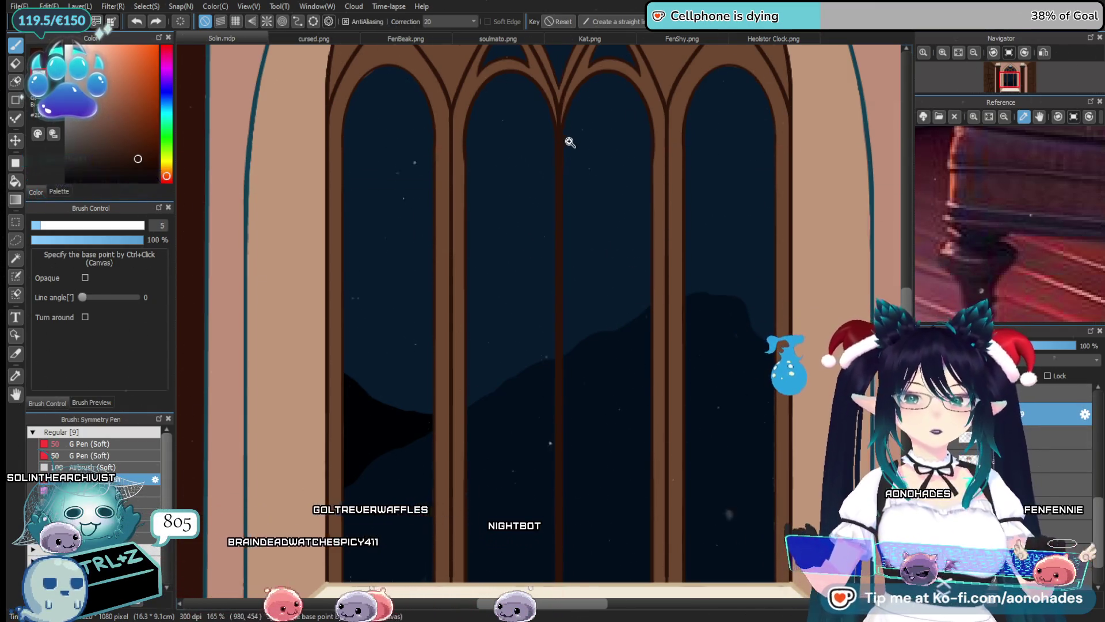
{"action": "scroll", "coordinate": [562, 178], "scroll_direction": "up", "scroll_amount": 2}
{"action": "scroll", "coordinate": [566, 180], "scroll_direction": "up", "scroll_amount": 1}
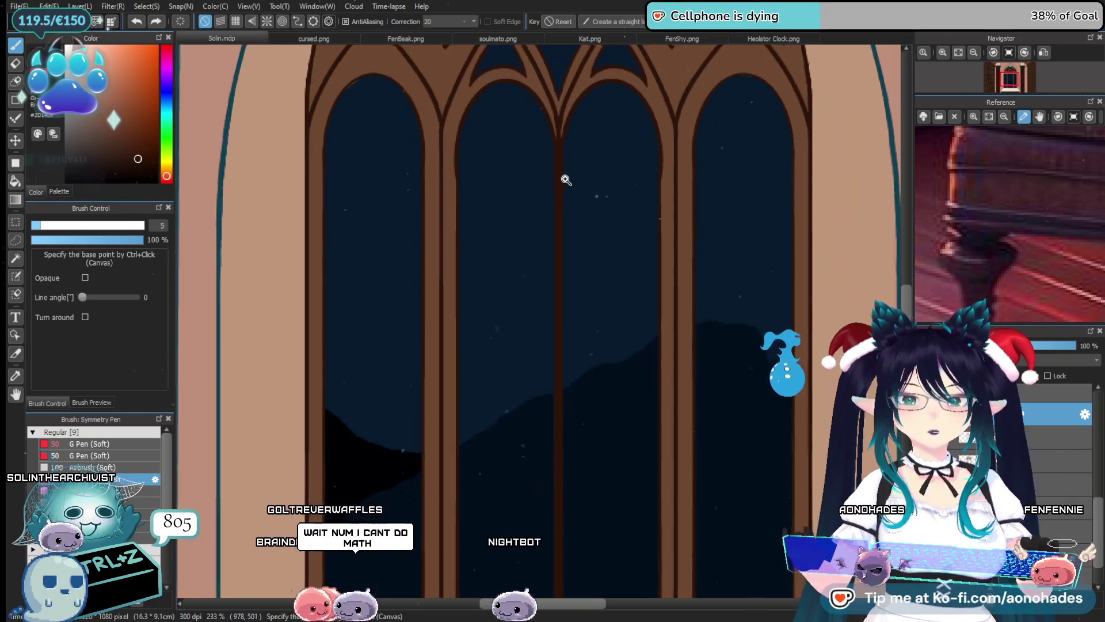
Show a grid over the canvas and zoom in on the window tracery
{"action": "left_click", "coordinate": [235, 23]}
{"action": "scroll", "coordinate": [513, 277], "scroll_direction": "down", "scroll_amount": 2}
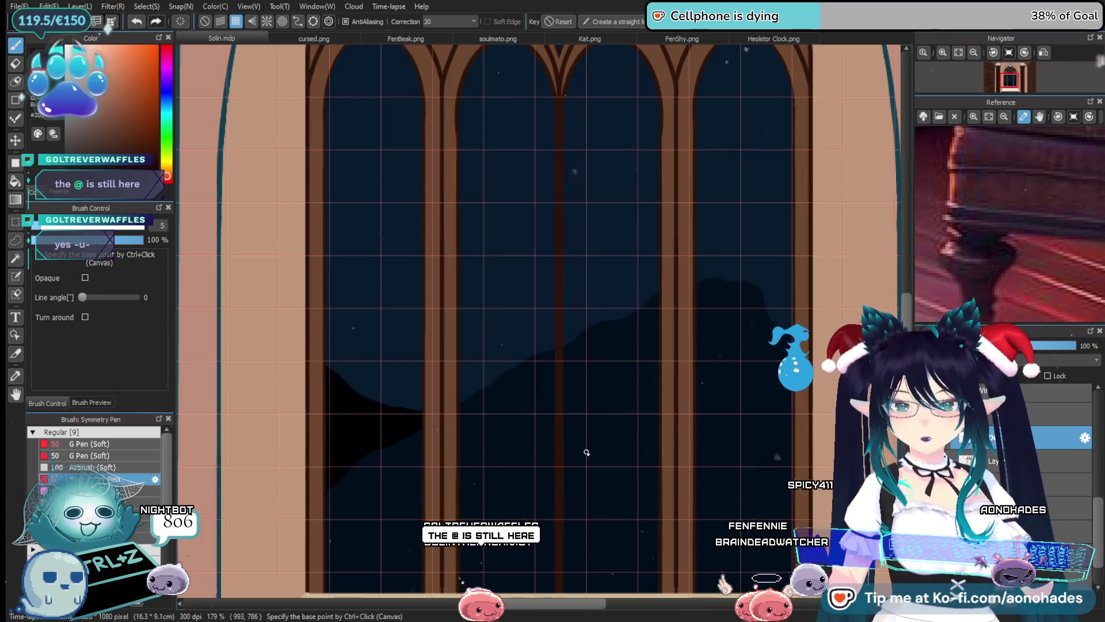
{"action": "scroll", "coordinate": [575, 489], "scroll_direction": "down", "scroll_amount": 2}
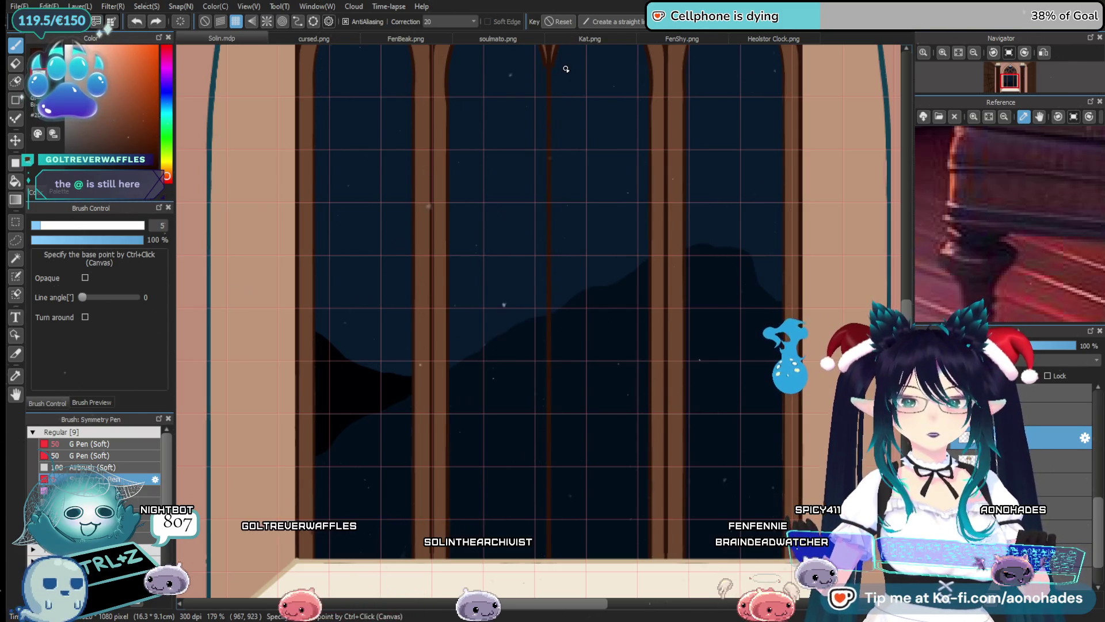
{"action": "scroll", "coordinate": [558, 224], "scroll_direction": "up", "scroll_amount": 5}
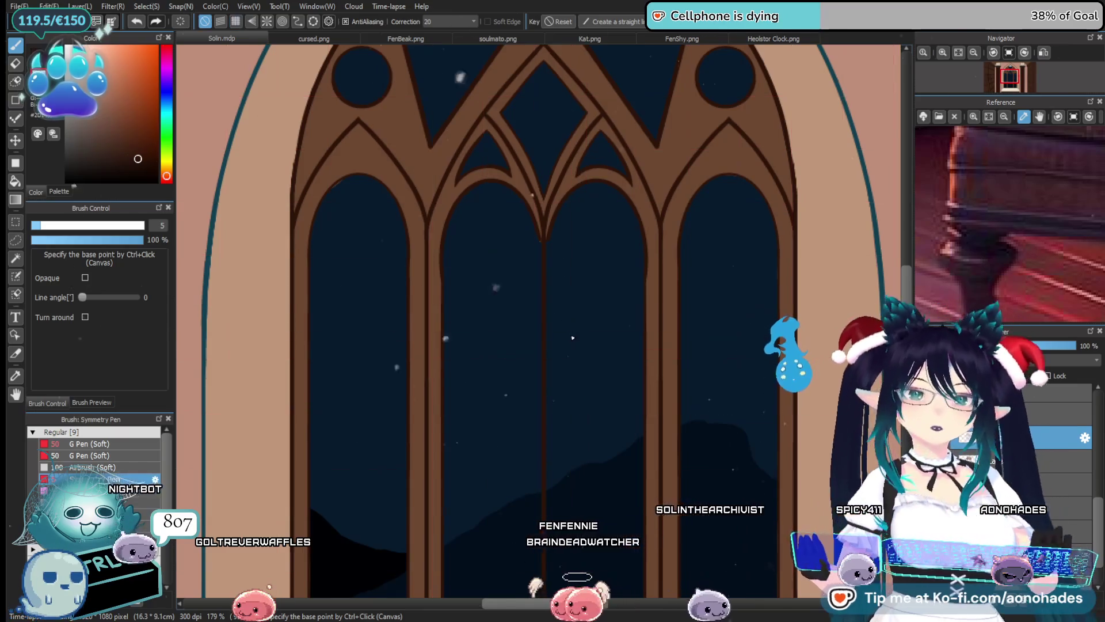
{"action": "scroll", "coordinate": [545, 252], "scroll_direction": "up", "scroll_amount": 8}
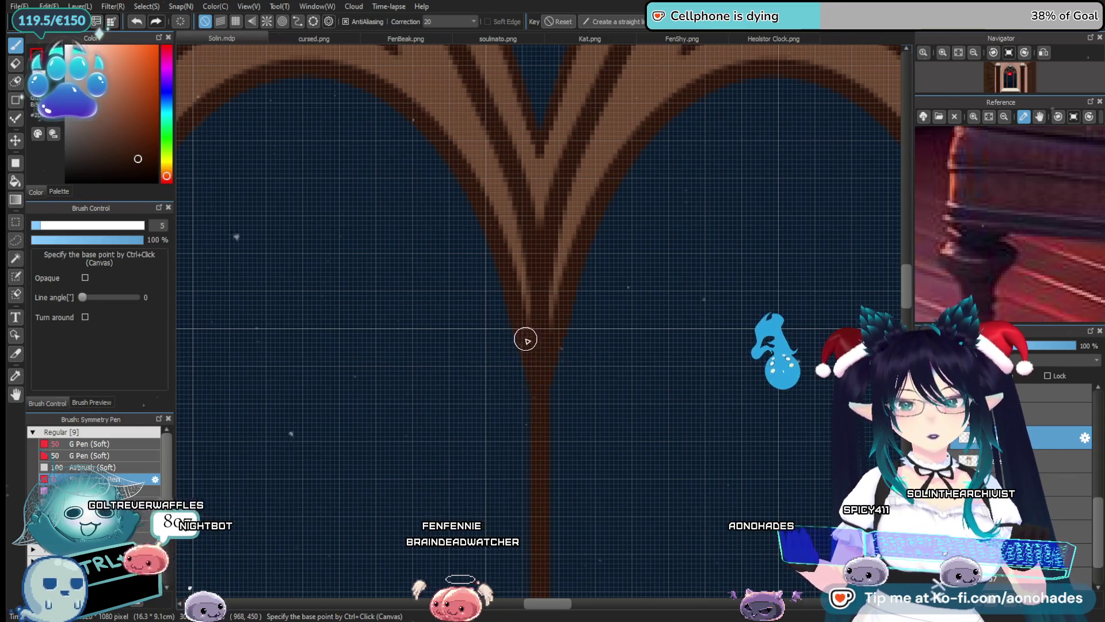
{"action": "scroll", "coordinate": [548, 453], "scroll_direction": "down", "scroll_amount": 5}
{"action": "scroll", "coordinate": [637, 362], "scroll_direction": "up", "scroll_amount": 2}
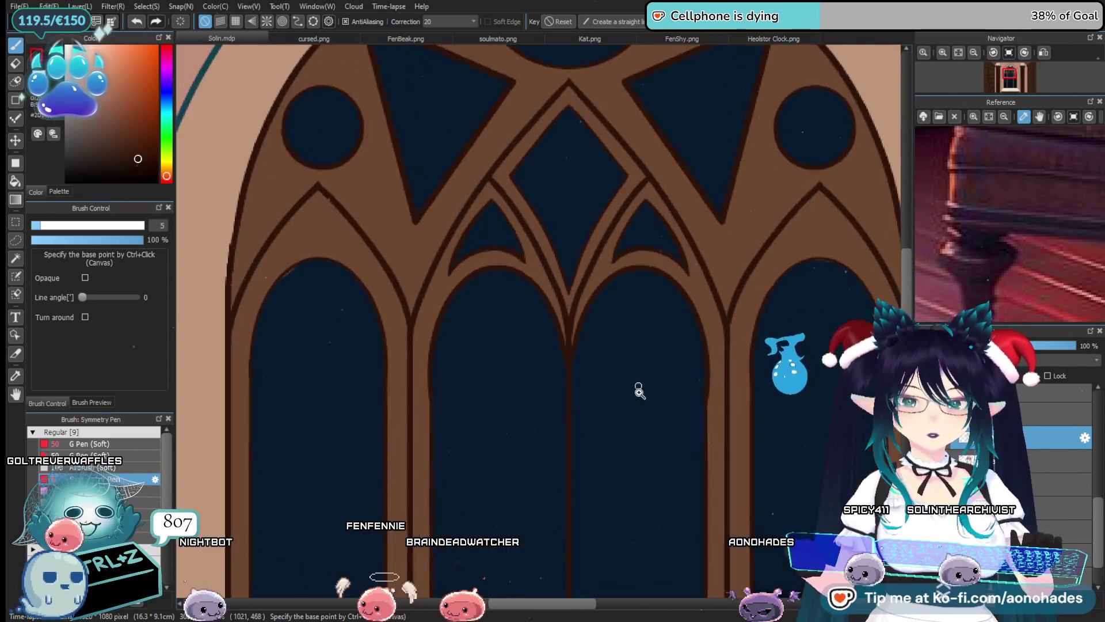
{"action": "scroll", "coordinate": [554, 387], "scroll_direction": "down", "scroll_amount": 2}
{"action": "scroll", "coordinate": [552, 426], "scroll_direction": "up", "scroll_amount": 2}
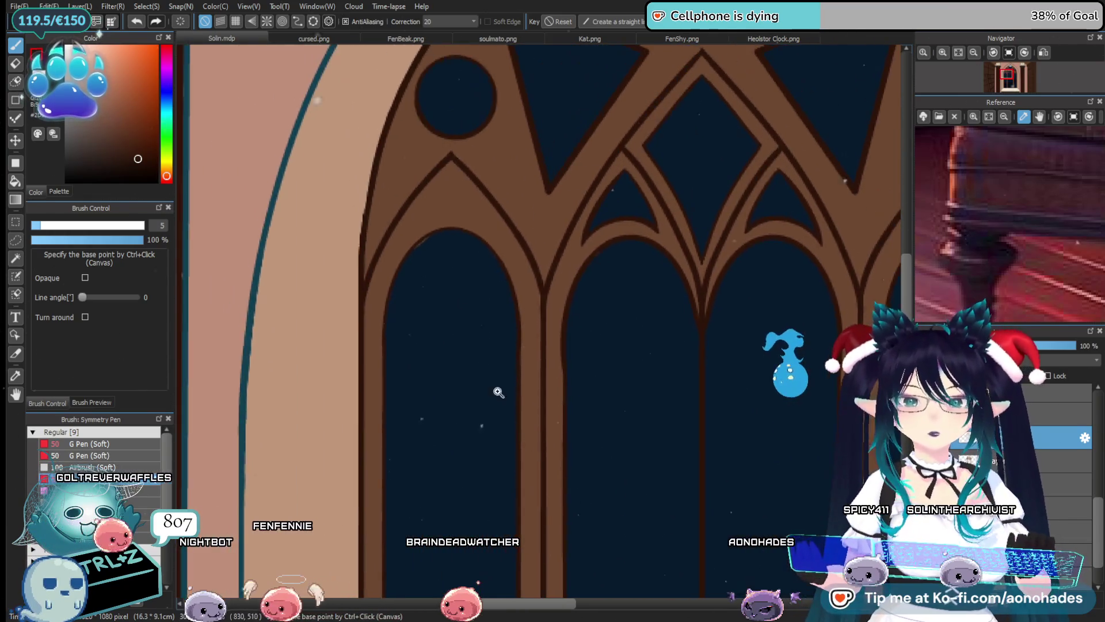
{"action": "scroll", "coordinate": [498, 392], "scroll_direction": "up", "scroll_amount": 4}
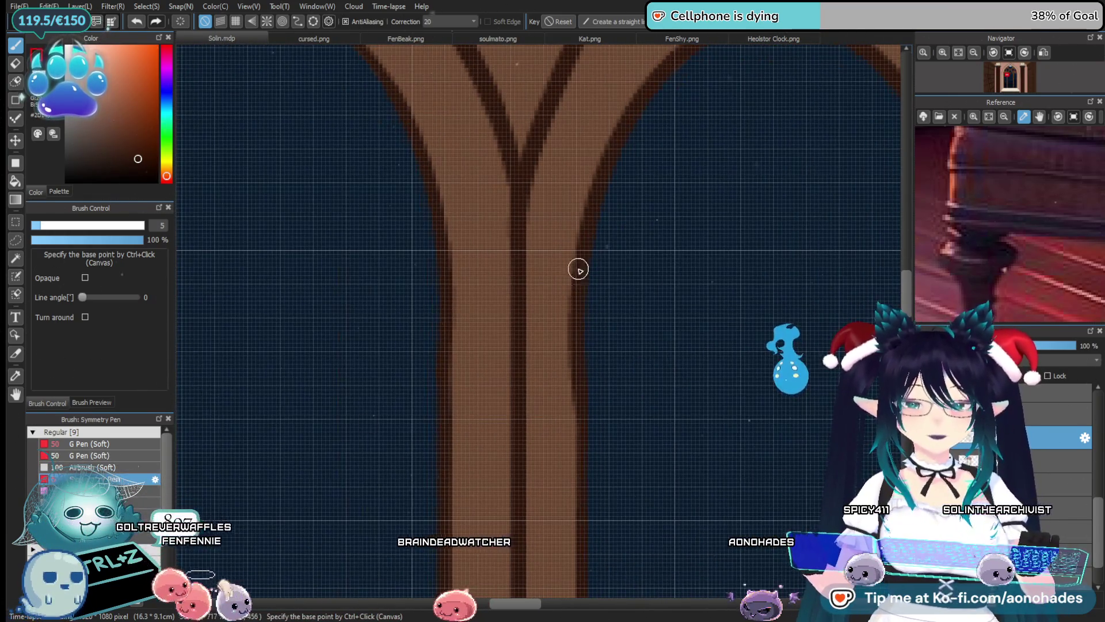
{"action": "scroll", "coordinate": [602, 387], "scroll_direction": "down", "scroll_amount": 3}
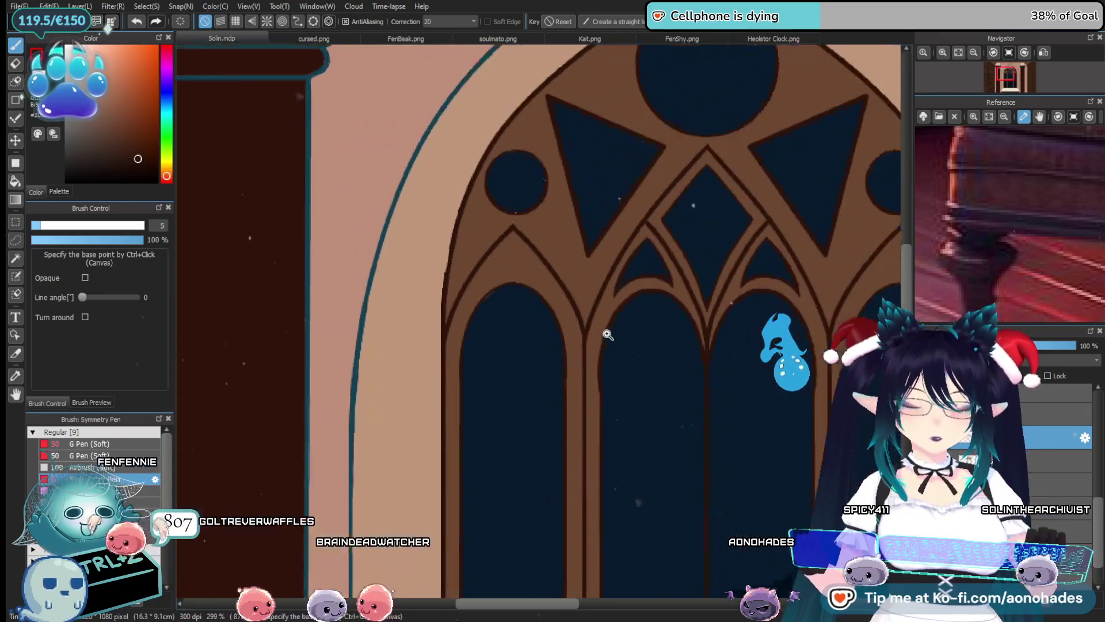
{"action": "scroll", "coordinate": [605, 330], "scroll_direction": "down", "scroll_amount": 3}
{"action": "scroll", "coordinate": [661, 371], "scroll_direction": "down", "scroll_amount": 1}
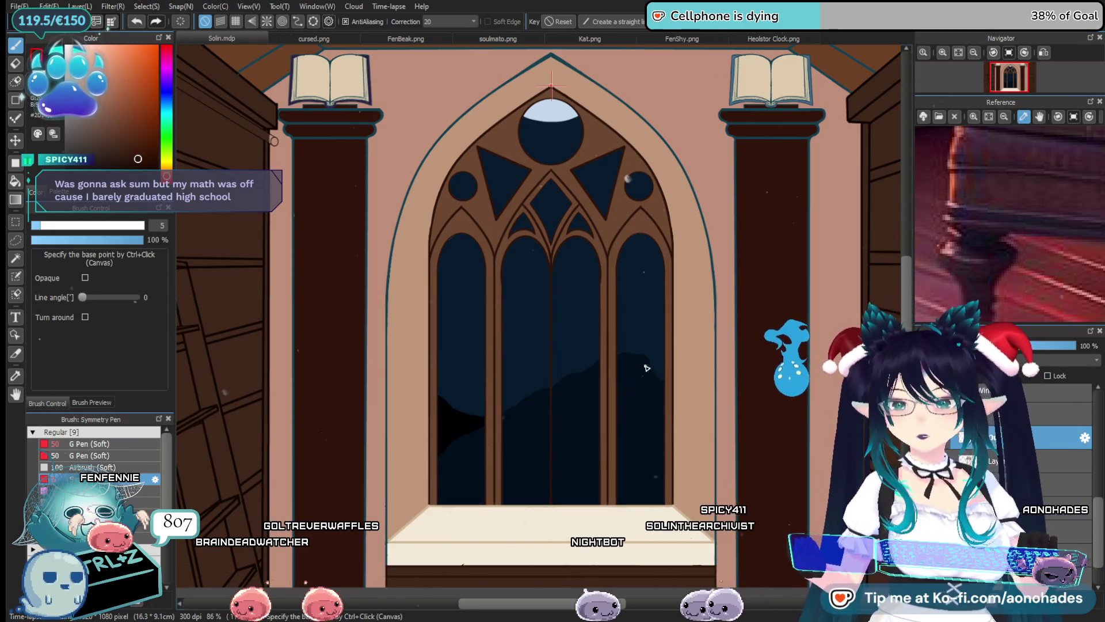
{"action": "scroll", "coordinate": [602, 317], "scroll_direction": "up", "scroll_amount": 2}
{"action": "scroll", "coordinate": [525, 324], "scroll_direction": "up", "scroll_amount": 2}
{"action": "scroll", "coordinate": [521, 334], "scroll_direction": "up", "scroll_amount": 3}
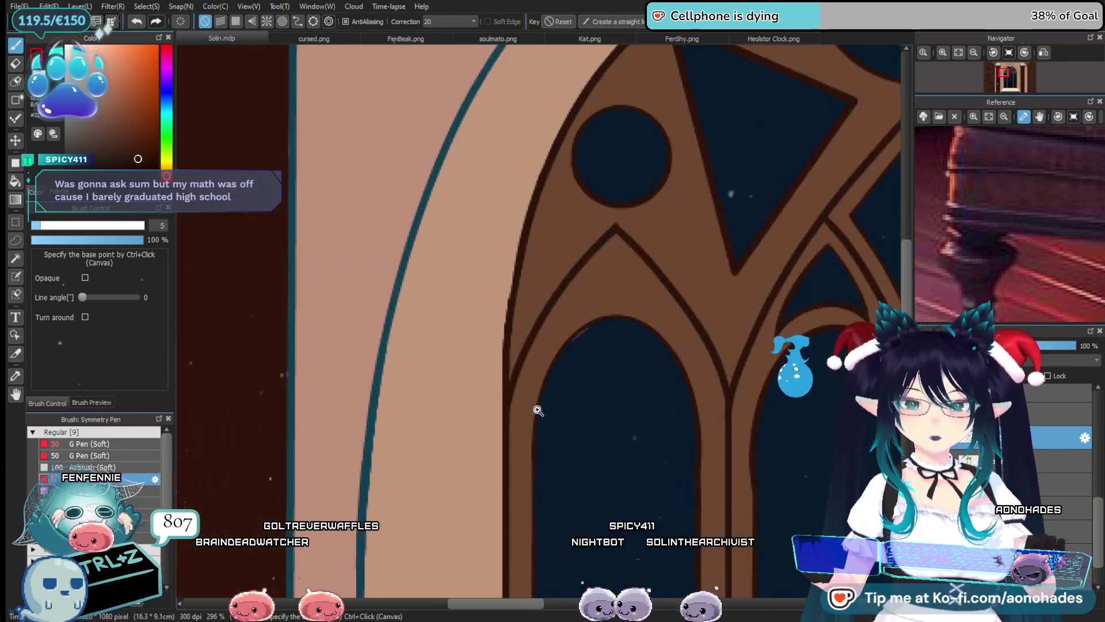
{"action": "scroll", "coordinate": [517, 342], "scroll_direction": "up", "scroll_amount": 2}
Redraw the dark outline along the inner arch's left edge smoother and thicker
{"action": "left_click_drag", "start_coordinate": [516, 342], "coordinate": [522, 406]}
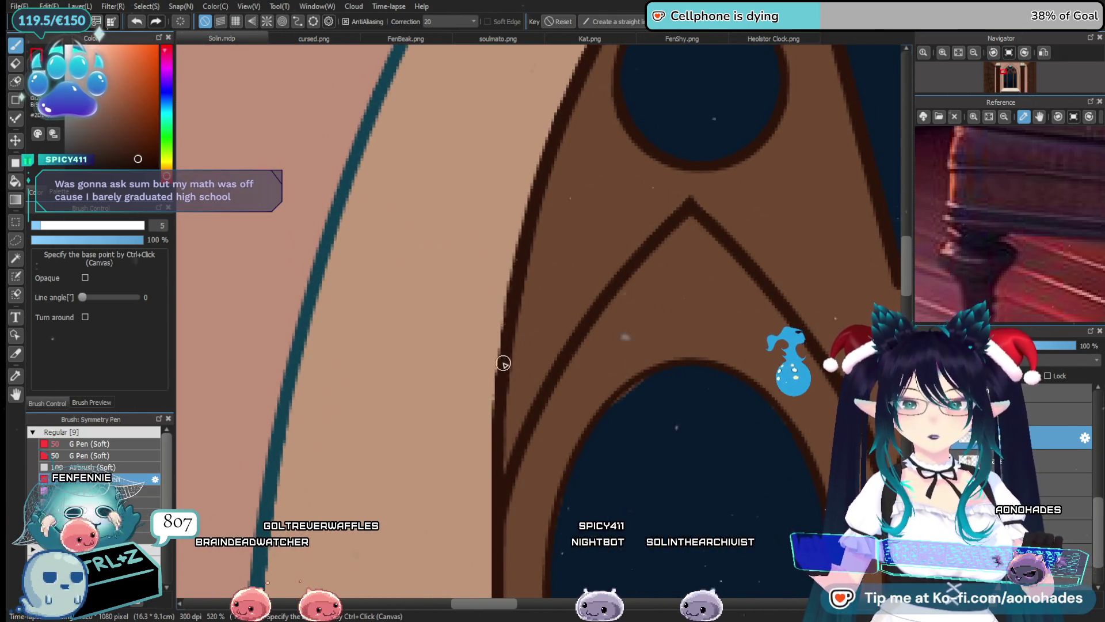
{"action": "left_click_drag", "start_coordinate": [525, 214], "coordinate": [499, 329]}
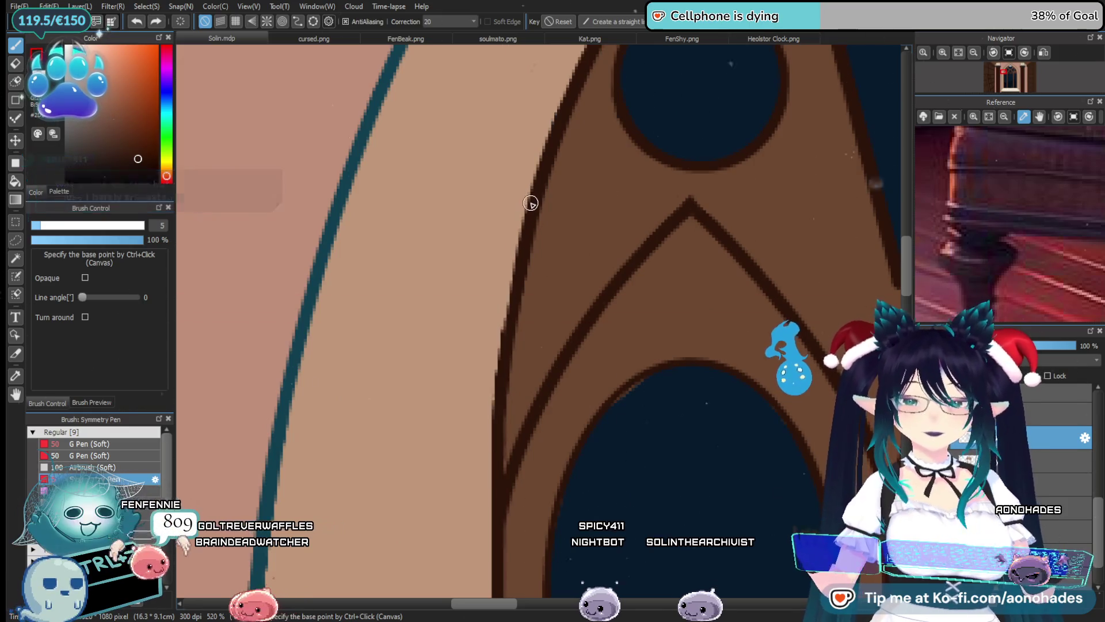
{"action": "left_click_drag", "start_coordinate": [518, 234], "coordinate": [494, 437]}
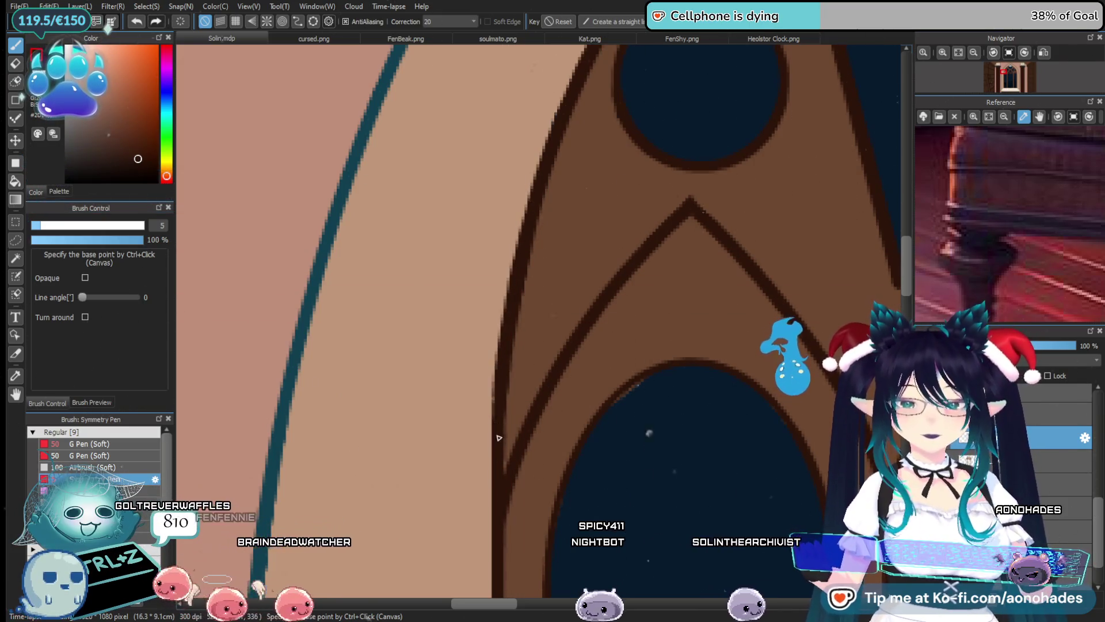
Zoom back out and bring the lower window panes and cream sill into view
{"action": "scroll", "coordinate": [561, 426], "scroll_direction": "down", "scroll_amount": 2}
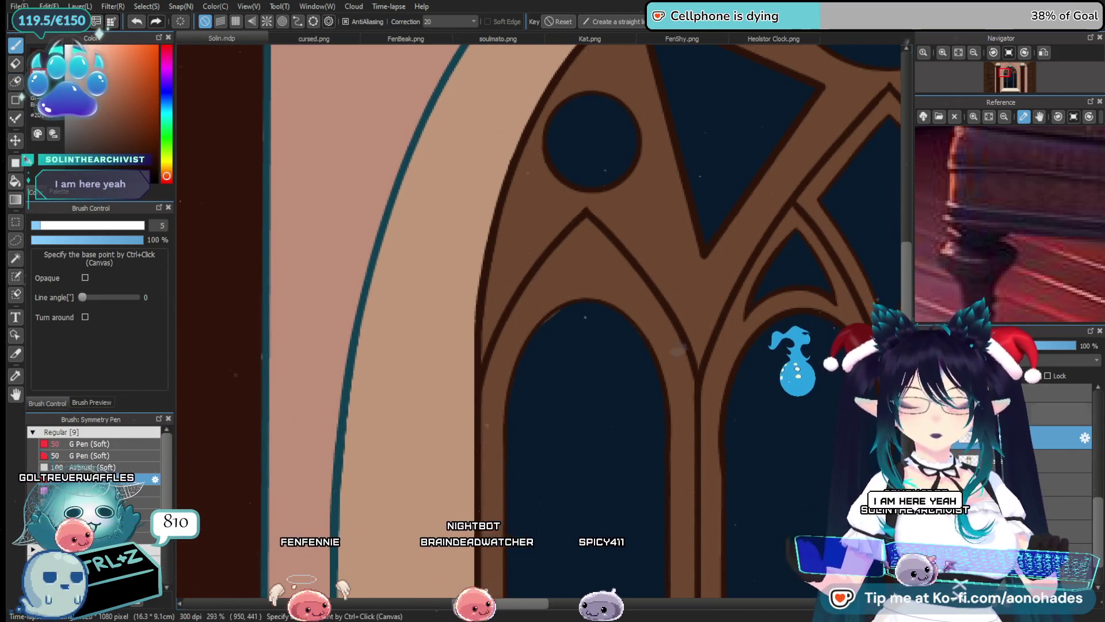
{"action": "scroll", "coordinate": [533, 331], "scroll_direction": "up", "scroll_amount": 1}
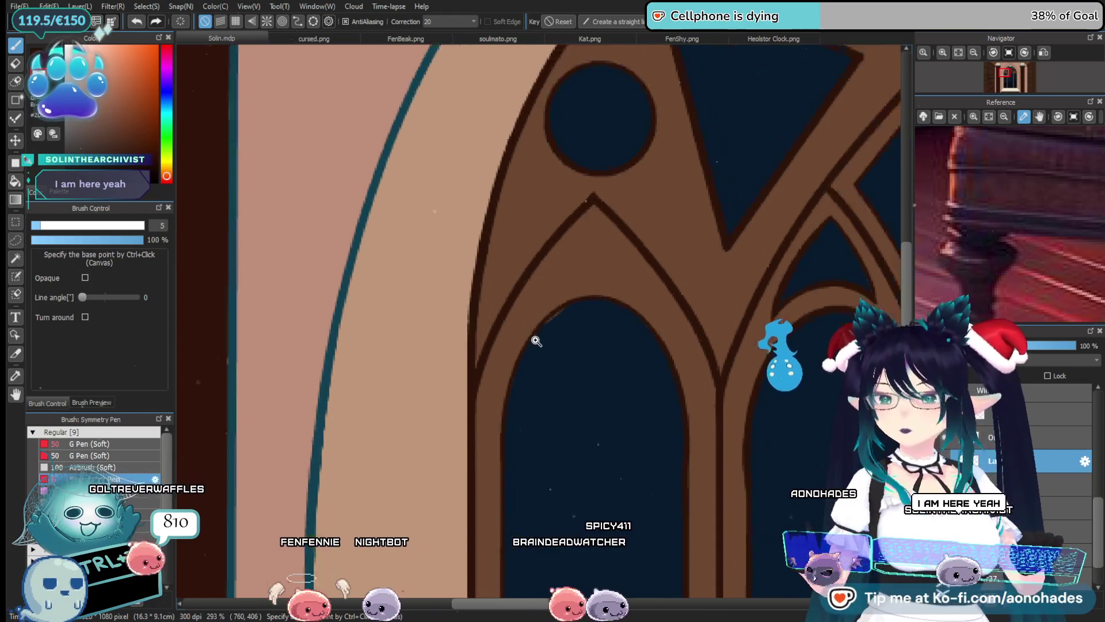
{"action": "scroll", "coordinate": [543, 343], "scroll_direction": "up", "scroll_amount": 1}
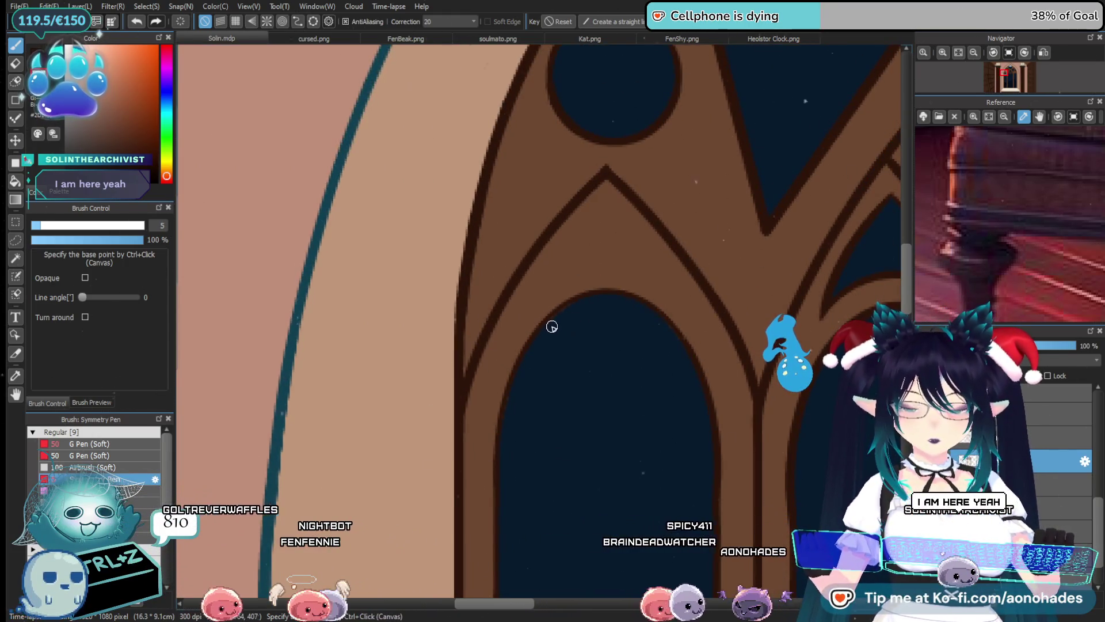
{"action": "scroll", "coordinate": [622, 390], "scroll_direction": "down", "scroll_amount": 1}
{"action": "scroll", "coordinate": [621, 390], "scroll_direction": "down", "scroll_amount": 1}
{"action": "scroll", "coordinate": [617, 348], "scroll_direction": "down", "scroll_amount": 2}
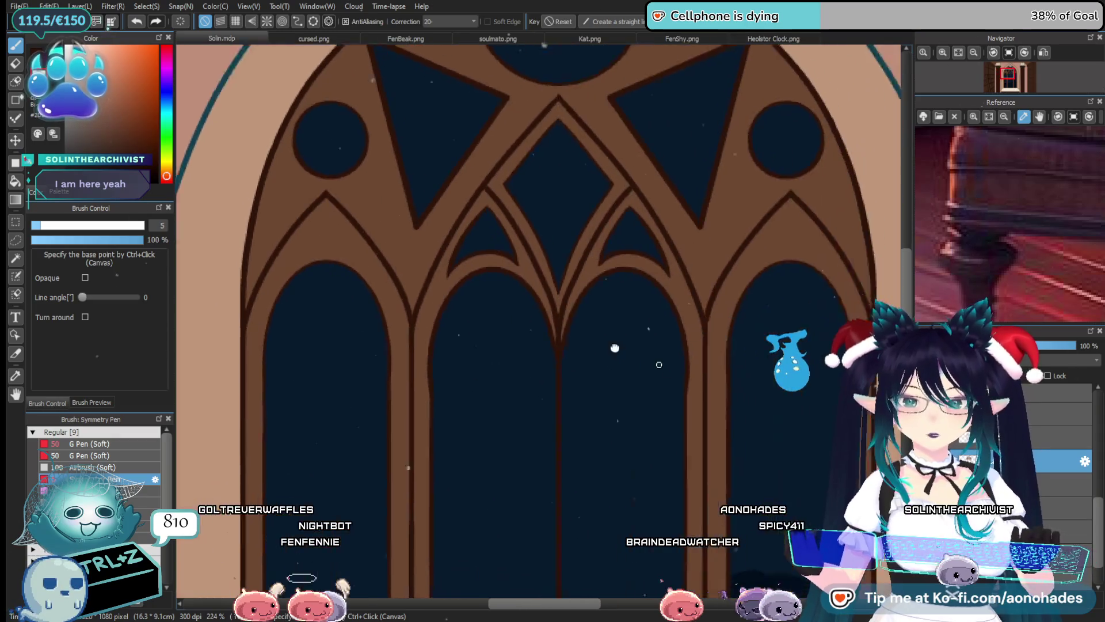
{"action": "scroll", "coordinate": [674, 369], "scroll_direction": "down", "scroll_amount": 1}
{"action": "scroll", "coordinate": [679, 403], "scroll_direction": "down", "scroll_amount": 1}
{"action": "scroll", "coordinate": [690, 455], "scroll_direction": "down", "scroll_amount": 1}
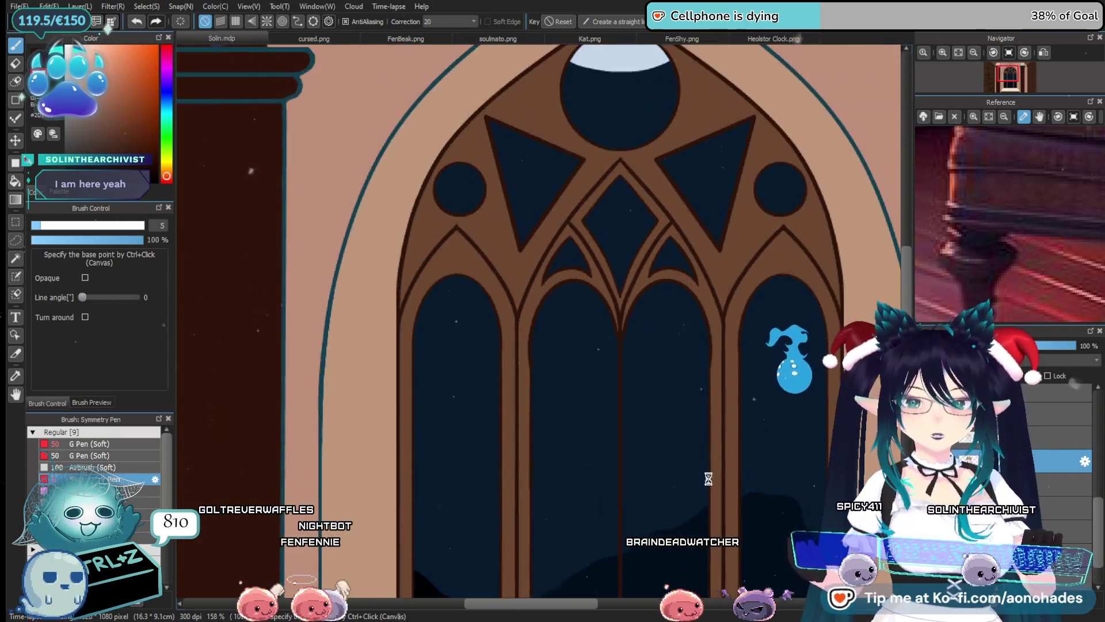
{"action": "scroll", "coordinate": [696, 455], "scroll_direction": "down", "scroll_amount": 1}
{"action": "scroll", "coordinate": [685, 428], "scroll_direction": "down", "scroll_amount": 1}
{"action": "left_click_drag", "start_coordinate": [685, 428], "coordinate": [647, 363]}
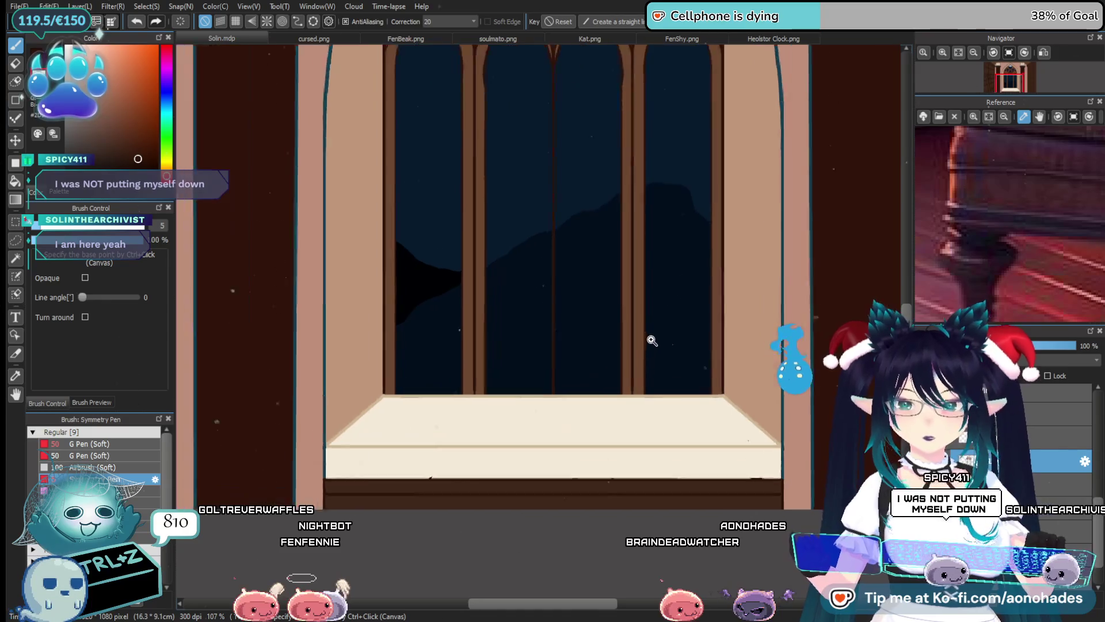
{"action": "scroll", "coordinate": [654, 350], "scroll_direction": "up", "scroll_amount": 1}
{"action": "scroll", "coordinate": [650, 368], "scroll_direction": "up", "scroll_amount": 2}
{"action": "scroll", "coordinate": [647, 389], "scroll_direction": "up", "scroll_amount": 2}
{"action": "scroll", "coordinate": [506, 451], "scroll_direction": "up", "scroll_amount": 2}
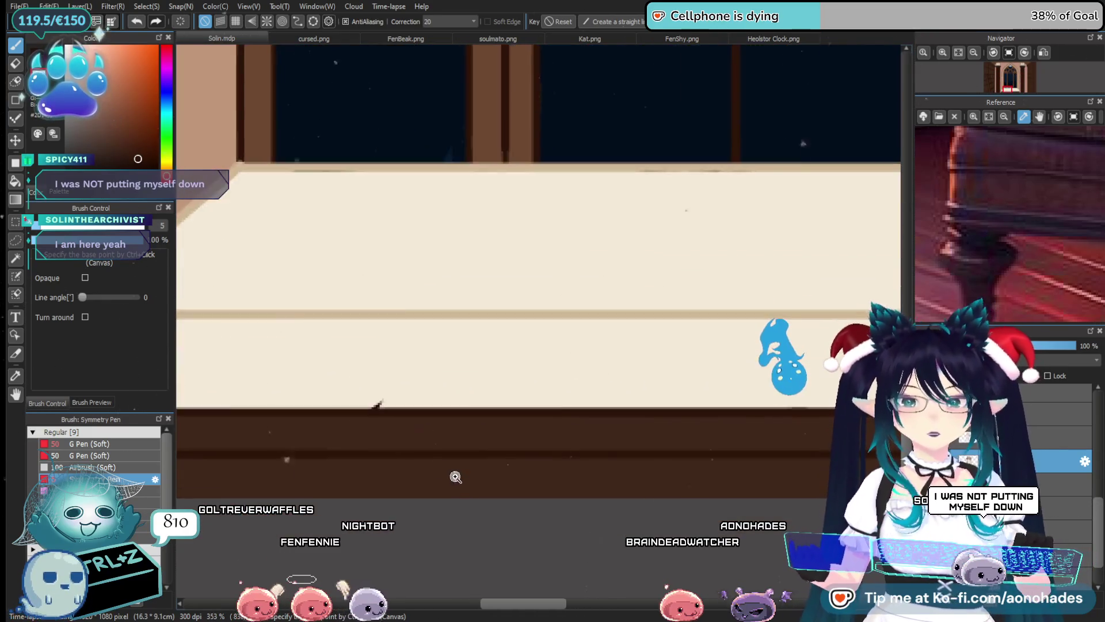
{"action": "scroll", "coordinate": [455, 476], "scroll_direction": "up", "scroll_amount": 2}
{"action": "left_click_drag", "start_coordinate": [588, 436], "coordinate": [561, 429]}
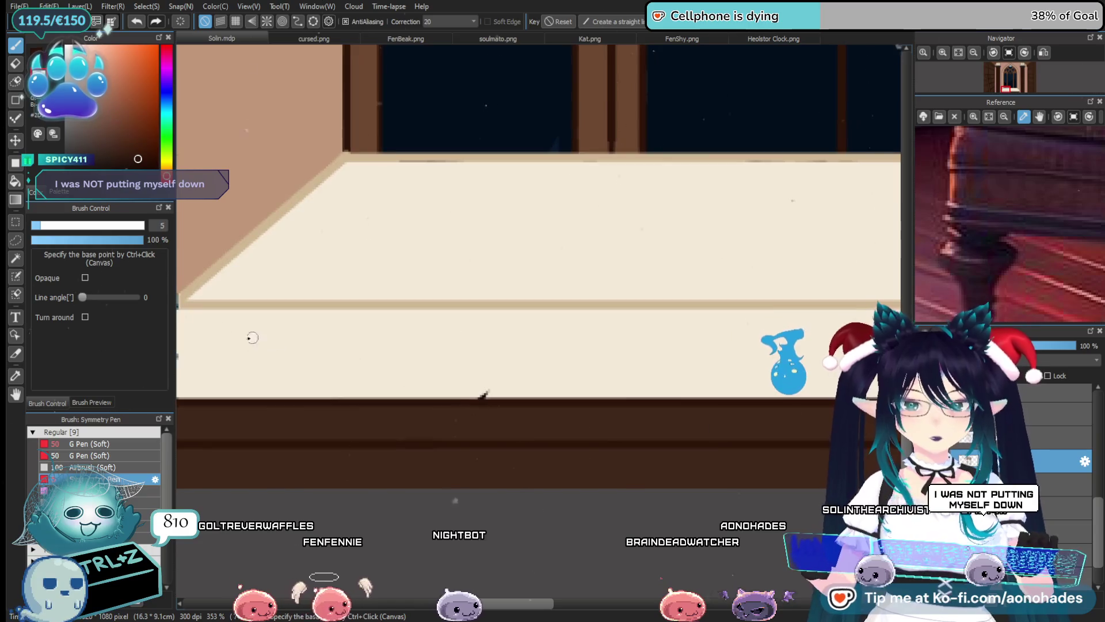
{"action": "left_click", "coordinate": [92, 444]}
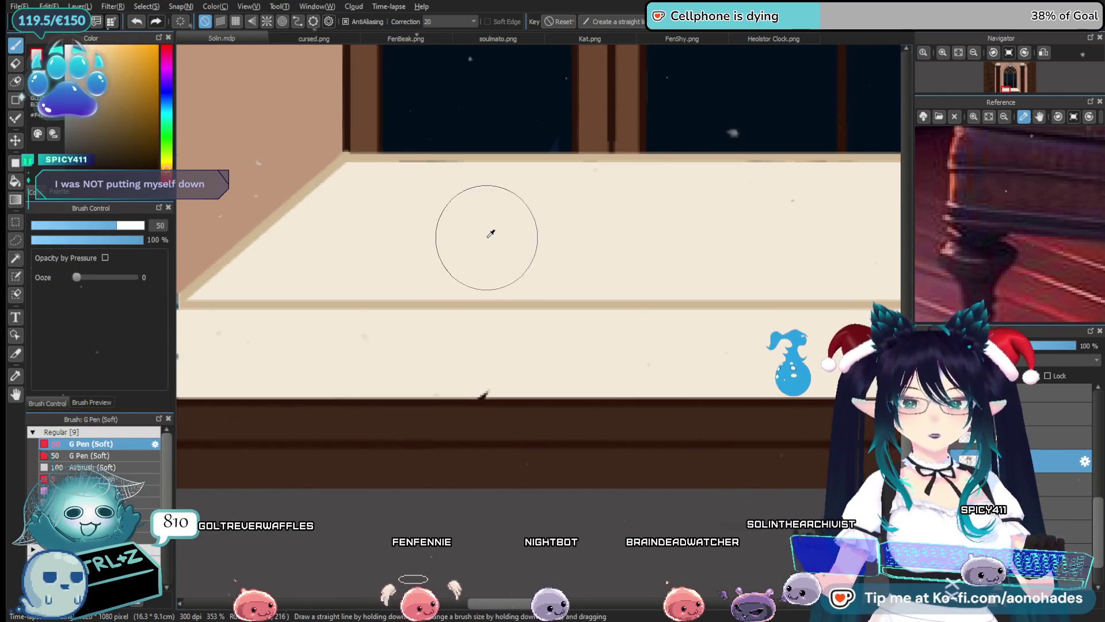
{"action": "left_click", "coordinate": [62, 225]}
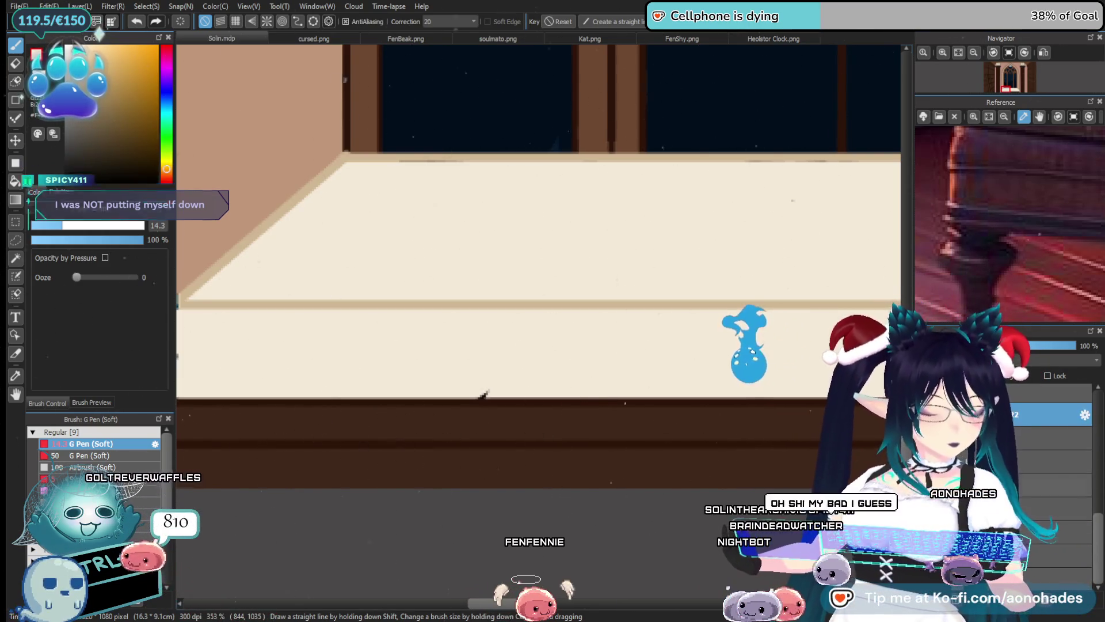
{"action": "left_click_drag", "start_coordinate": [1101, 551], "coordinate": [1073, 477]}
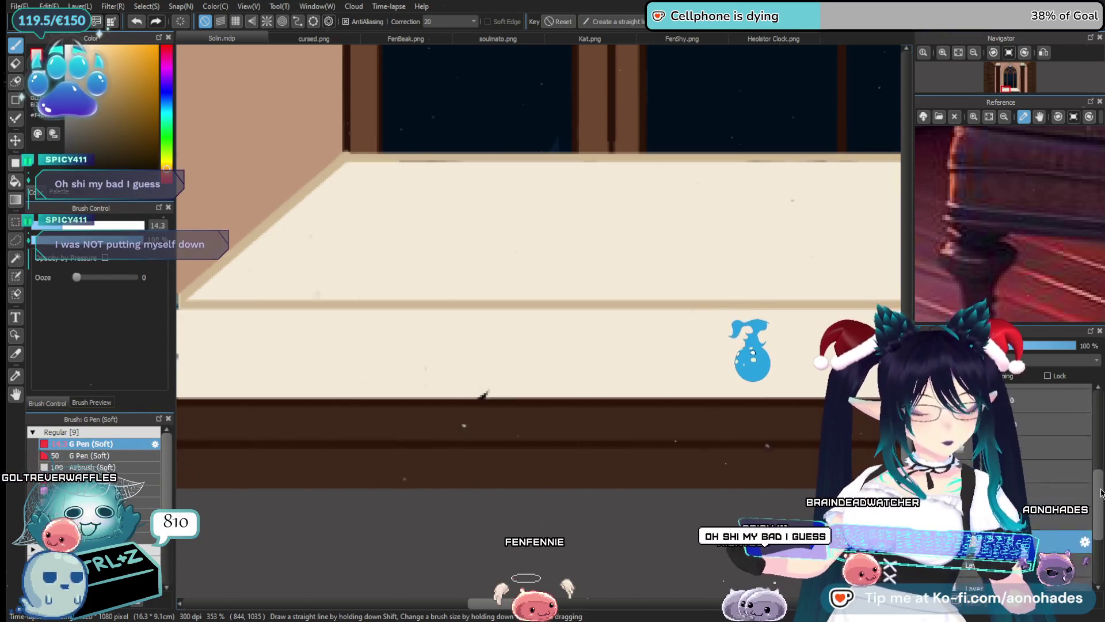
{"action": "scroll", "coordinate": [1086, 490], "scroll_direction": "down", "scroll_amount": 3}
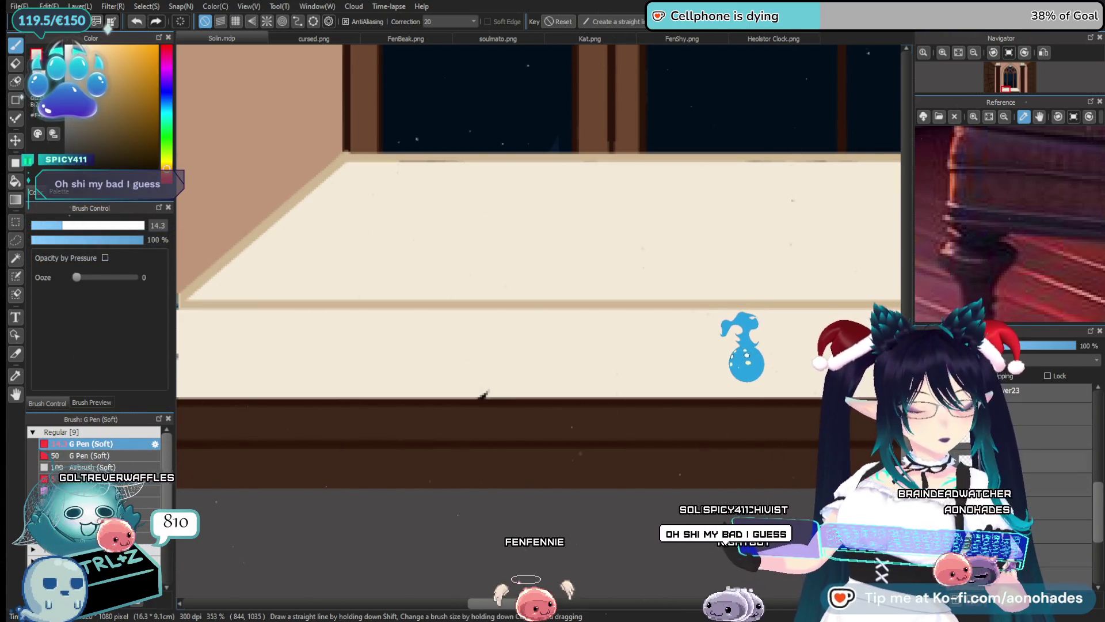
{"action": "scroll", "coordinate": [1086, 489], "scroll_direction": "up", "scroll_amount": 3}
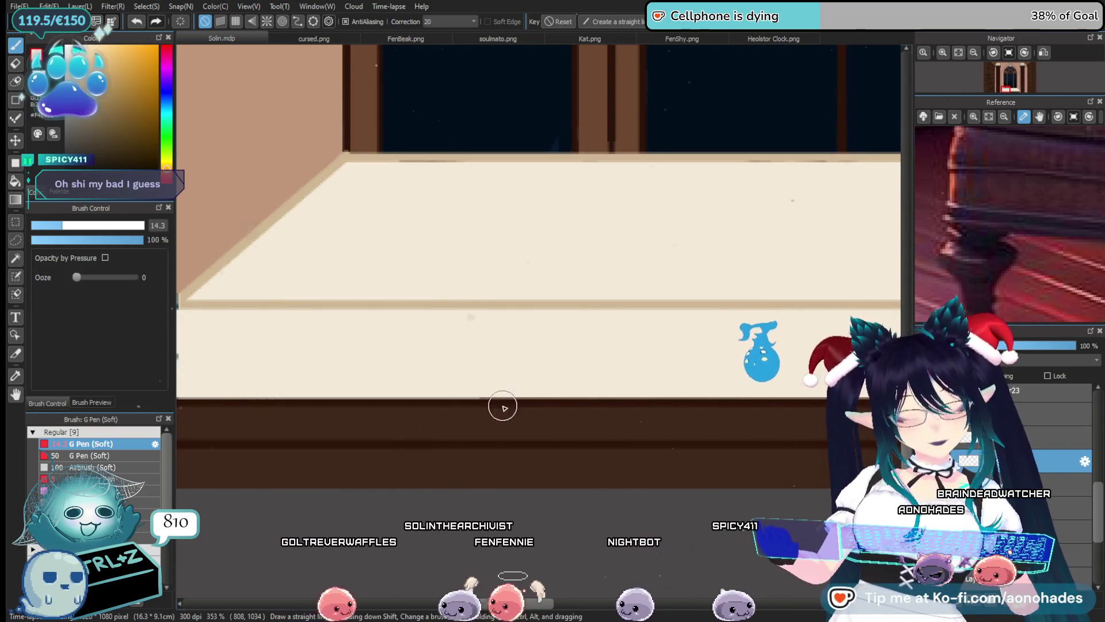
{"action": "mouse_move", "coordinate": [772, 469]}
{"action": "left_mouse_down"}
{"action": "mouse_move", "coordinate": [664, 458]}
{"action": "mouse_move", "coordinate": [654, 501]}
{"action": "left_mouse_up"}
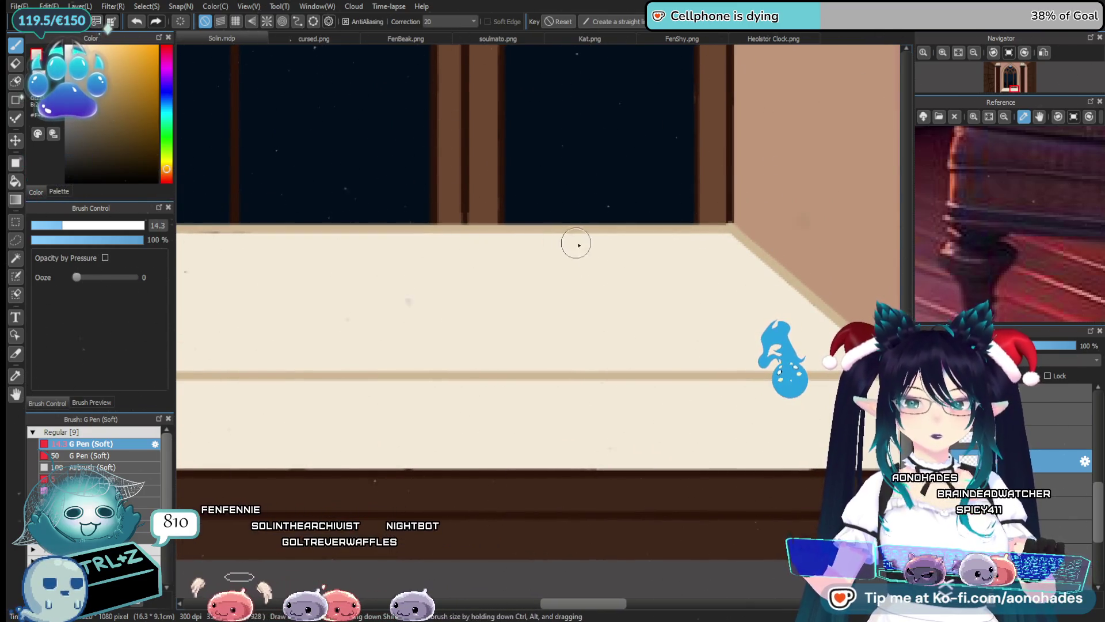
{"action": "scroll", "coordinate": [547, 315], "scroll_direction": "left", "scroll_amount": 5}
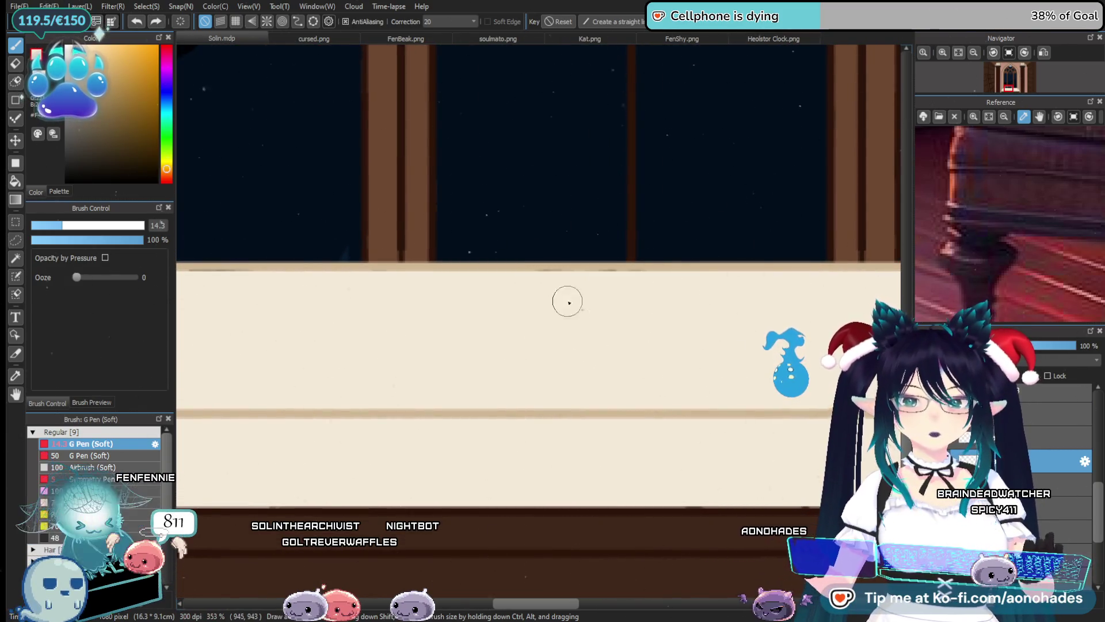
{"action": "scroll", "coordinate": [637, 330], "scroll_direction": "right", "scroll_amount": 3}
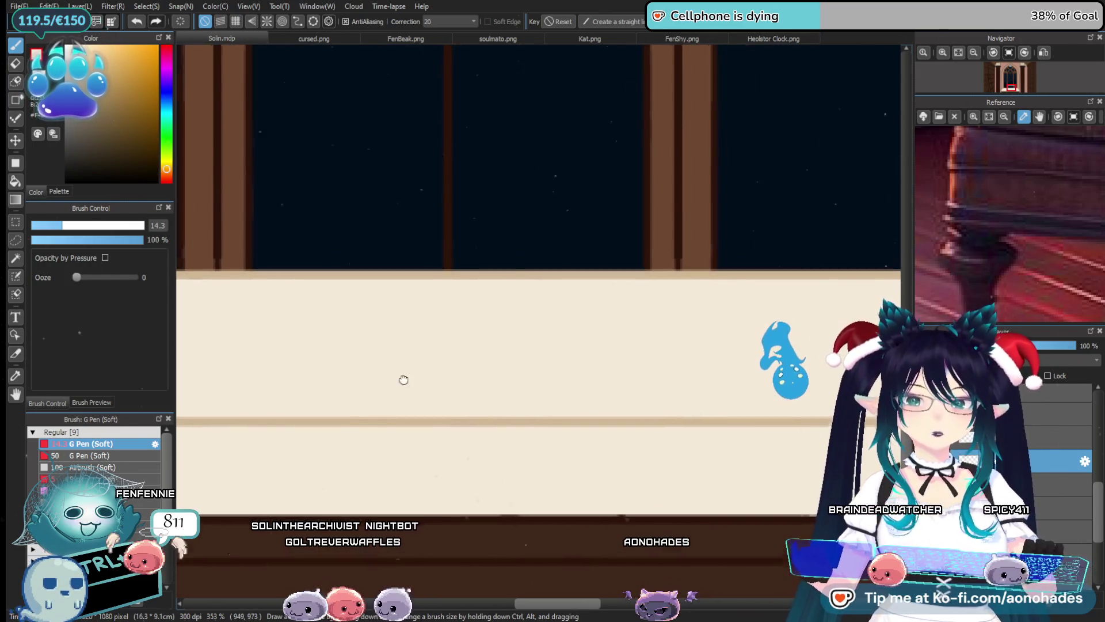
{"action": "scroll", "coordinate": [402, 378], "scroll_direction": "left", "scroll_amount": 3}
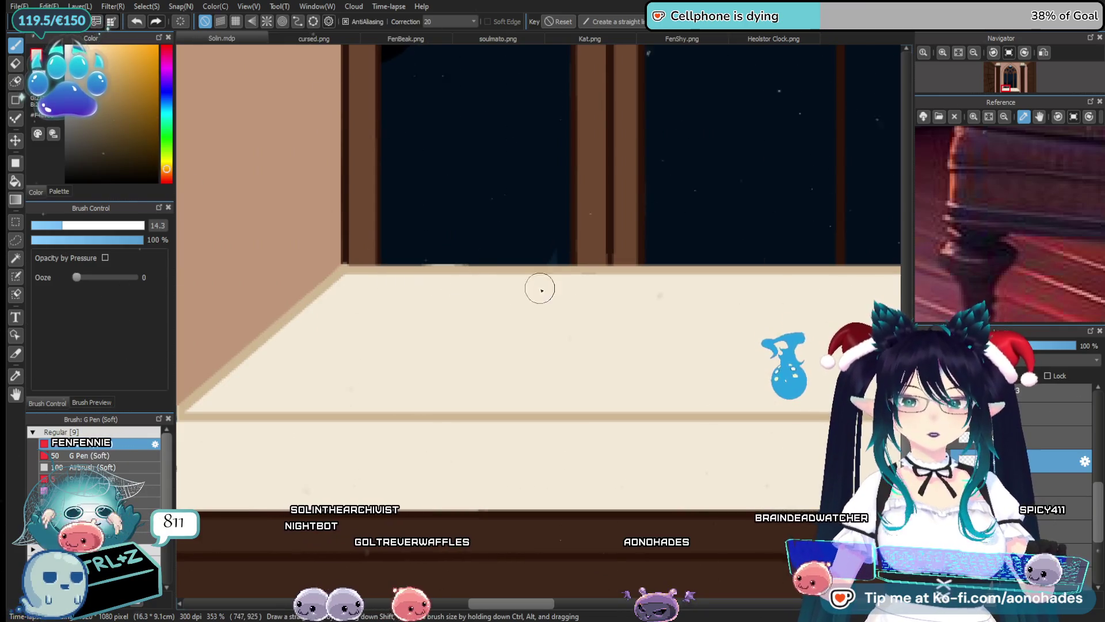
{"action": "key", "text": "e"}
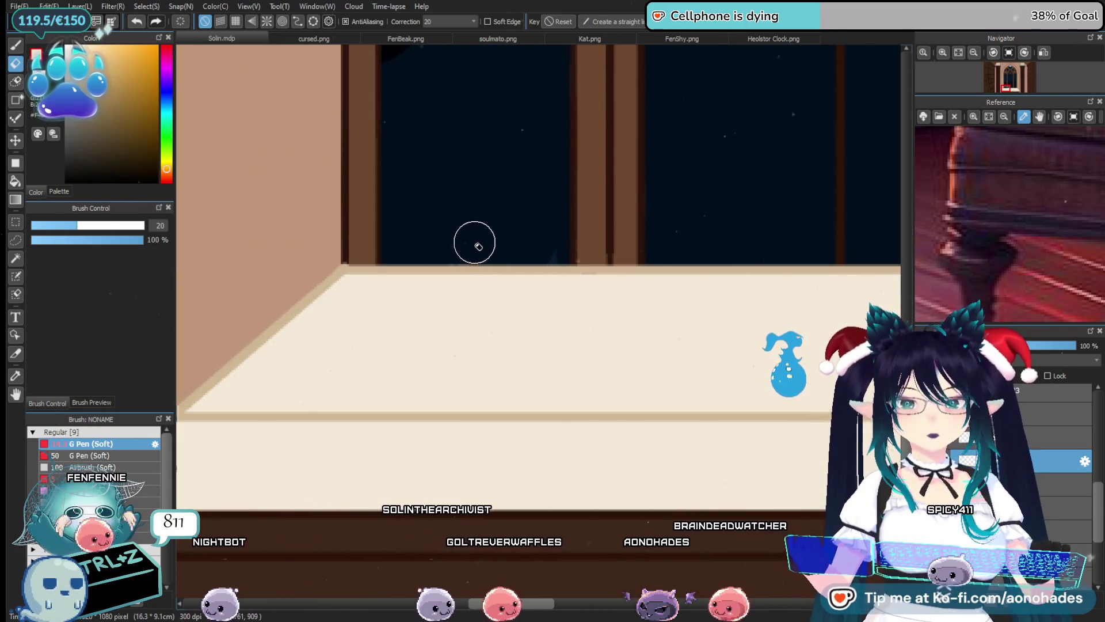
{"action": "left_click_drag", "start_coordinate": [625, 327], "coordinate": [552, 317]}
{"action": "key", "text": "p"}
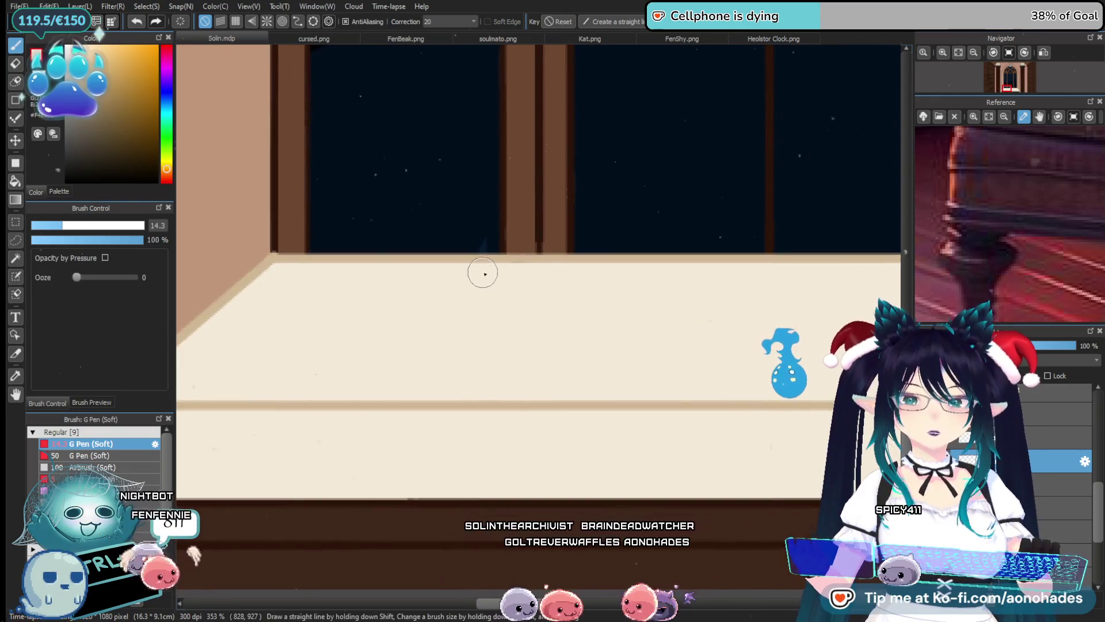
{"action": "scroll", "coordinate": [670, 412], "scroll_direction": "down", "scroll_amount": 2}
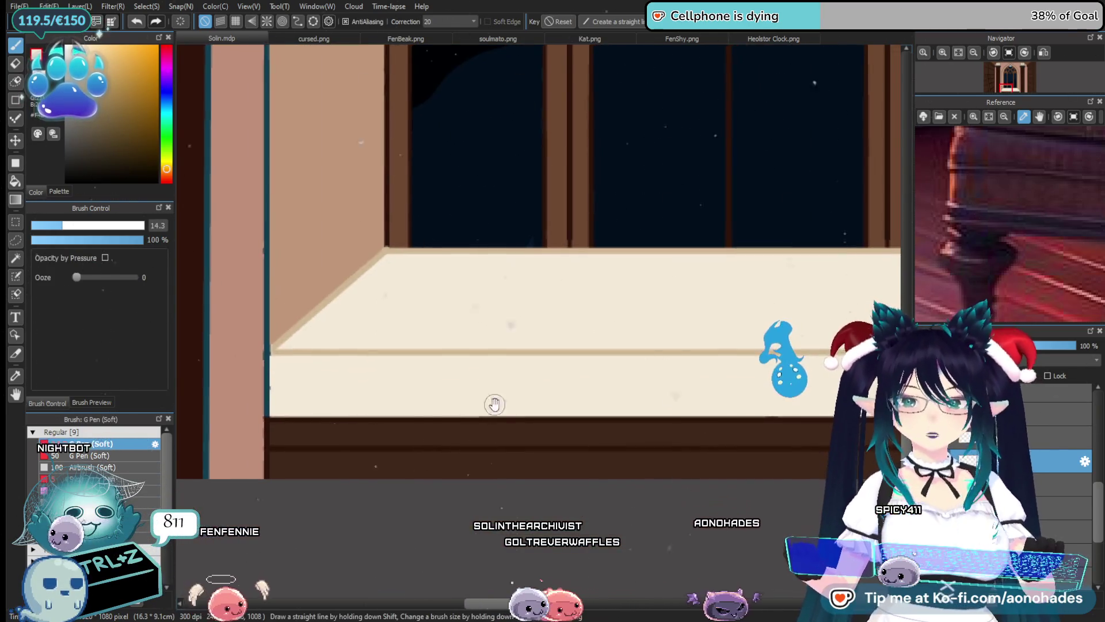
{"action": "scroll", "coordinate": [452, 399], "scroll_direction": "up", "scroll_amount": 2}
{"action": "scroll", "coordinate": [526, 414], "scroll_direction": "up", "scroll_amount": 1}
{"action": "scroll", "coordinate": [470, 347], "scroll_direction": "up", "scroll_amount": 1}
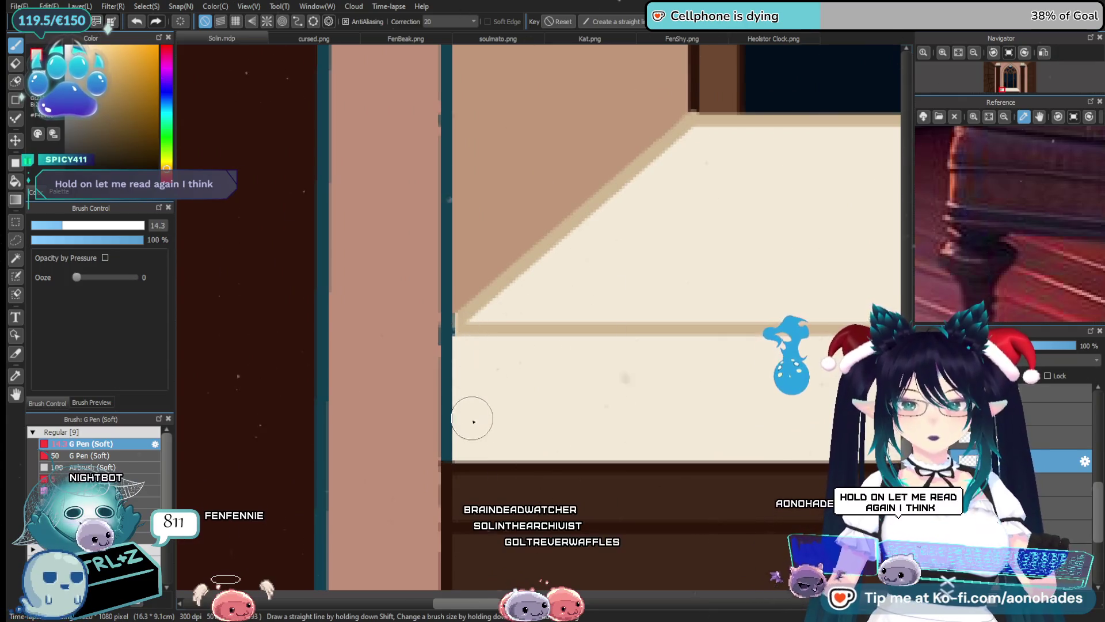
{"action": "scroll", "coordinate": [479, 403], "scroll_direction": "down", "scroll_amount": 2}
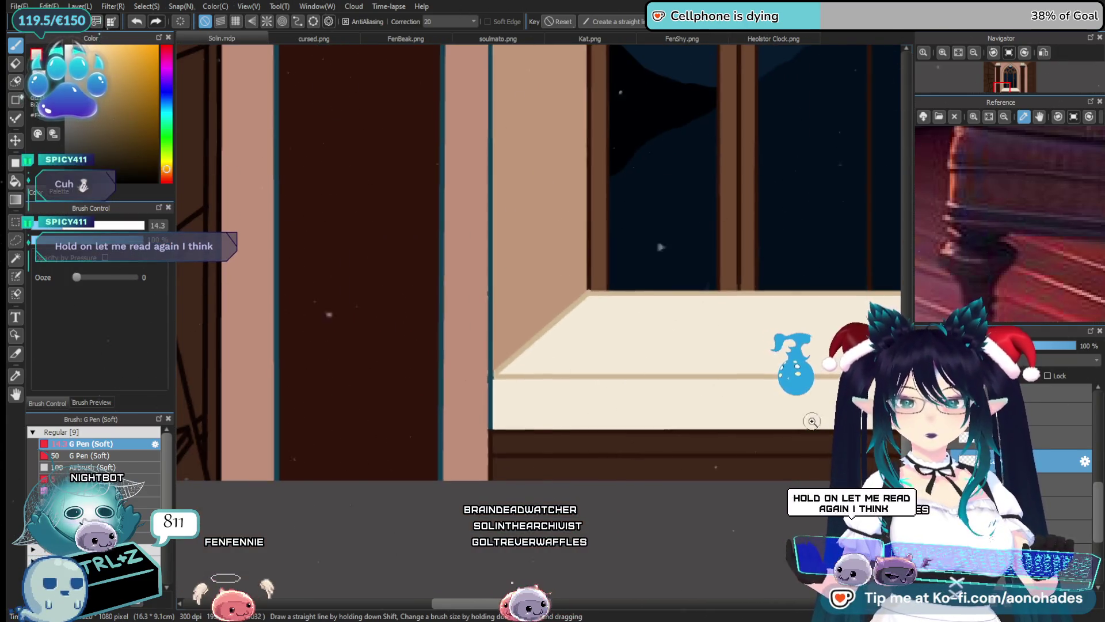
{"action": "scroll", "coordinate": [813, 431], "scroll_direction": "down", "scroll_amount": 1}
{"action": "left_click_drag", "start_coordinate": [814, 431], "coordinate": [643, 387]}
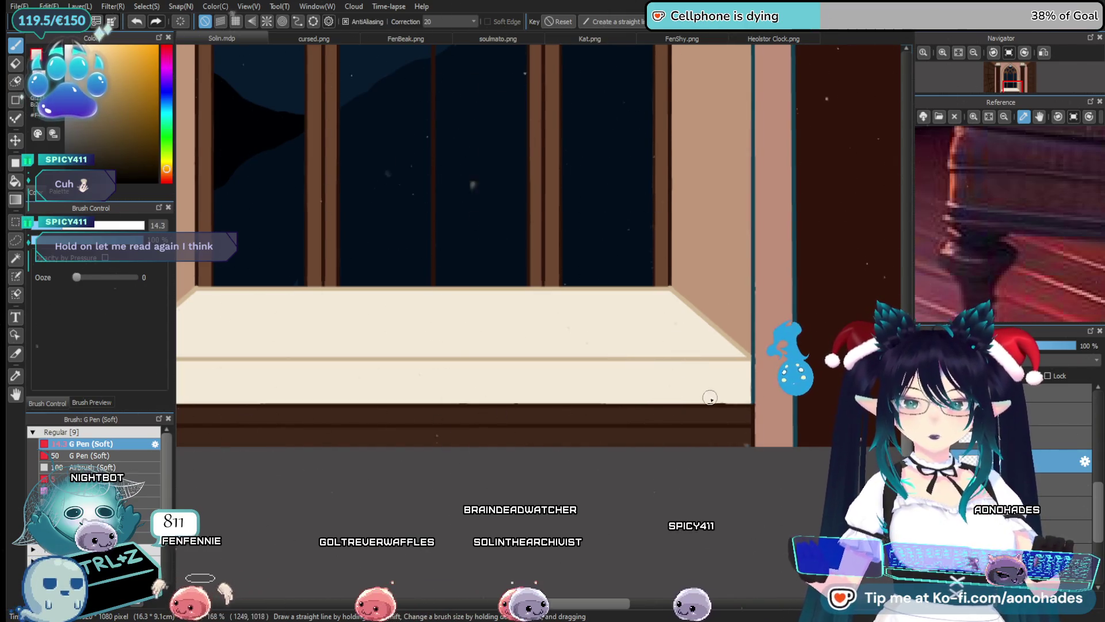
{"action": "scroll", "coordinate": [731, 460], "scroll_direction": "up", "scroll_amount": 2}
{"action": "scroll", "coordinate": [716, 442], "scroll_direction": "up", "scroll_amount": 2}
{"action": "scroll", "coordinate": [551, 475], "scroll_direction": "up", "scroll_amount": 2}
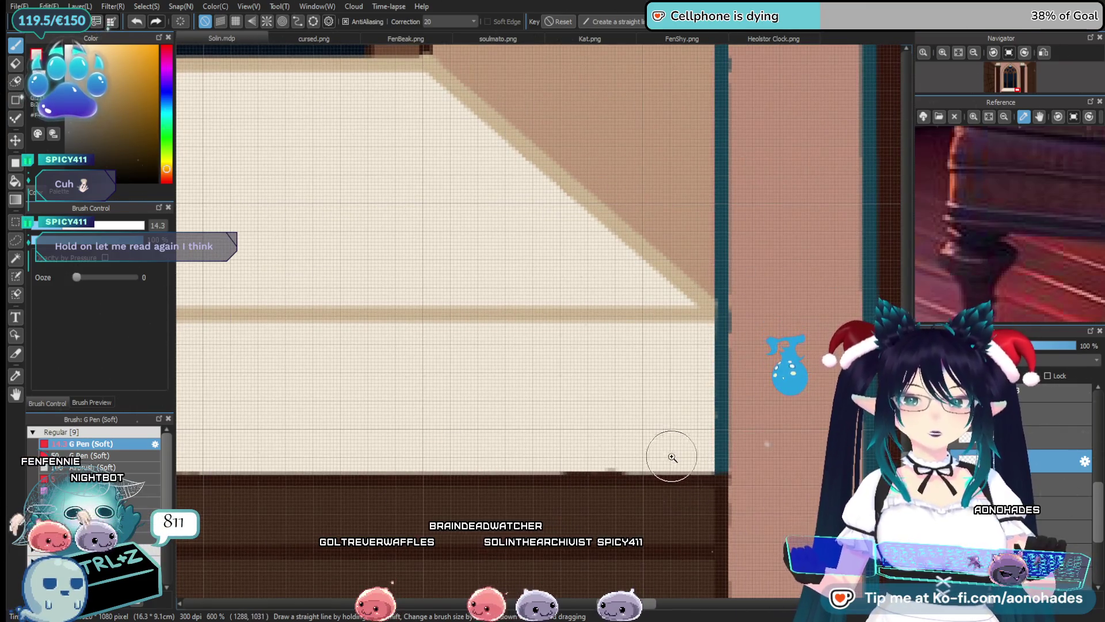
{"action": "scroll", "coordinate": [671, 449], "scroll_direction": "down", "scroll_amount": 2}
{"action": "scroll", "coordinate": [647, 444], "scroll_direction": "down", "scroll_amount": 1}
{"action": "scroll", "coordinate": [668, 437], "scroll_direction": "down", "scroll_amount": 1}
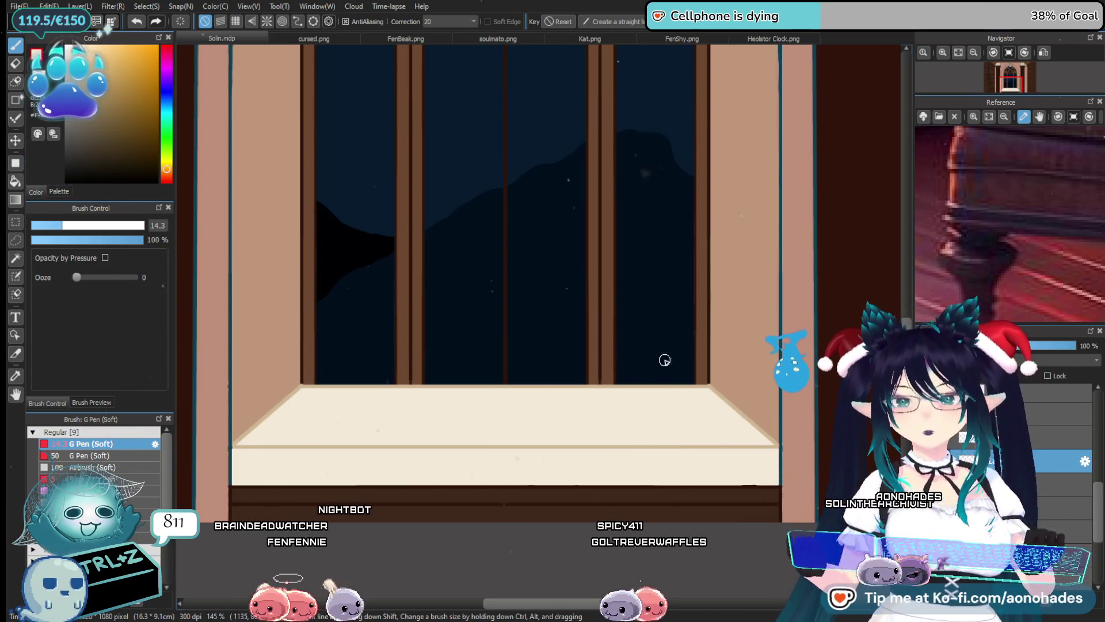
{"action": "scroll", "coordinate": [665, 360], "scroll_direction": "down", "scroll_amount": 3}
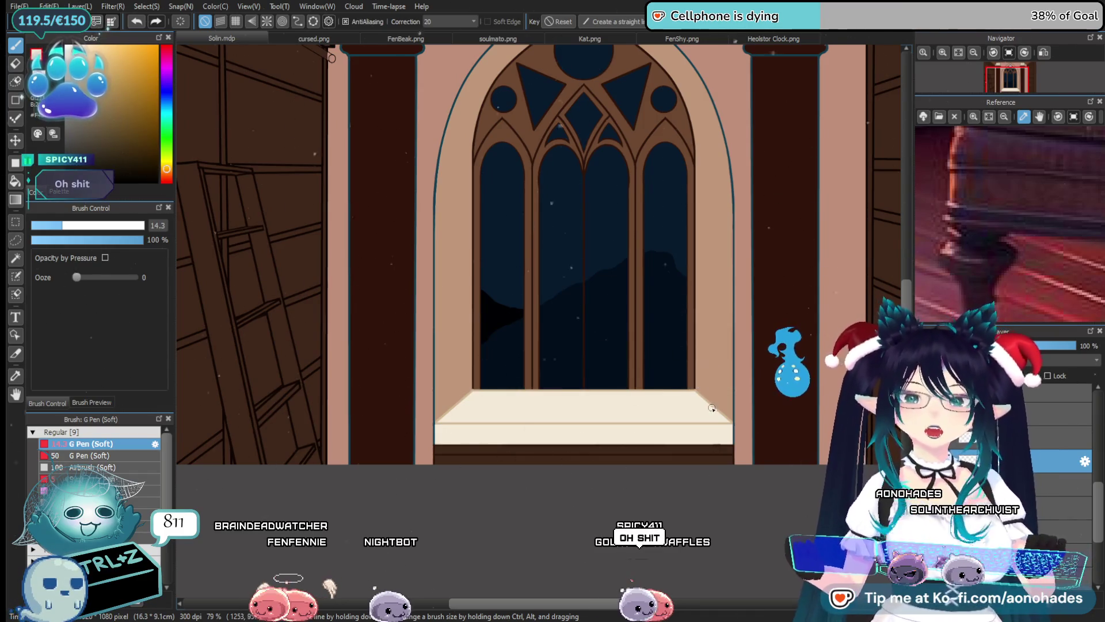
{"action": "scroll", "coordinate": [712, 408], "scroll_direction": "down", "scroll_amount": 2}
{"action": "scroll", "coordinate": [712, 408], "scroll_direction": "down", "scroll_amount": 2}
{"action": "left_click_drag", "start_coordinate": [727, 354], "coordinate": [609, 357]}
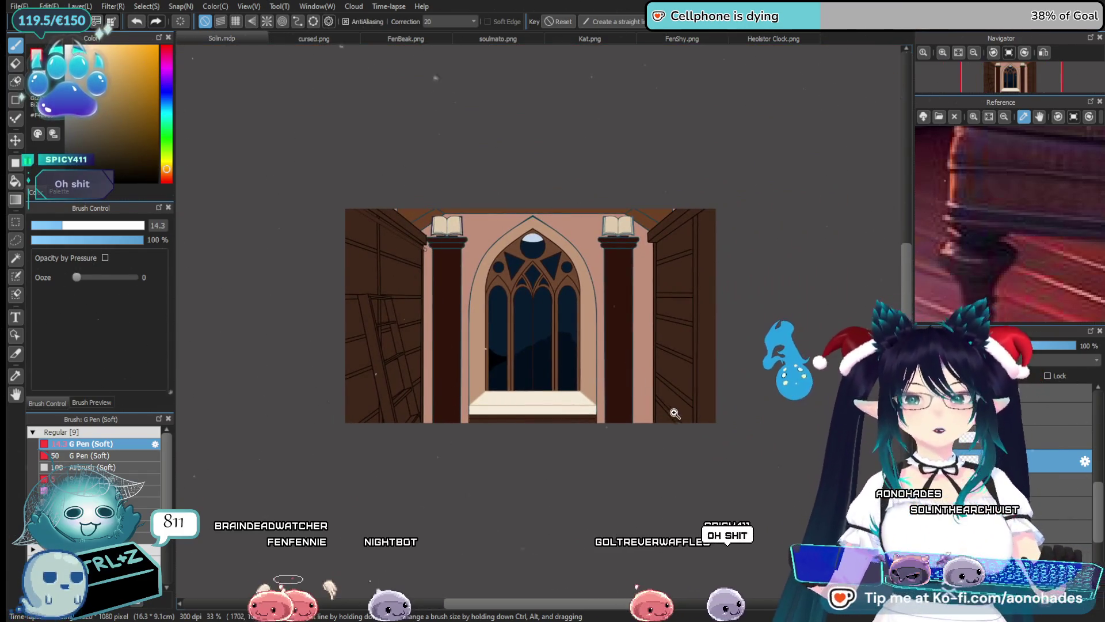
{"action": "scroll", "coordinate": [674, 413], "scroll_direction": "up", "scroll_amount": 1}
{"action": "scroll", "coordinate": [671, 426], "scroll_direction": "up", "scroll_amount": 2}
{"action": "scroll", "coordinate": [662, 403], "scroll_direction": "down", "scroll_amount": 2}
{"action": "scroll", "coordinate": [682, 427], "scroll_direction": "up", "scroll_amount": 1}
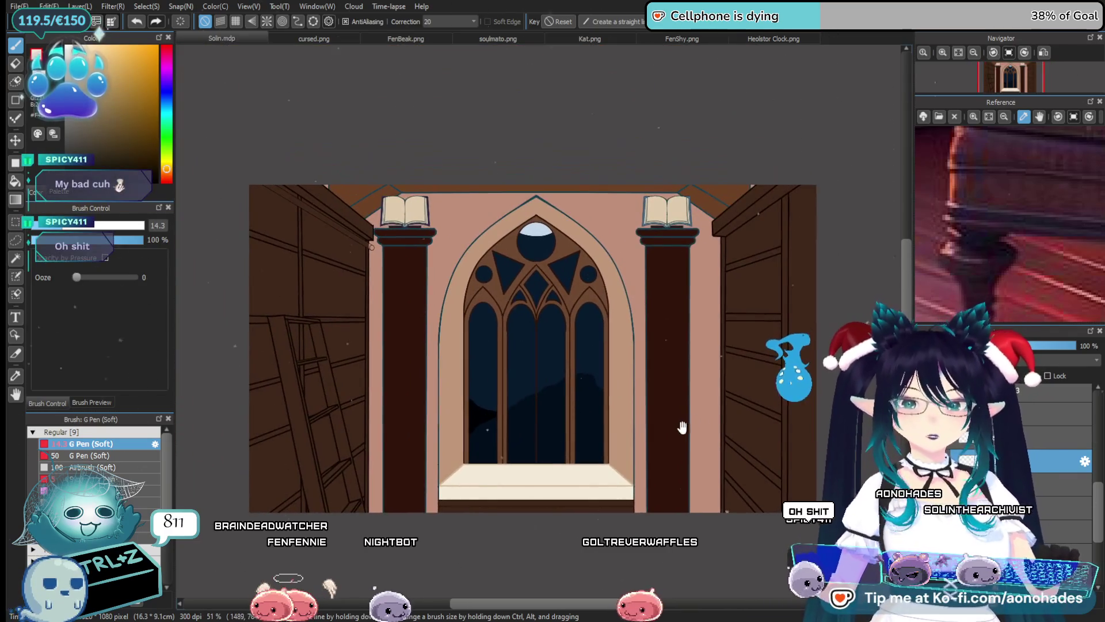
{"action": "scroll", "coordinate": [680, 411], "scroll_direction": "up", "scroll_amount": 2}
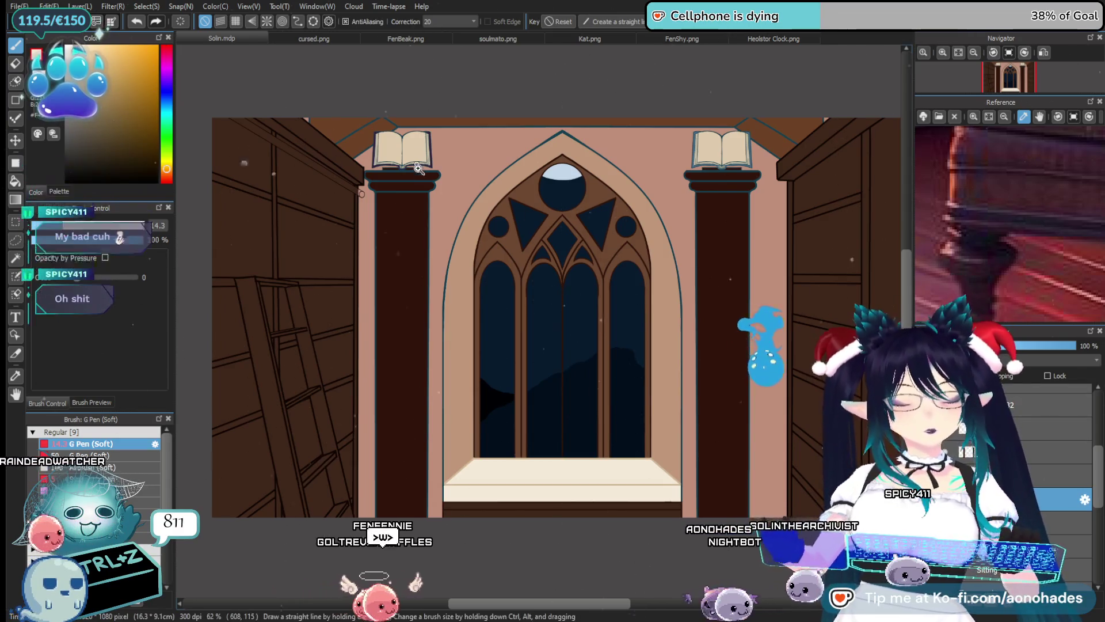
{"action": "scroll", "coordinate": [419, 168], "scroll_direction": "up", "scroll_amount": 5}
{"action": "left_click_drag", "start_coordinate": [233, 88], "coordinate": [475, 341]}
{"action": "left_click", "coordinate": [126, 125]}
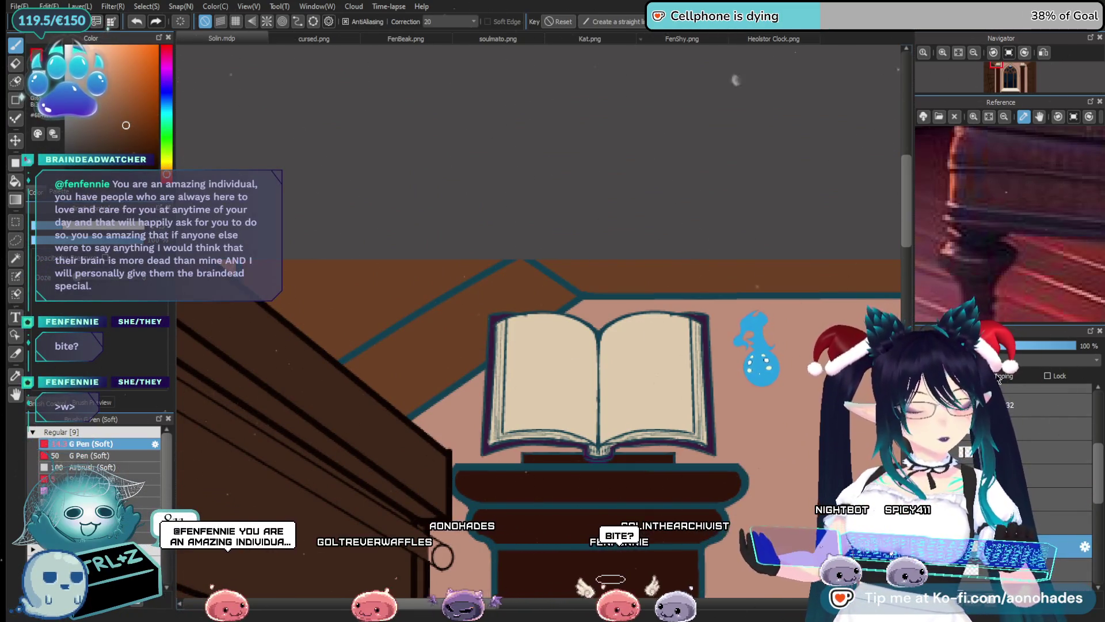
{"action": "left_click_drag", "start_coordinate": [492, 289], "coordinate": [431, 343]}
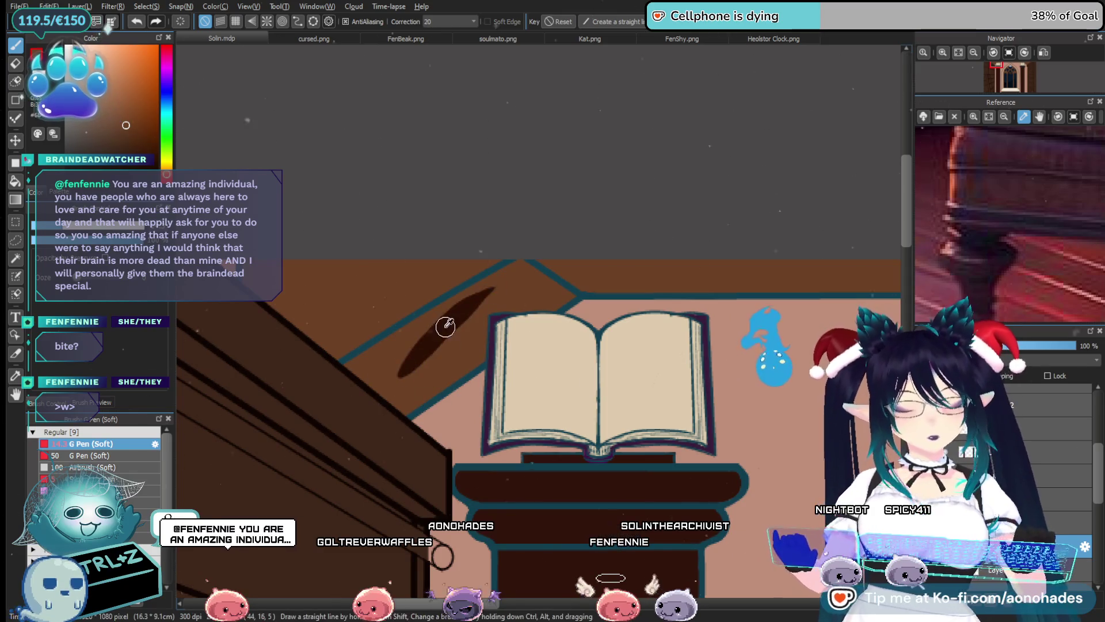
{"action": "key", "text": "ctrl+z"}
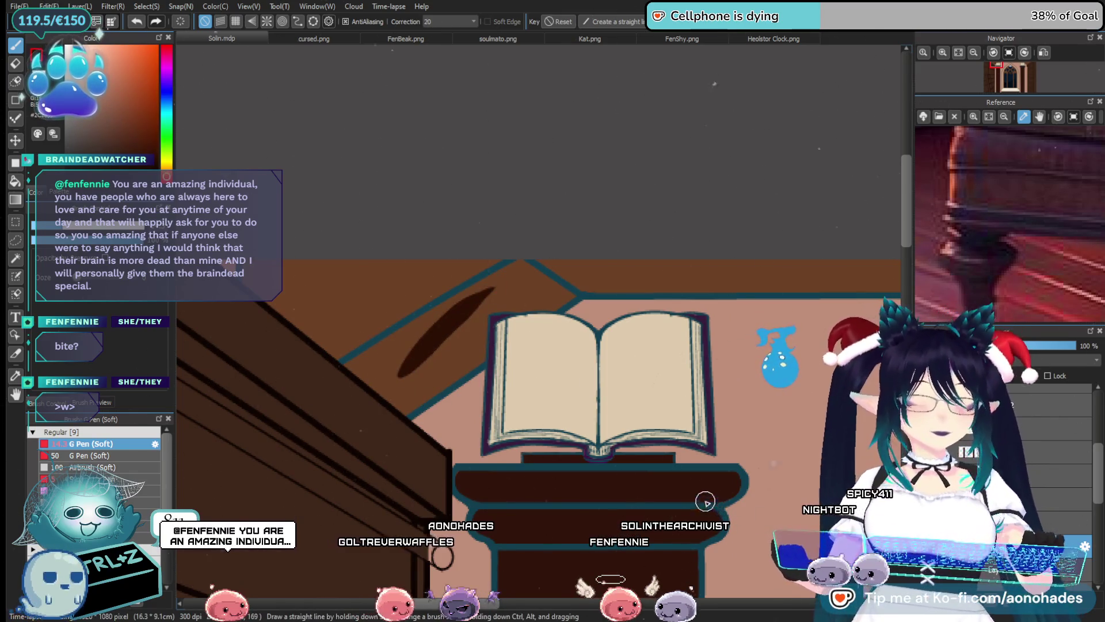
{"action": "left_click", "coordinate": [451, 336], "text": "alt"}
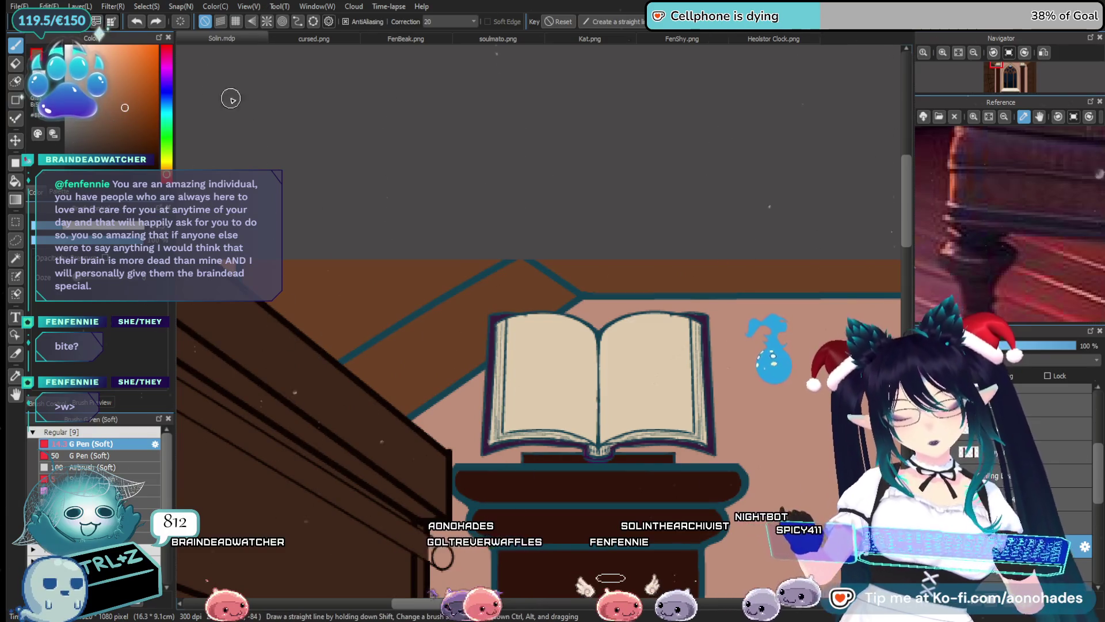
{"action": "left_click_drag", "start_coordinate": [465, 303], "coordinate": [422, 362]}
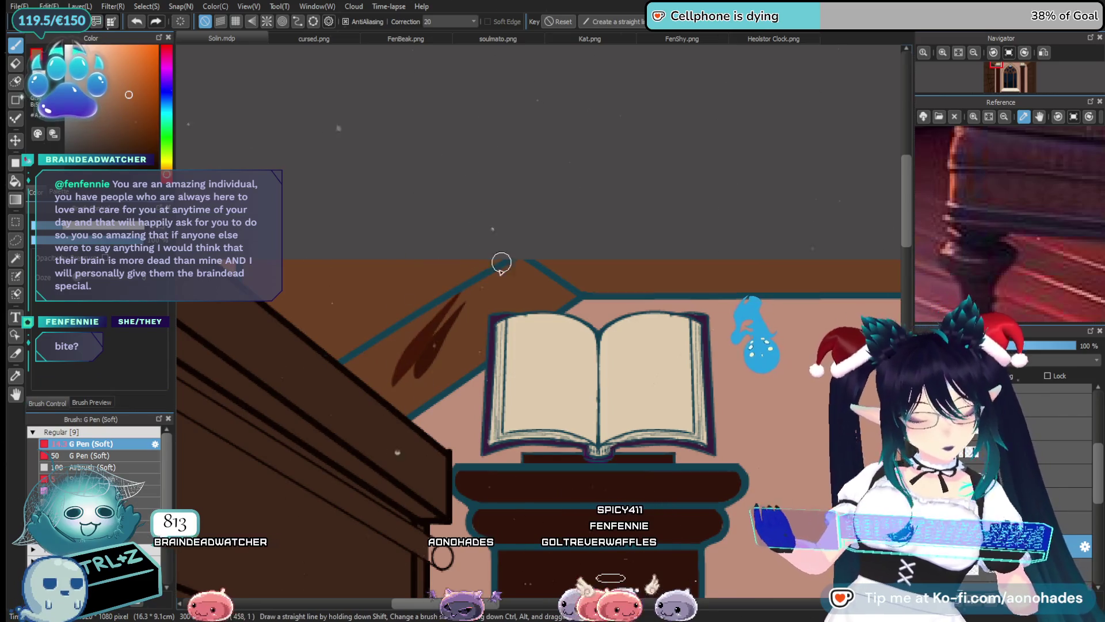
{"action": "key", "text": "ctrl+z"}
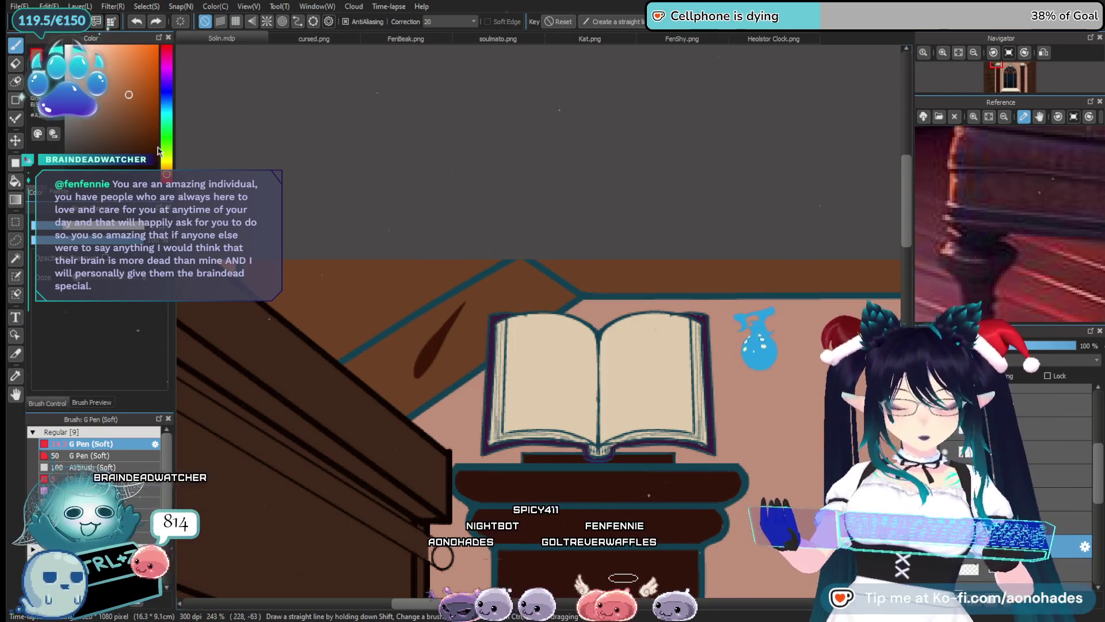
{"action": "key", "text": "ctrl+z"}
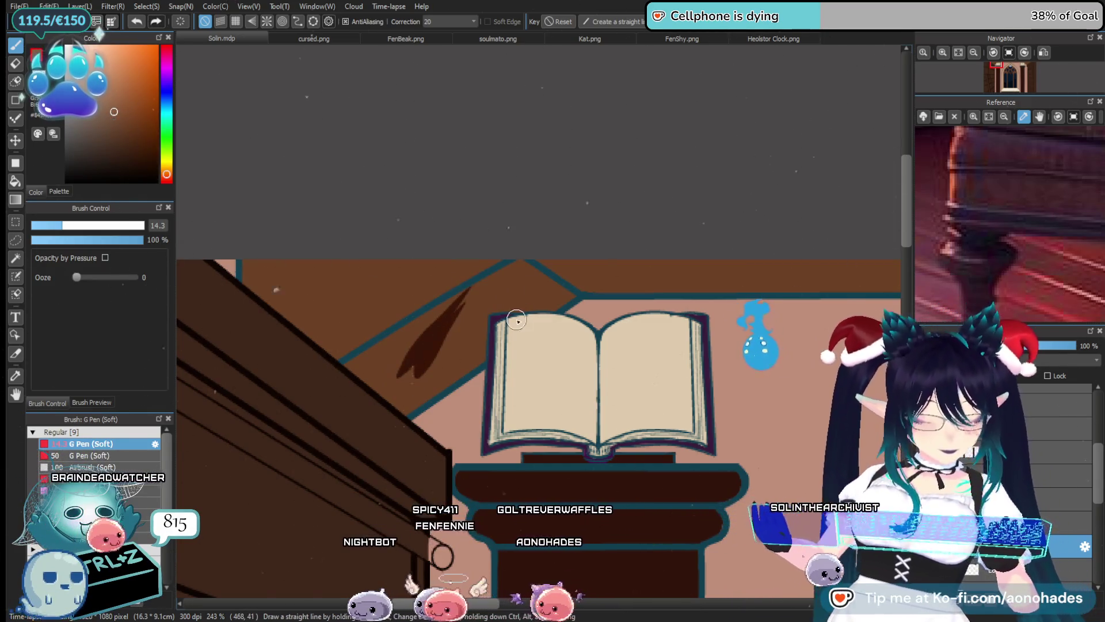
{"action": "left_click", "coordinate": [425, 365], "text": "alt"}
{"action": "left_click_drag", "start_coordinate": [467, 287], "coordinate": [399, 377]}
{"action": "key", "text": "ctrl+z"}
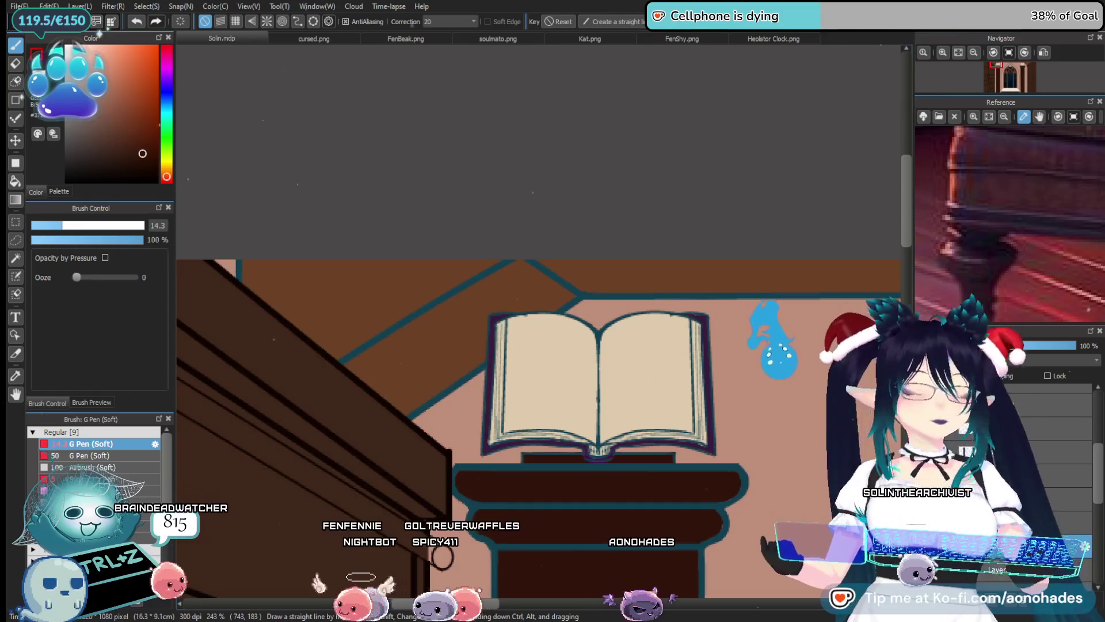
{"action": "left_click_drag", "start_coordinate": [383, 362], "coordinate": [464, 365]}
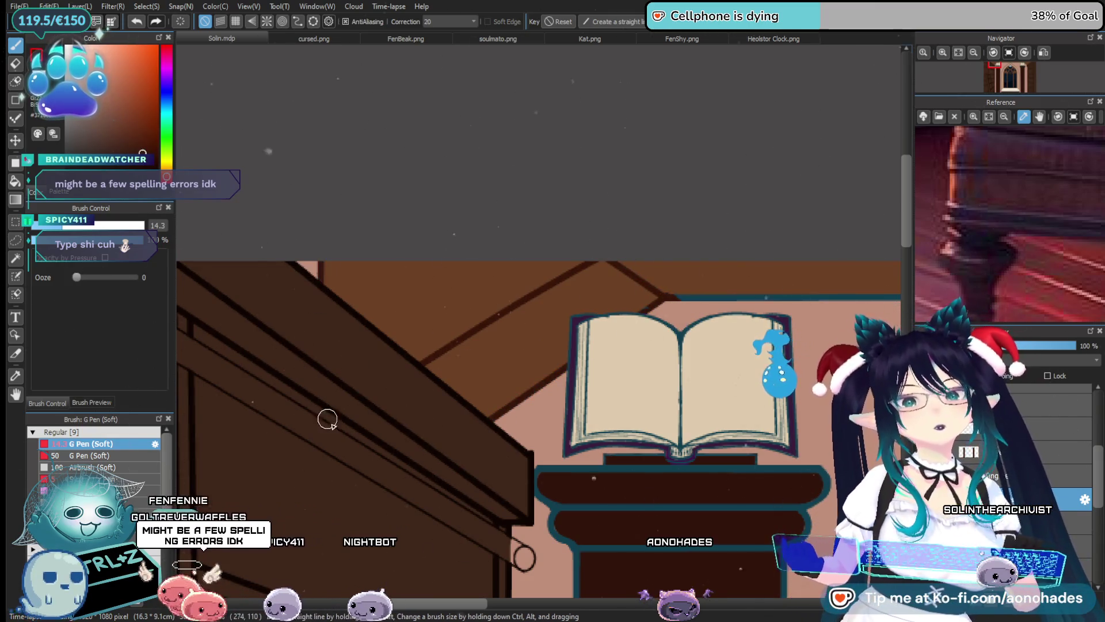
{"action": "left_click_drag", "start_coordinate": [795, 370], "coordinate": [423, 244]}
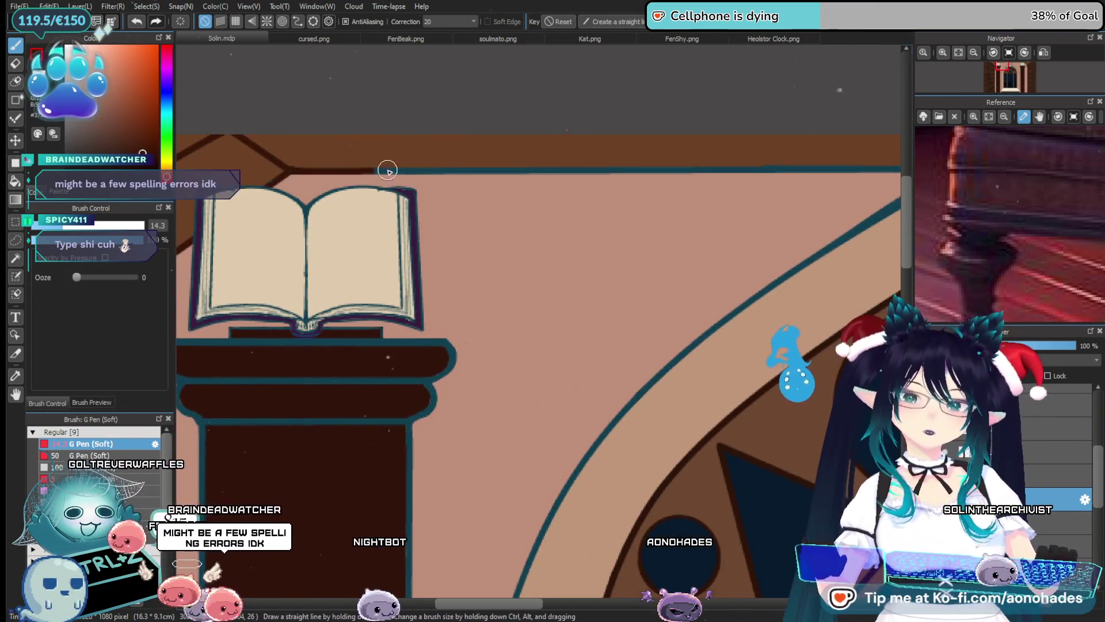
Pan along the arched window top to its diamond, then over to the right bookshelf beyond the book
{"action": "left_click_drag", "start_coordinate": [698, 286], "coordinate": [307, 317]}
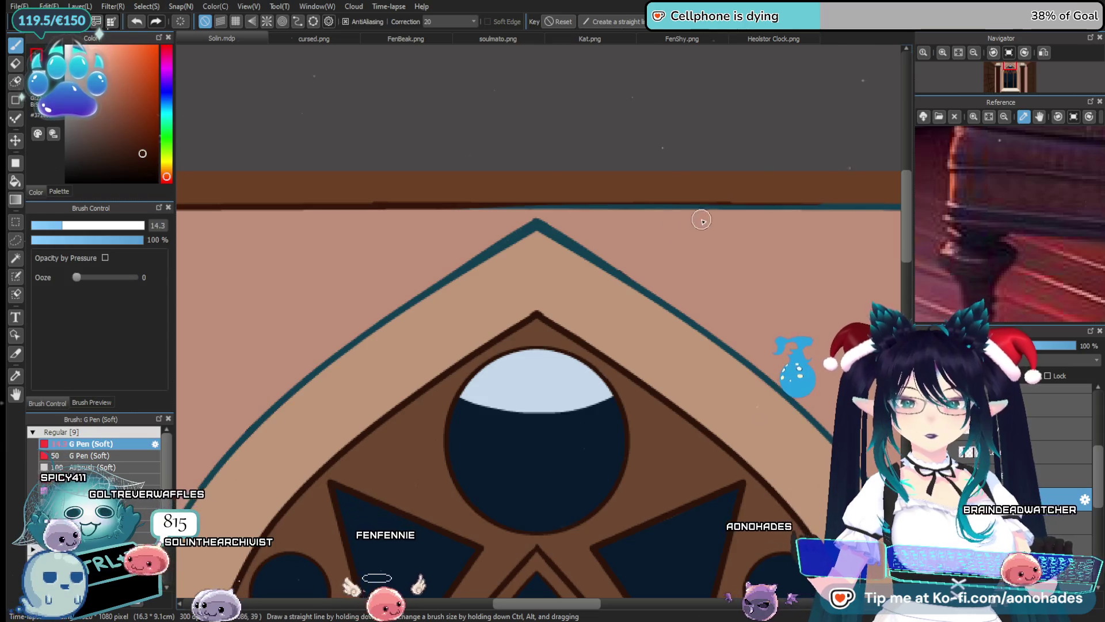
{"action": "left_click_drag", "start_coordinate": [800, 292], "coordinate": [494, 284]}
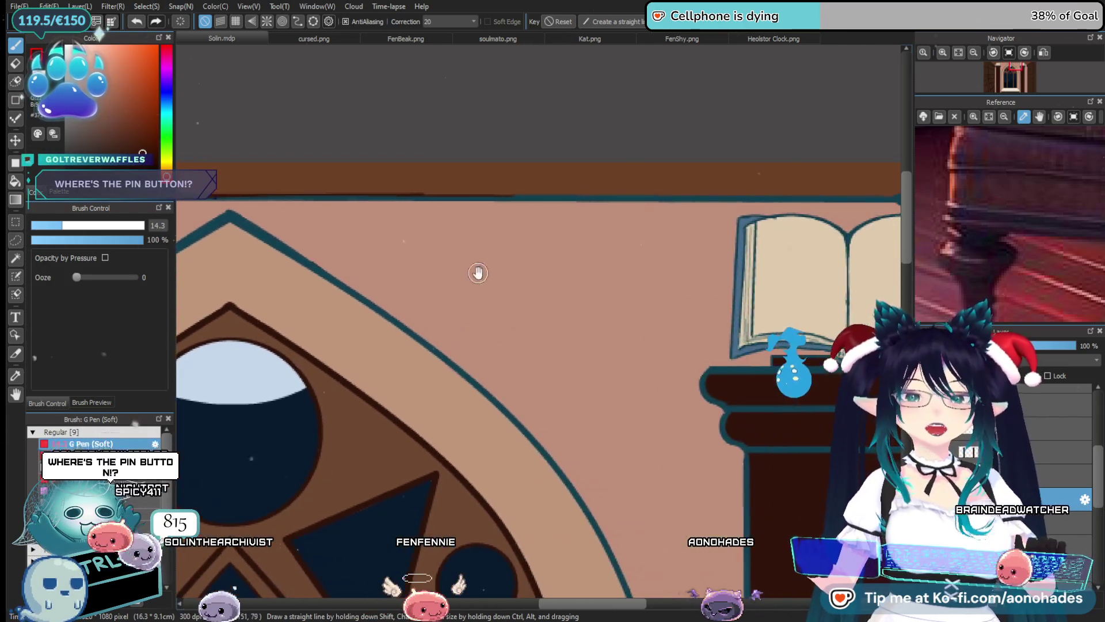
{"action": "scroll", "coordinate": [611, 203], "scroll_direction": "left", "scroll_amount": 5}
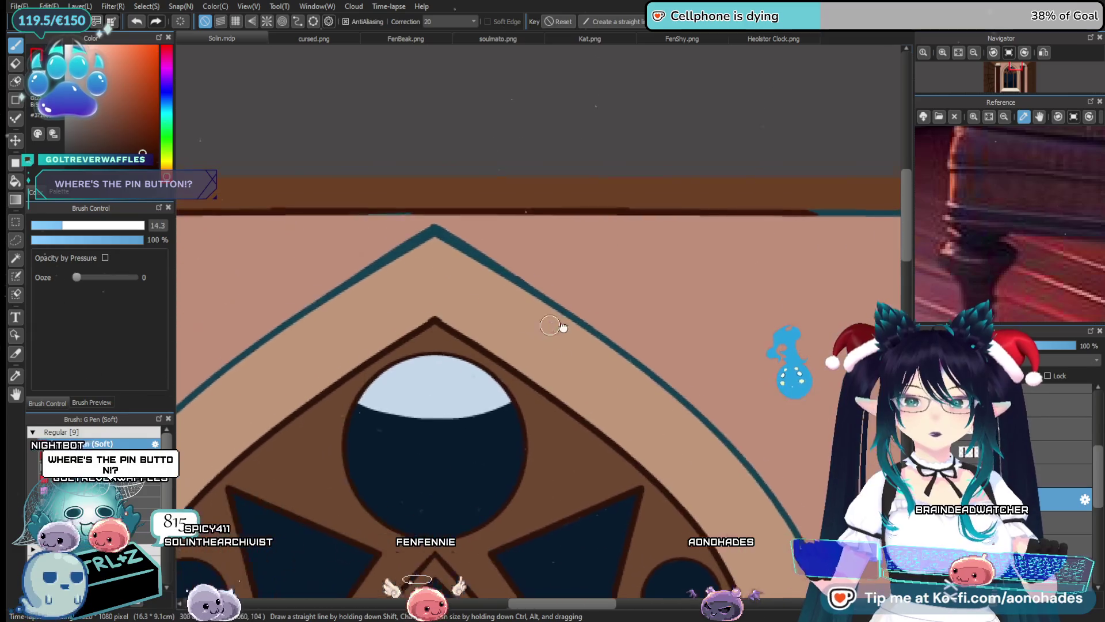
{"action": "scroll", "coordinate": [456, 210], "scroll_direction": "right", "scroll_amount": 8}
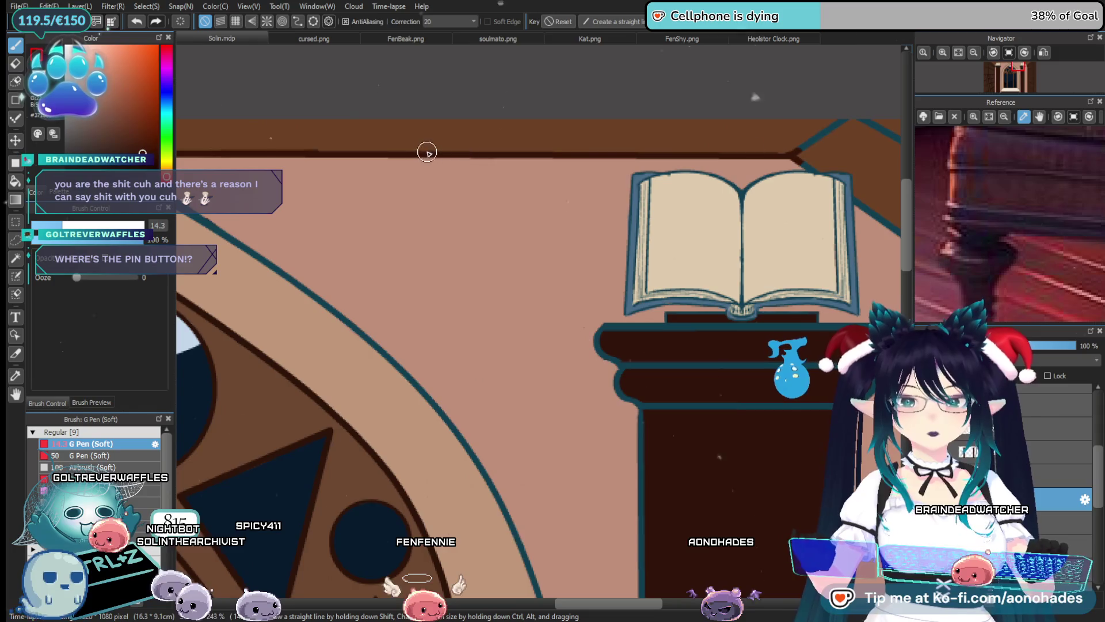
{"action": "left_click_drag", "start_coordinate": [774, 254], "coordinate": [464, 301]}
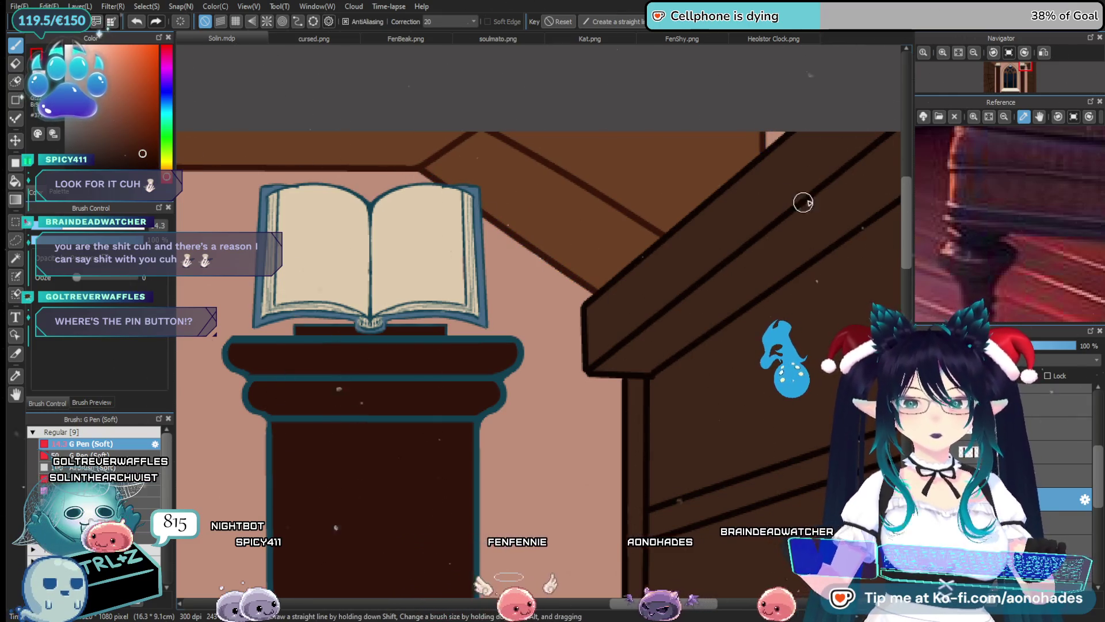
{"action": "mouse_move", "coordinate": [1050, 89]}
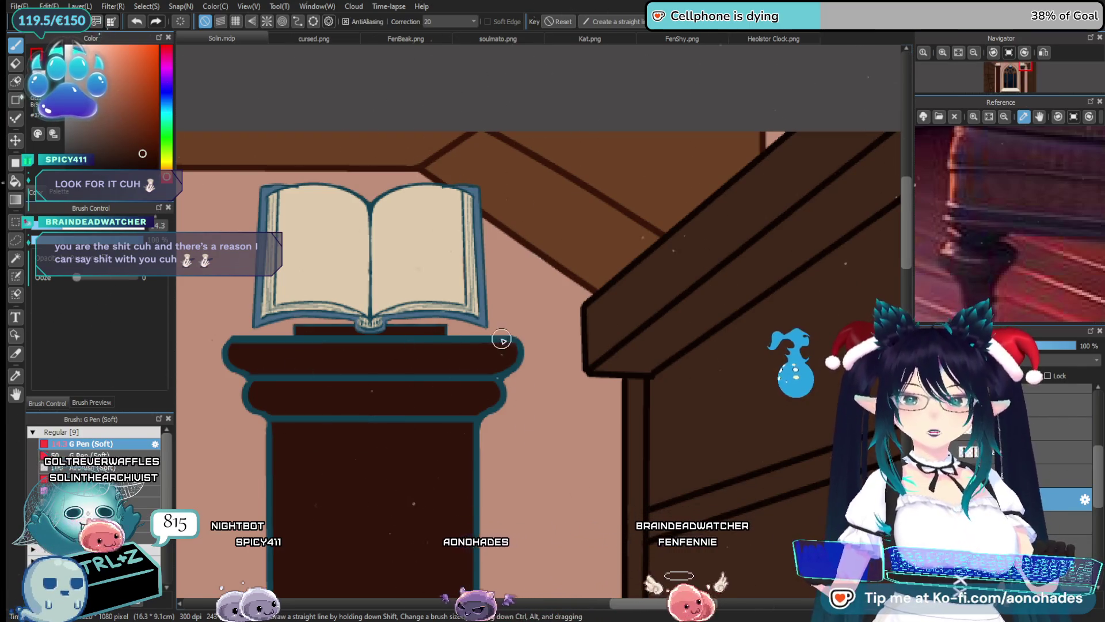
{"action": "scroll", "coordinate": [615, 396], "scroll_direction": "down", "scroll_amount": 5}
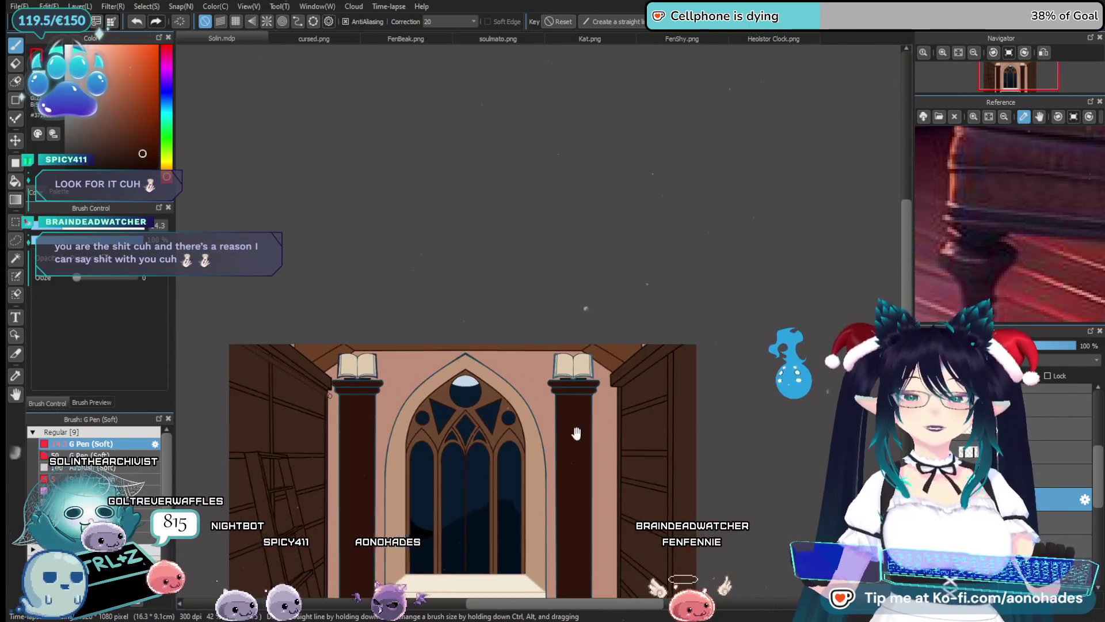
{"action": "left_click_drag", "start_coordinate": [572, 437], "coordinate": [533, 346]}
{"action": "scroll", "coordinate": [553, 357], "scroll_direction": "down", "scroll_amount": 2}
{"action": "scroll", "coordinate": [599, 365], "scroll_direction": "down", "scroll_amount": 1}
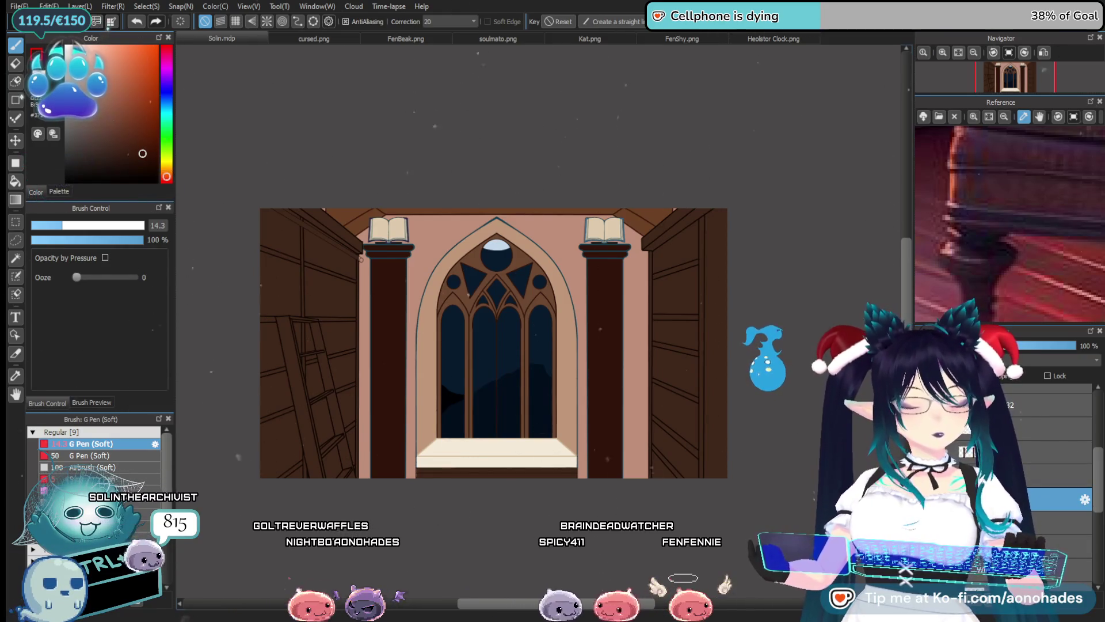
{"action": "left_click_drag", "start_coordinate": [1099, 504], "coordinate": [1100, 493]}
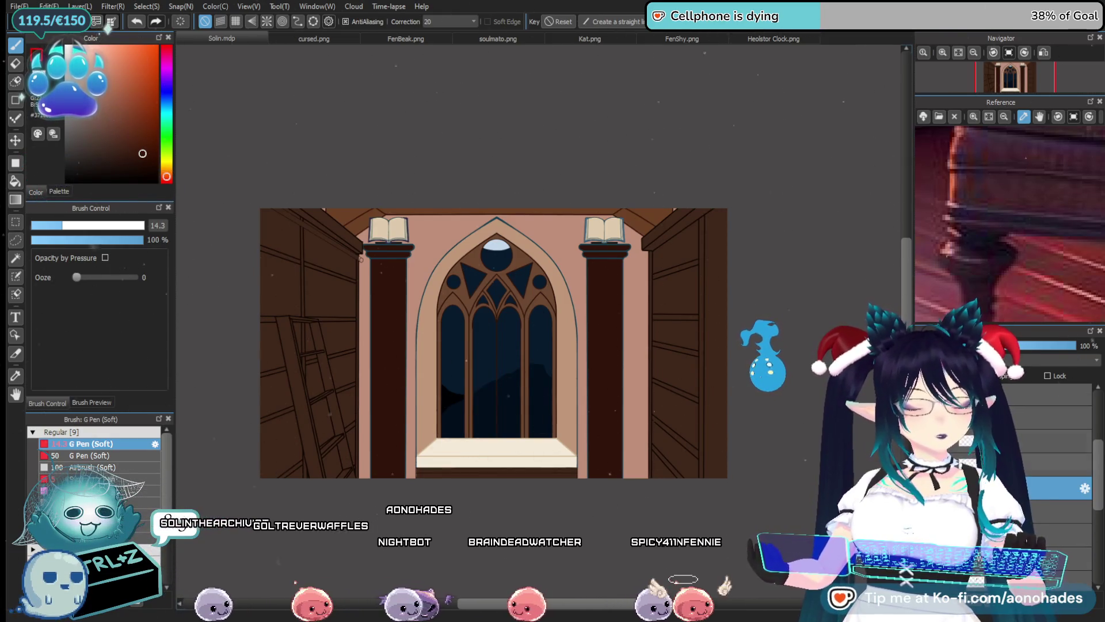
{"action": "left_click_drag", "start_coordinate": [441, 271], "coordinate": [466, 269]}
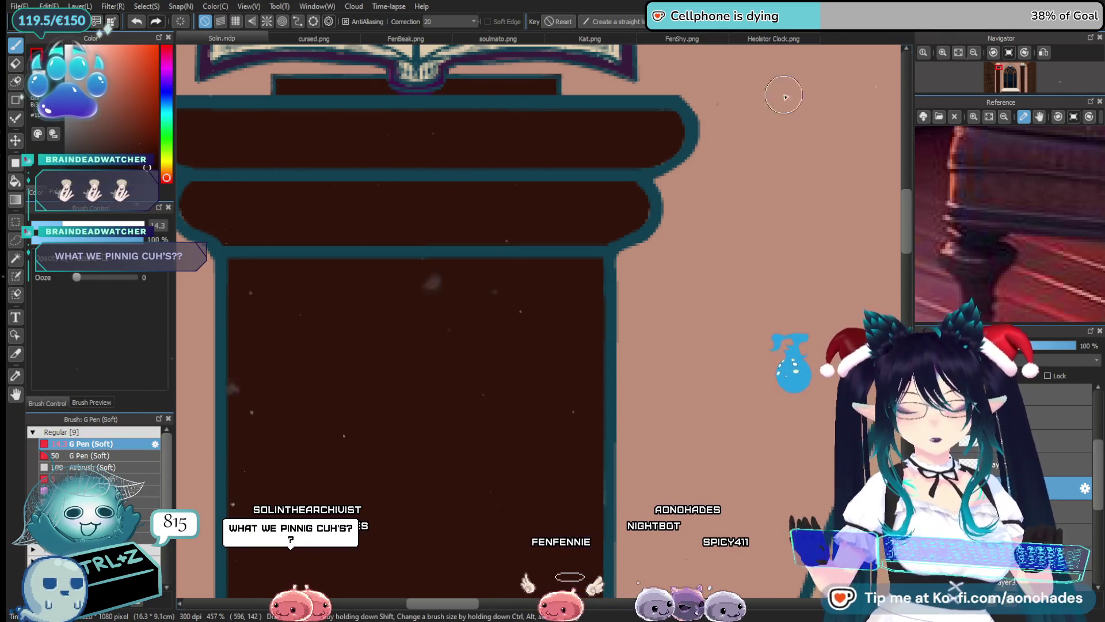
{"action": "key", "text": "ctrl+z"}
{"action": "key", "text": "ctrl+y"}
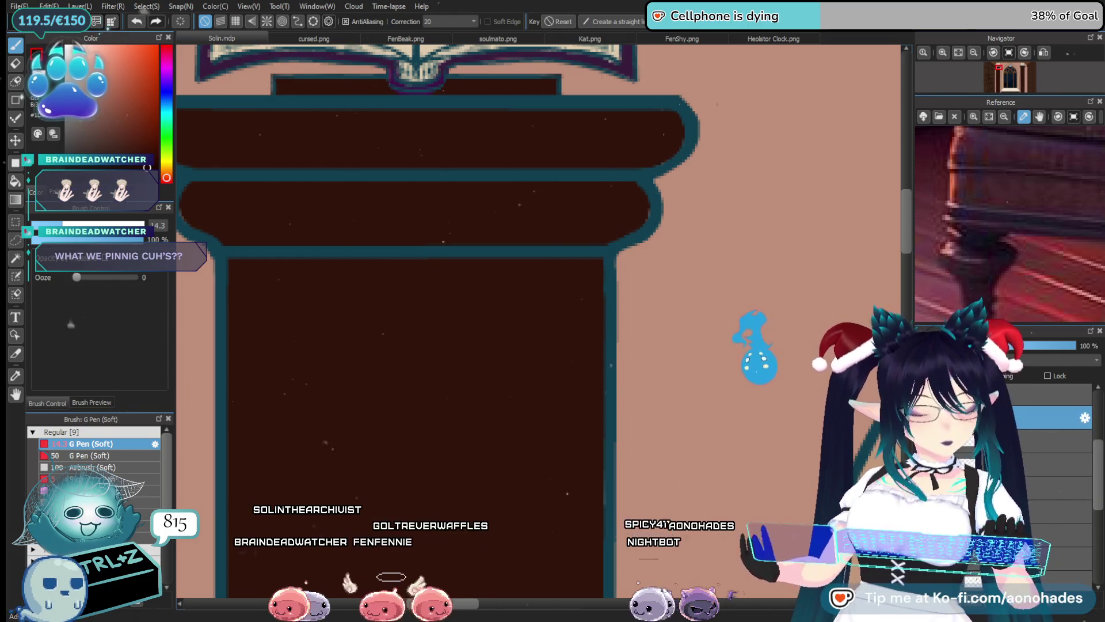
{"action": "scroll", "coordinate": [575, 334], "scroll_direction": "down", "scroll_amount": 5}
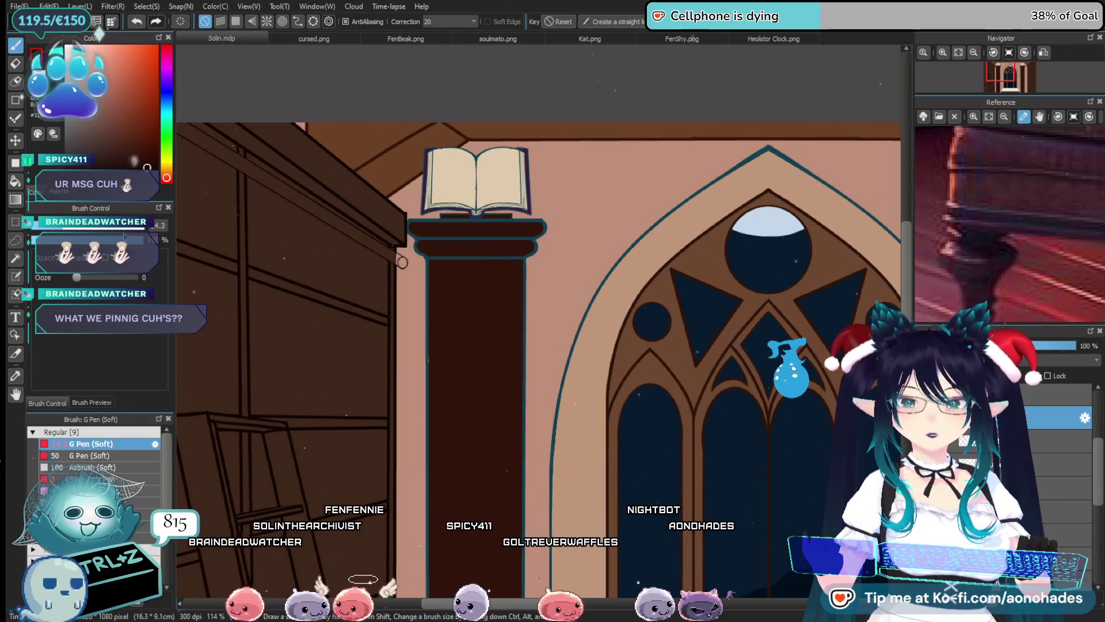
{"action": "left_click_drag", "start_coordinate": [123, 233], "coordinate": [132, 229]}
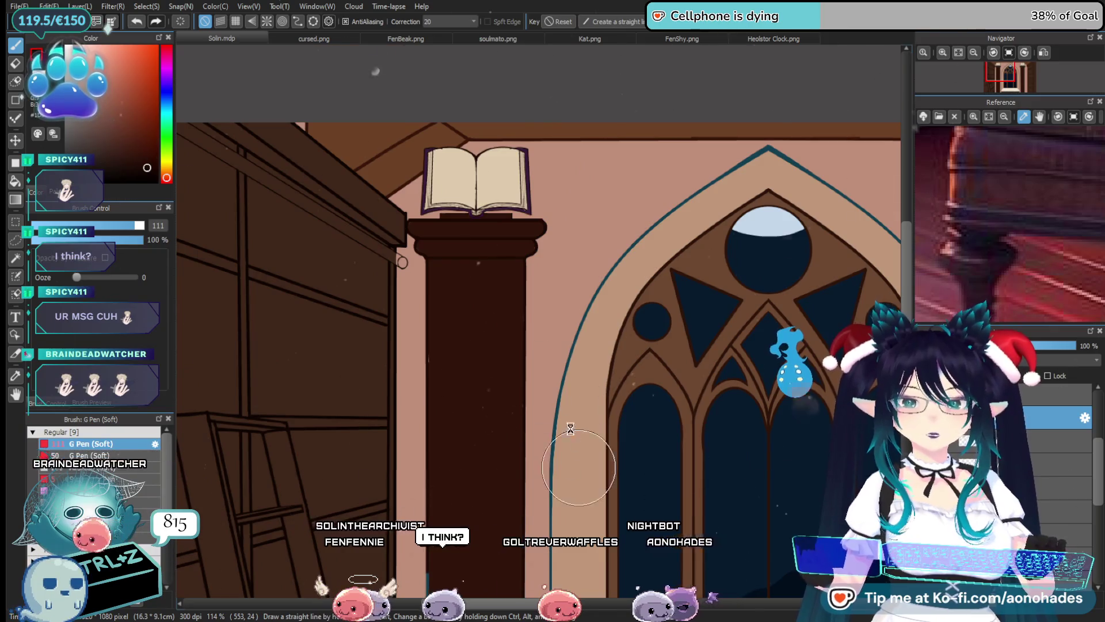
{"action": "scroll", "coordinate": [570, 429], "scroll_direction": "down", "scroll_amount": 5}
{"action": "scroll", "coordinate": [693, 387], "scroll_direction": "down", "scroll_amount": 2}
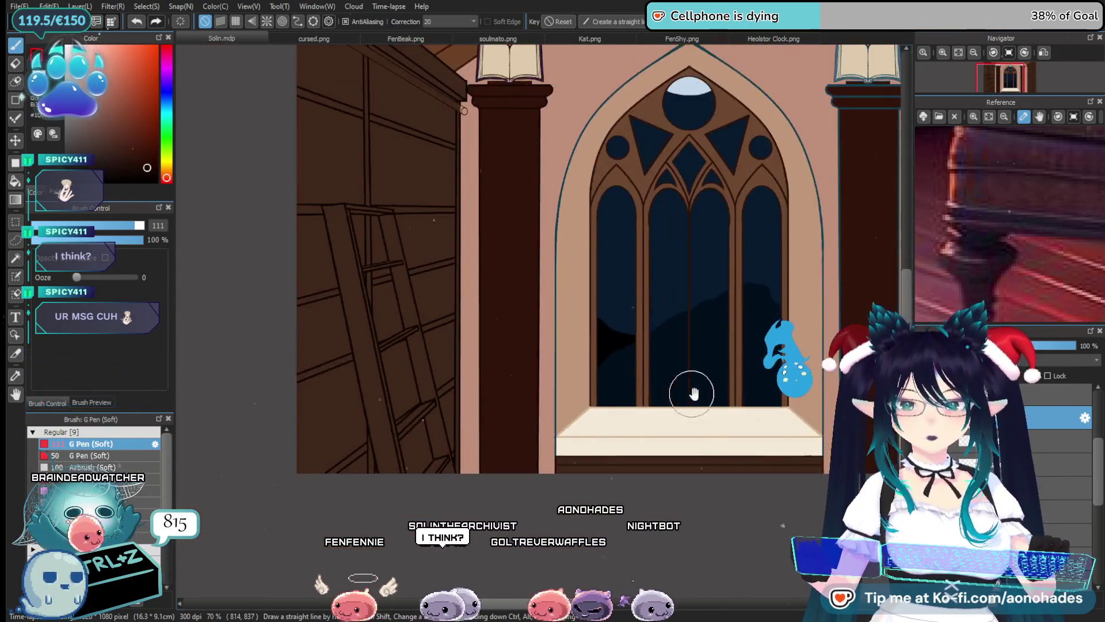
{"action": "scroll", "coordinate": [483, 371], "scroll_direction": "down", "scroll_amount": 2}
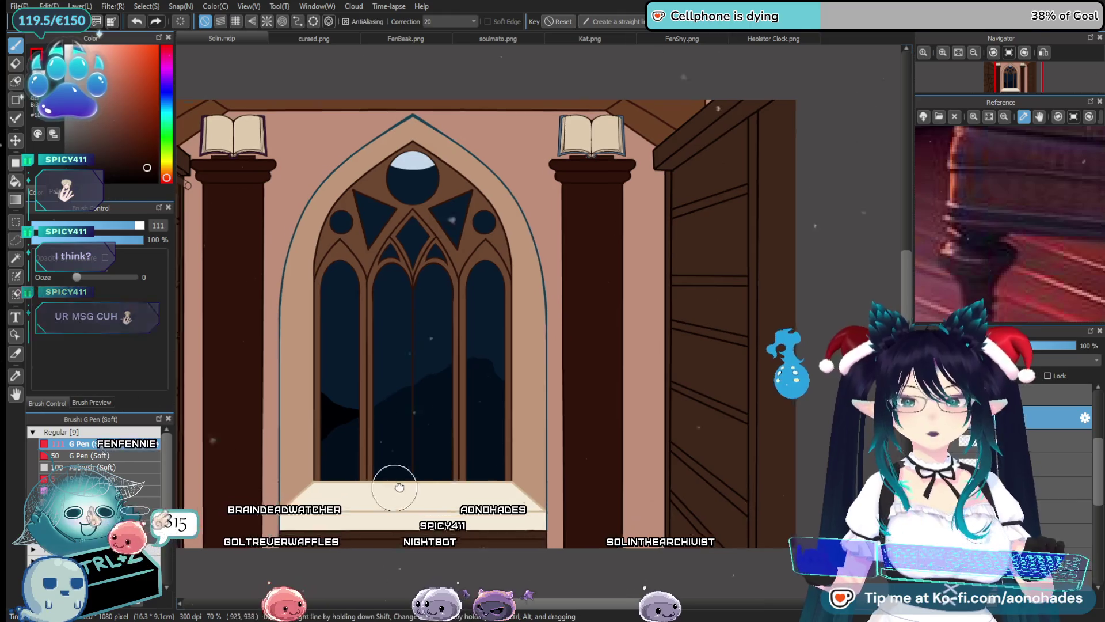
{"action": "left_click_drag", "start_coordinate": [270, 418], "coordinate": [367, 431]}
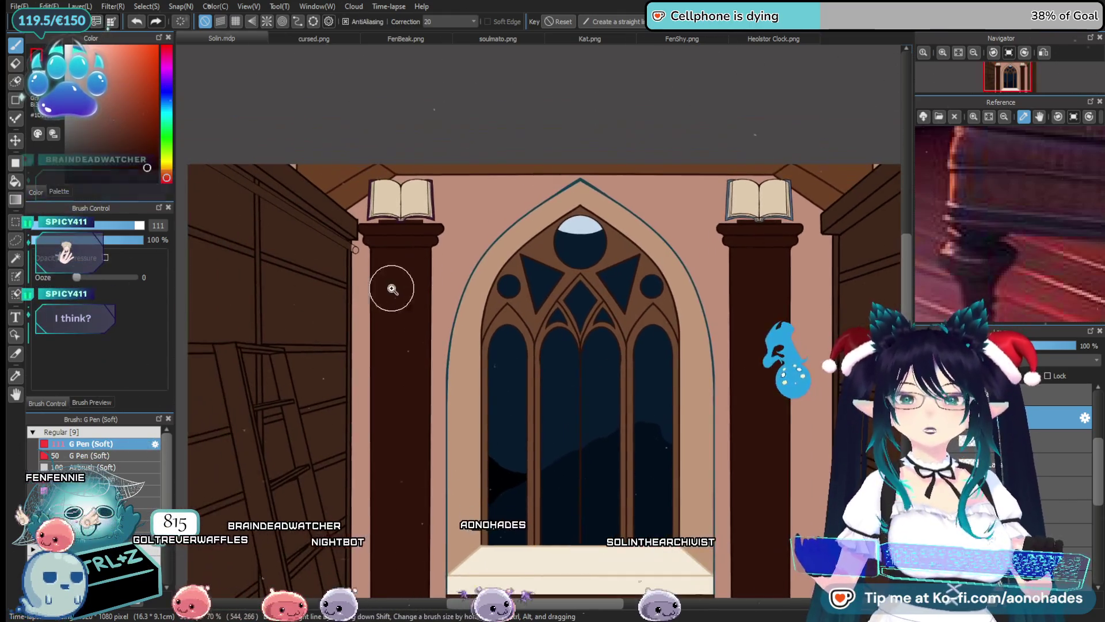
{"action": "scroll", "coordinate": [397, 403], "scroll_direction": "up", "scroll_amount": 5}
{"action": "scroll", "coordinate": [468, 424], "scroll_direction": "down", "scroll_amount": 1}
{"action": "scroll", "coordinate": [509, 414], "scroll_direction": "down", "scroll_amount": 3}
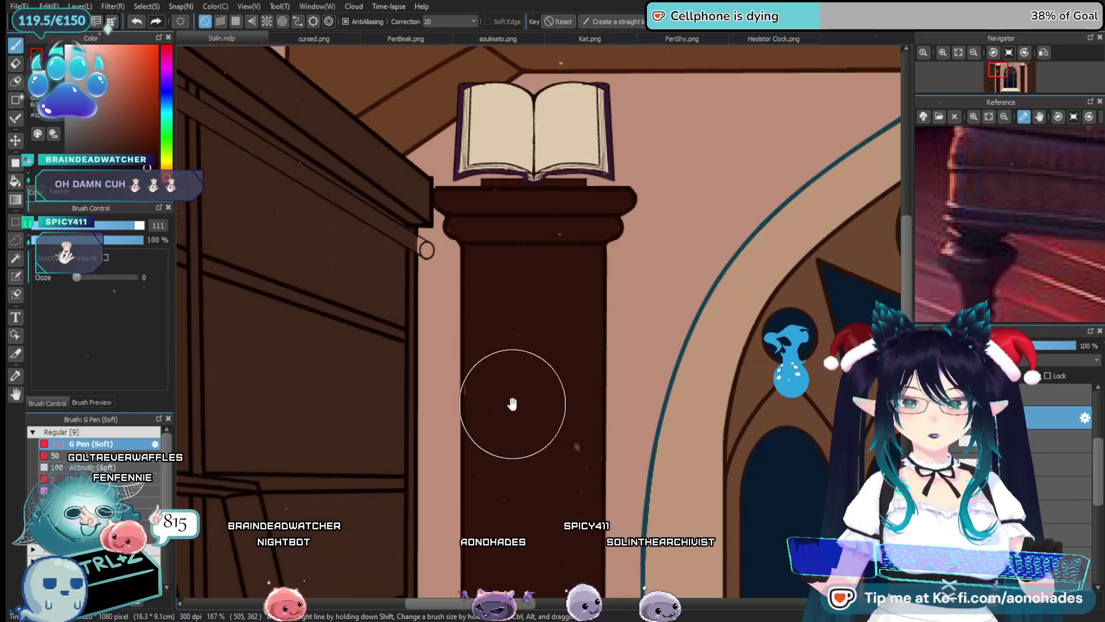
{"action": "scroll", "coordinate": [503, 369], "scroll_direction": "up", "scroll_amount": 1}
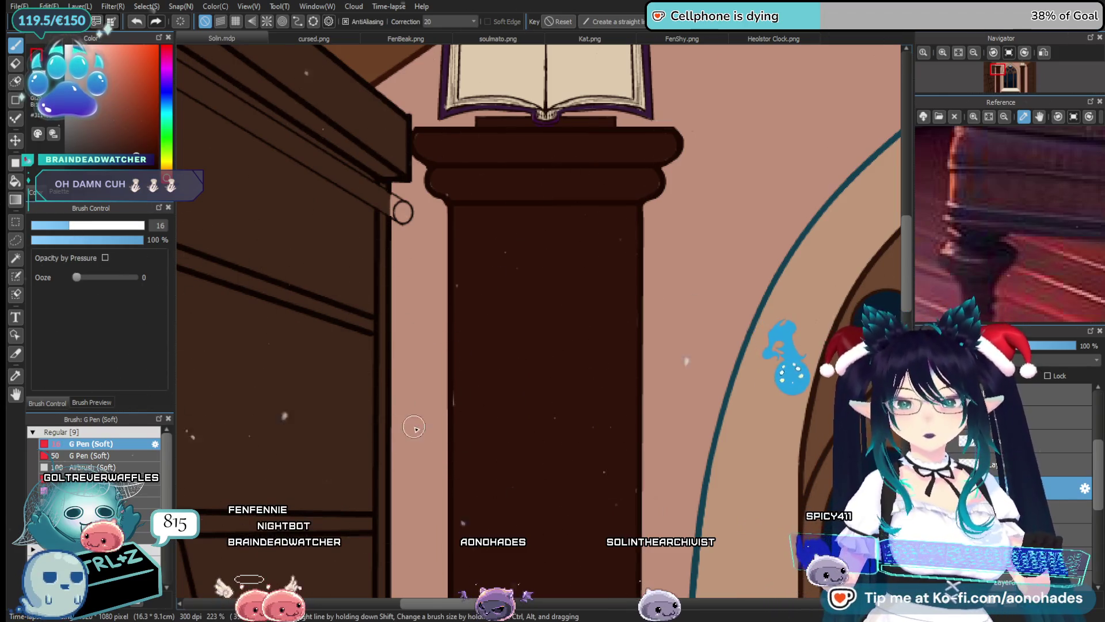
{"action": "scroll", "coordinate": [519, 403], "scroll_direction": "down", "scroll_amount": 2}
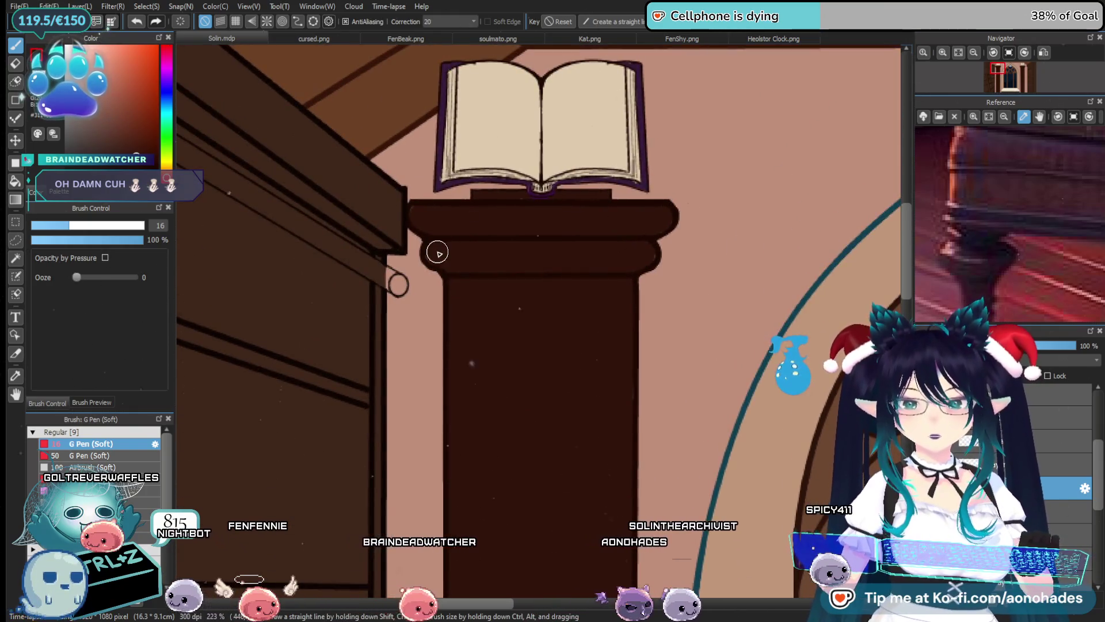
{"action": "scroll", "coordinate": [452, 267], "scroll_direction": "up", "scroll_amount": 2}
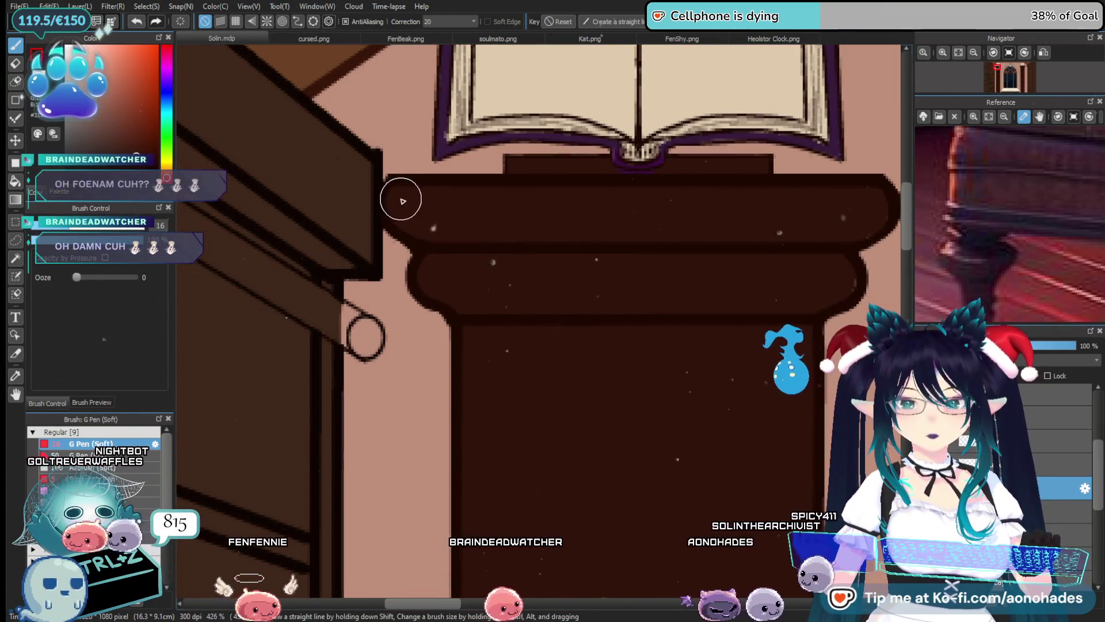
{"action": "scroll", "coordinate": [666, 307], "scroll_direction": "right", "scroll_amount": 3}
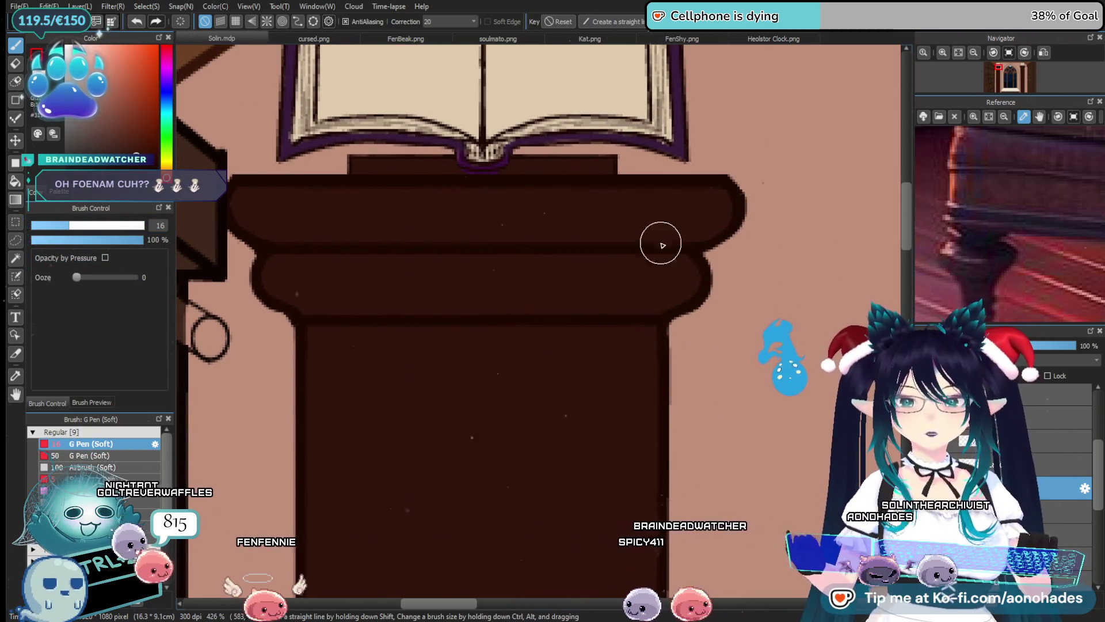
{"action": "scroll", "coordinate": [584, 368], "scroll_direction": "down", "scroll_amount": 2}
{"action": "left_click_drag", "start_coordinate": [499, 447], "coordinate": [512, 382]}
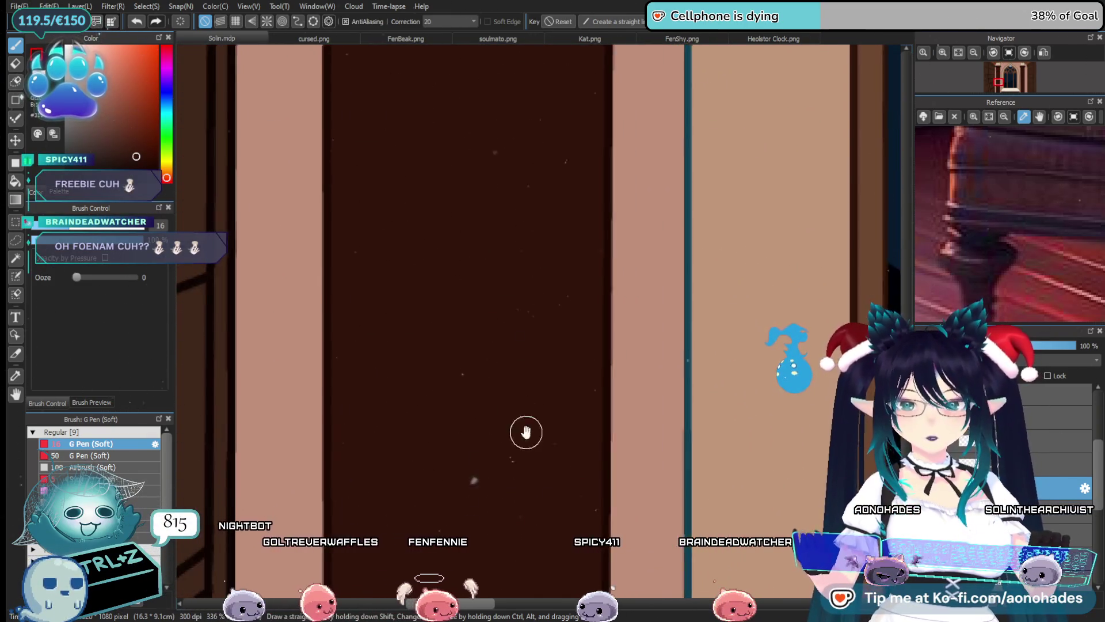
{"action": "left_click_drag", "start_coordinate": [525, 432], "coordinate": [515, 297]}
{"action": "scroll", "coordinate": [765, 265], "scroll_direction": "down", "scroll_amount": 3}
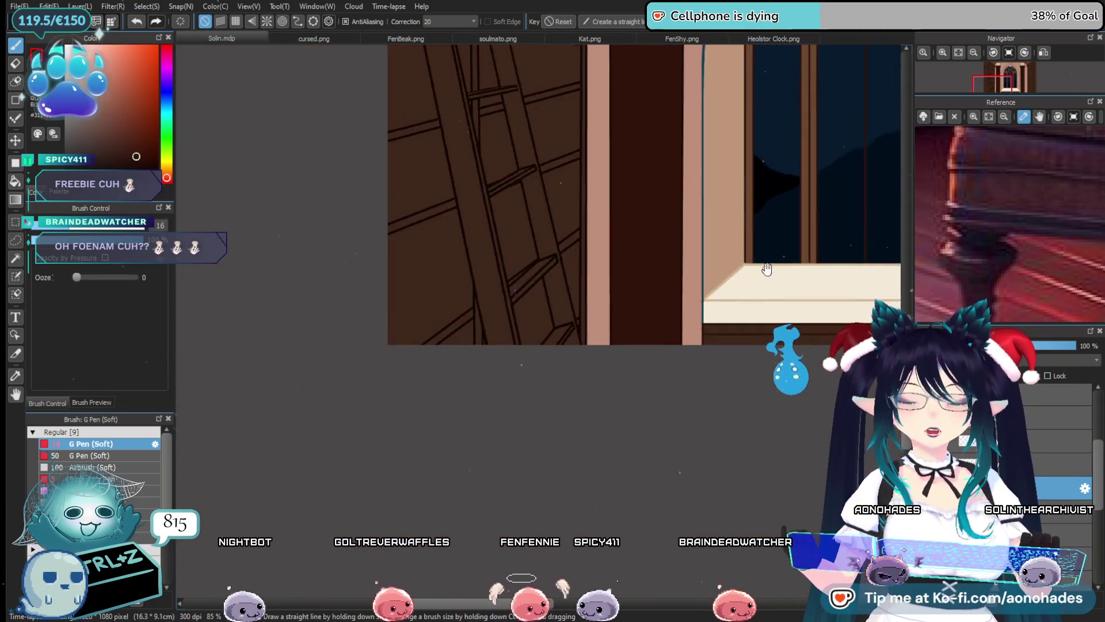
{"action": "left_click_drag", "start_coordinate": [609, 328], "coordinate": [568, 382]}
{"action": "scroll", "coordinate": [654, 451], "scroll_direction": "up", "scroll_amount": 4}
{"action": "left_click_drag", "start_coordinate": [654, 451], "coordinate": [547, 548]}
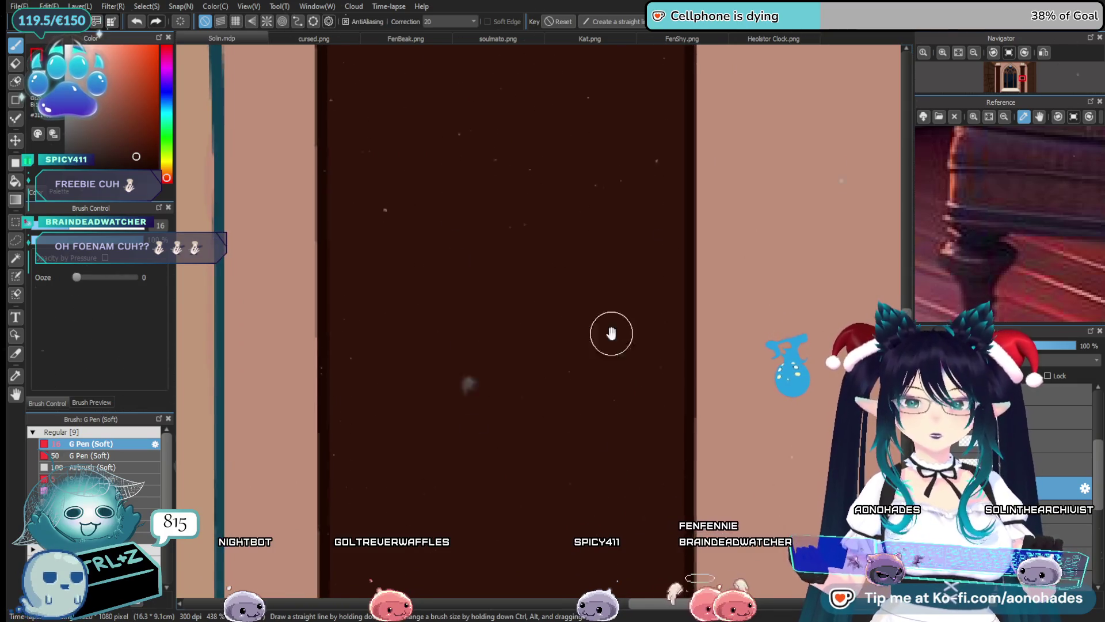
{"action": "left_click_drag", "start_coordinate": [610, 331], "coordinate": [641, 437]}
{"action": "left_click_drag", "start_coordinate": [636, 309], "coordinate": [628, 485]}
{"action": "left_click_drag", "start_coordinate": [615, 269], "coordinate": [615, 407]}
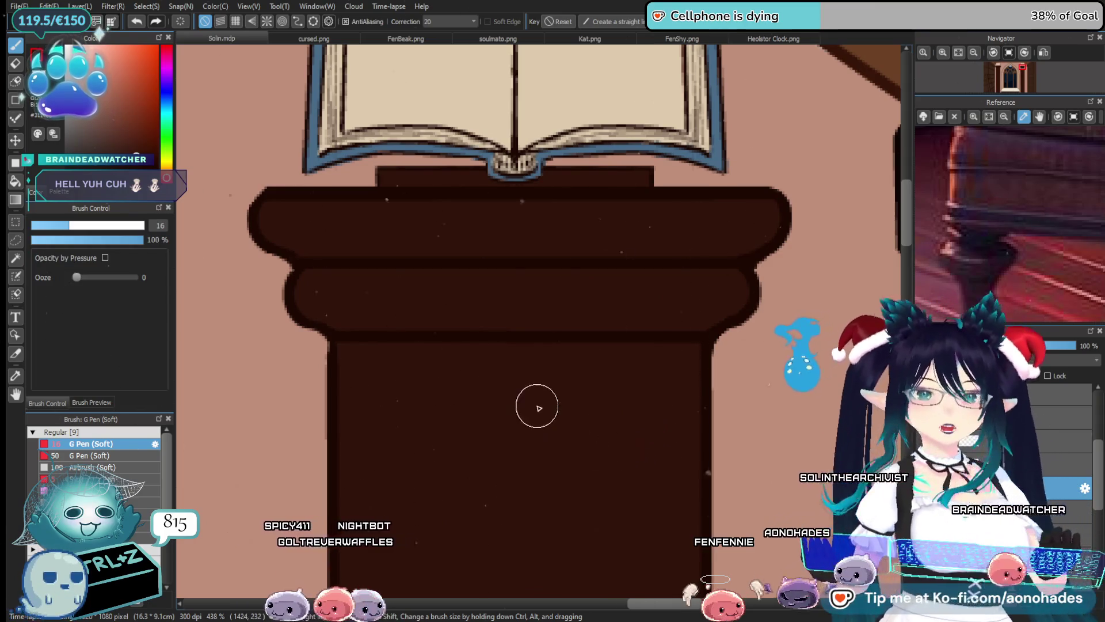
{"action": "scroll", "coordinate": [604, 429], "scroll_direction": "down", "scroll_amount": 5}
{"action": "scroll", "coordinate": [605, 403], "scroll_direction": "down", "scroll_amount": 1}
{"action": "scroll", "coordinate": [593, 461], "scroll_direction": "down", "scroll_amount": 2}
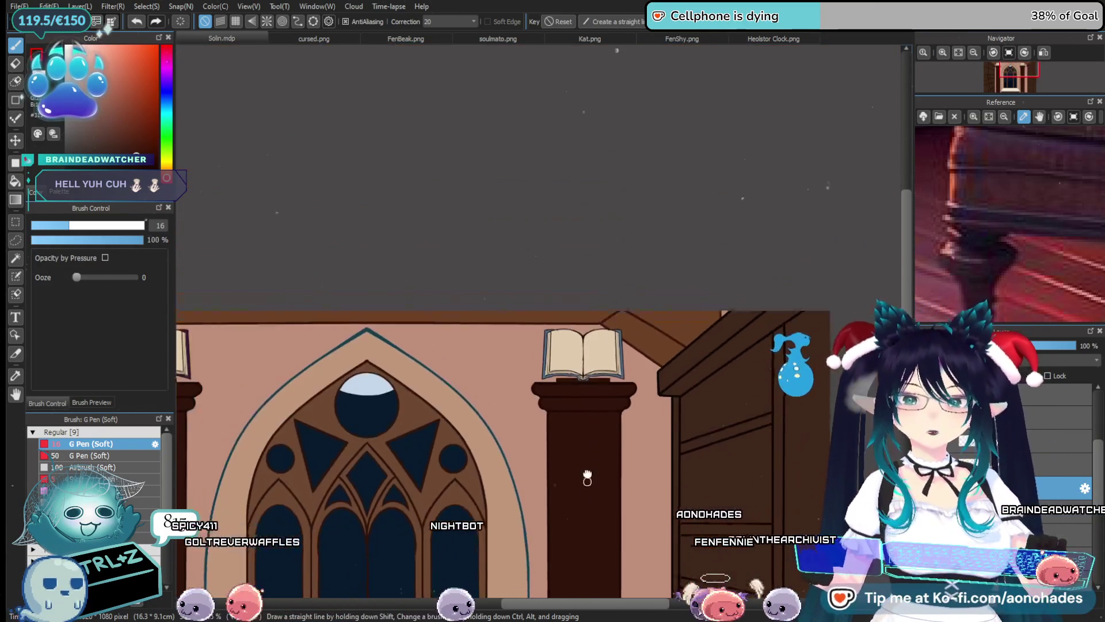
{"action": "scroll", "coordinate": [587, 470], "scroll_direction": "down", "scroll_amount": 2}
{"action": "scroll", "coordinate": [568, 442], "scroll_direction": "down", "scroll_amount": 1}
{"action": "scroll", "coordinate": [568, 442], "scroll_direction": "up", "scroll_amount": 2}
{"action": "scroll", "coordinate": [634, 403], "scroll_direction": "down", "scroll_amount": 1}
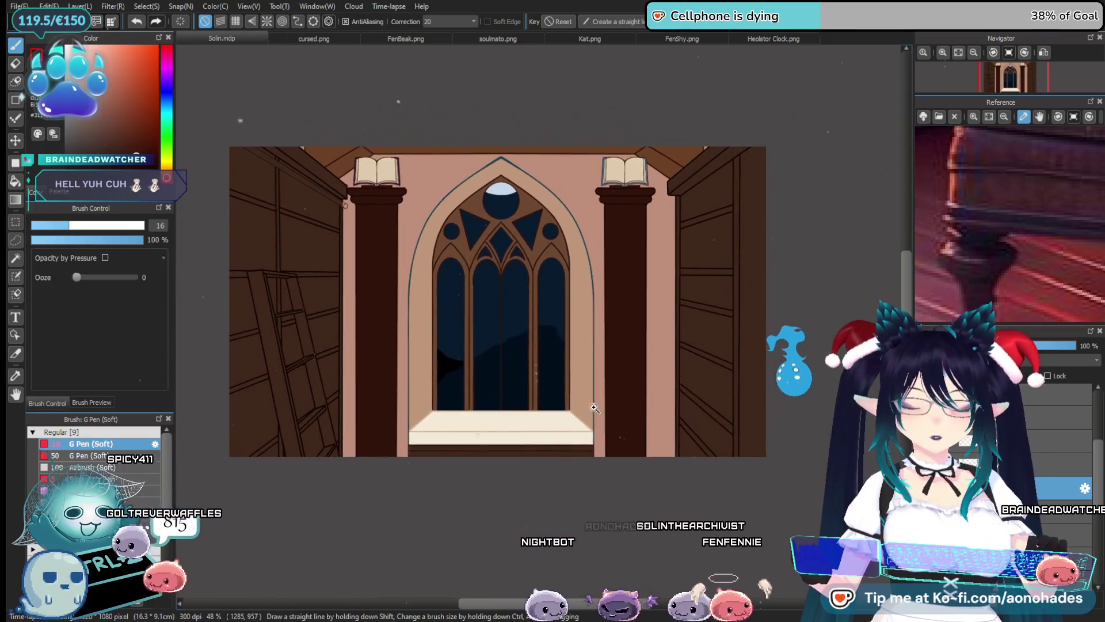
{"action": "left_click_drag", "start_coordinate": [645, 390], "coordinate": [718, 425]}
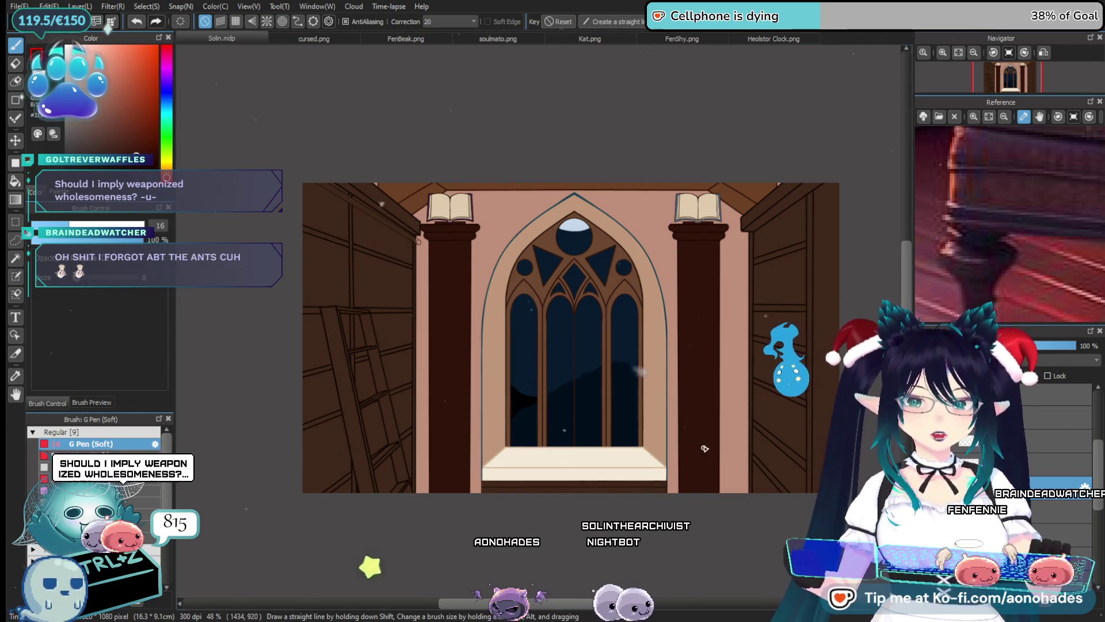
{"action": "scroll", "coordinate": [679, 447], "scroll_direction": "up", "scroll_amount": 2}
{"action": "scroll", "coordinate": [639, 434], "scroll_direction": "up", "scroll_amount": 2}
{"action": "scroll", "coordinate": [639, 434], "scroll_direction": "down", "scroll_amount": 3}
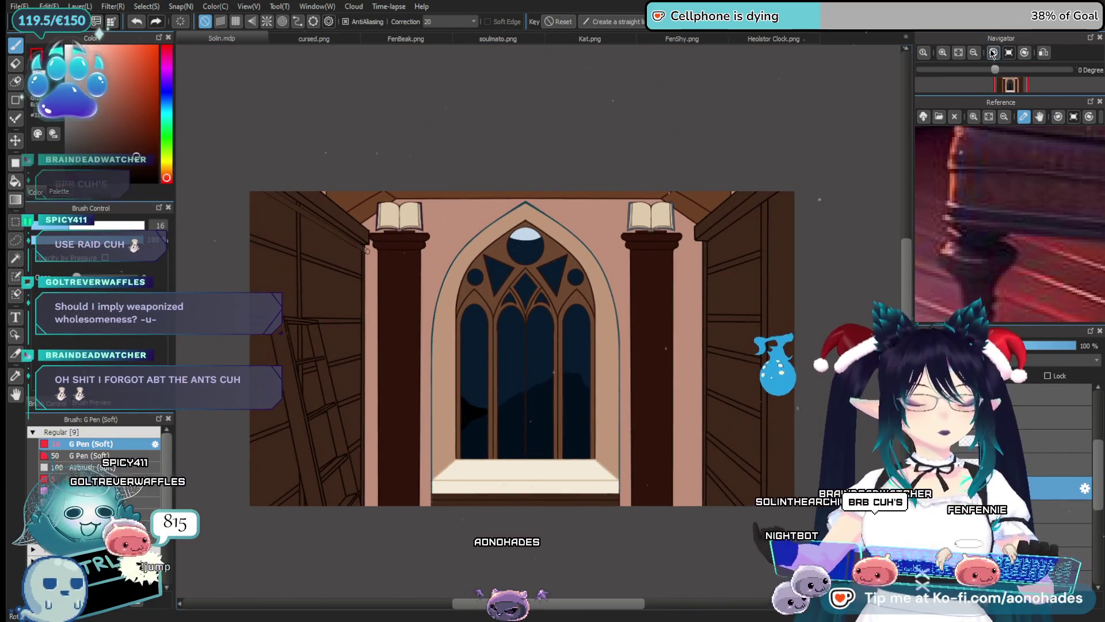
{"action": "scroll", "coordinate": [1016, 77], "scroll_direction": "up", "scroll_amount": 2}
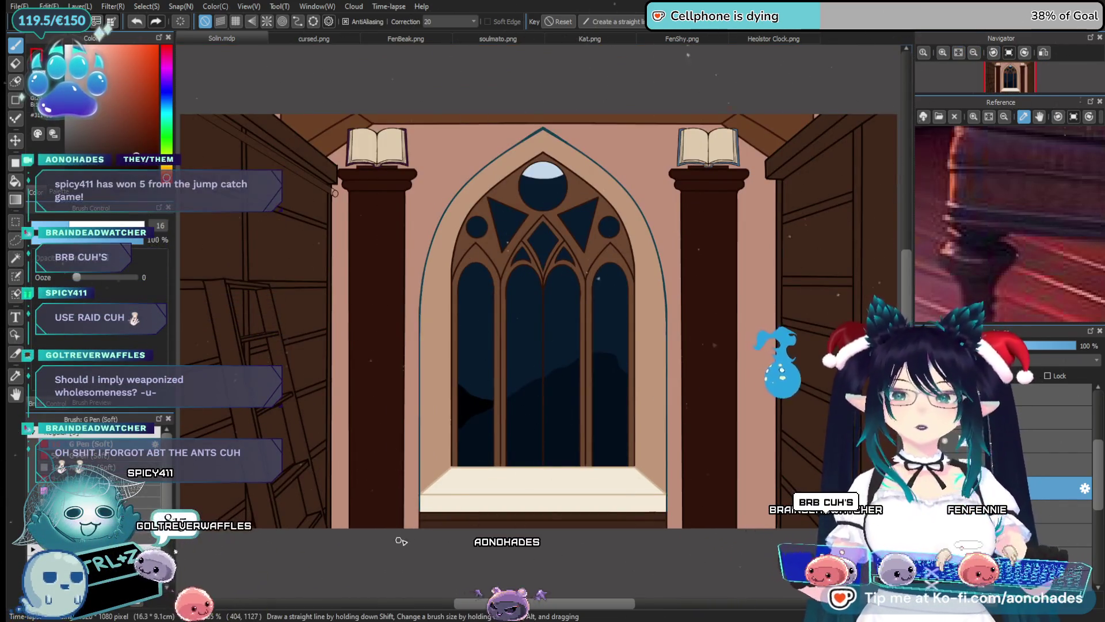